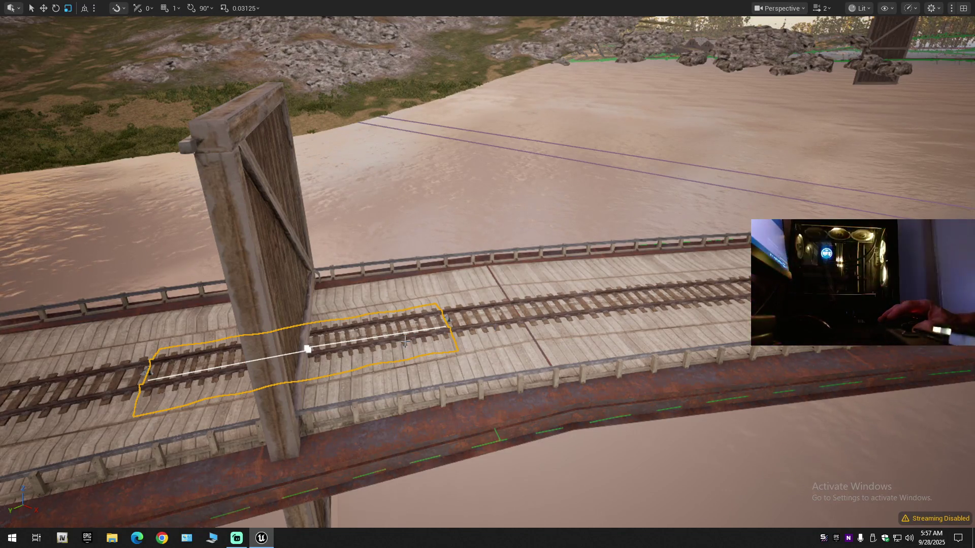
Step: Select the rail-track spline segments across the bridge, then exit immersive viewport with F11
drag(429, 231, 430, 219)
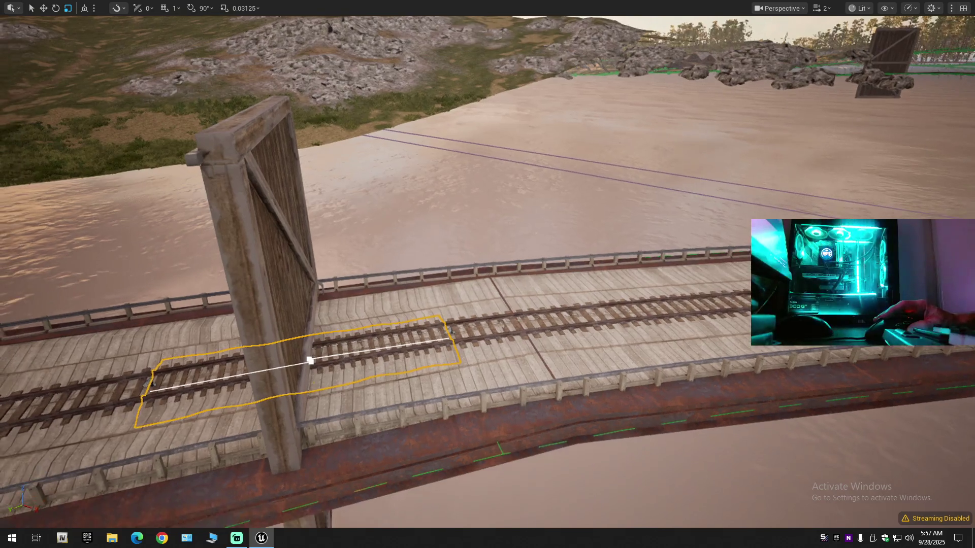
key(ctrl+z)
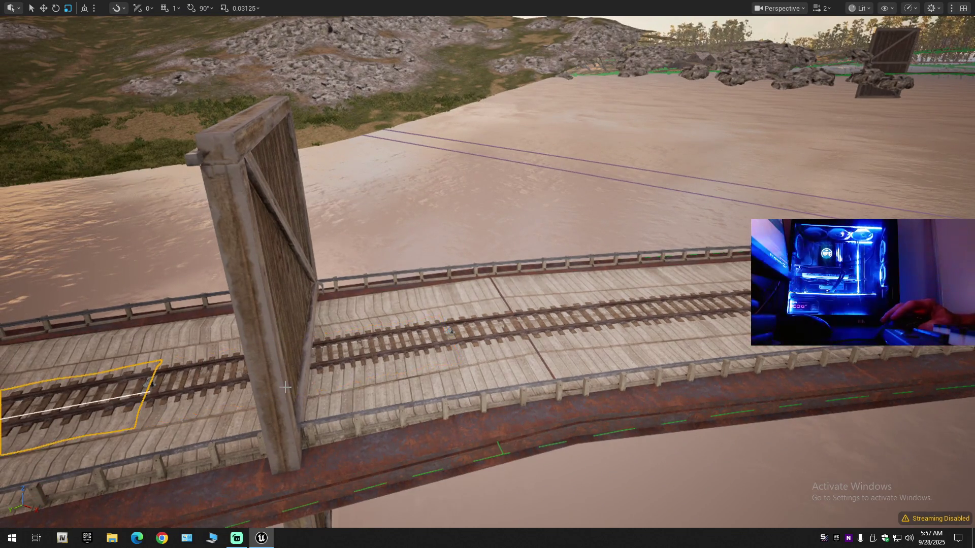
key(ctrl+z)
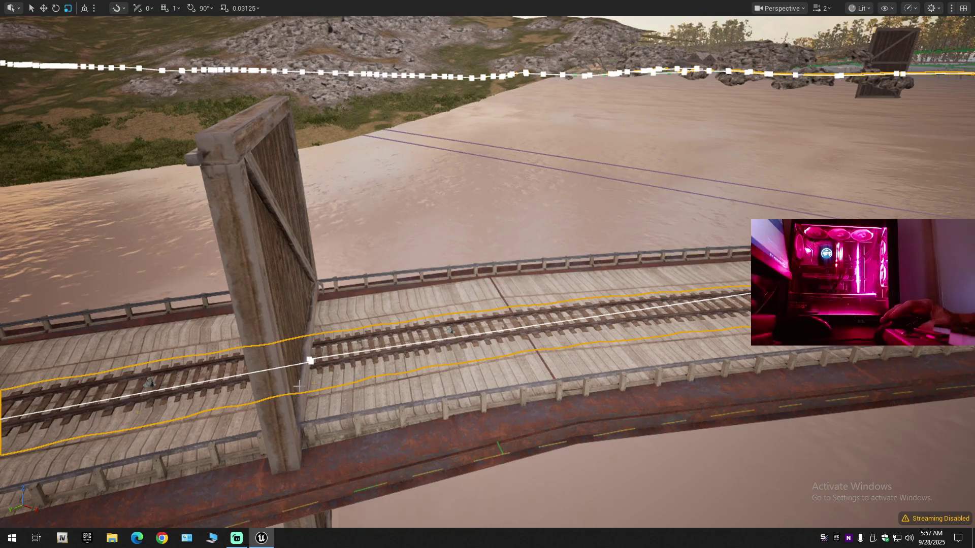
click(374, 354)
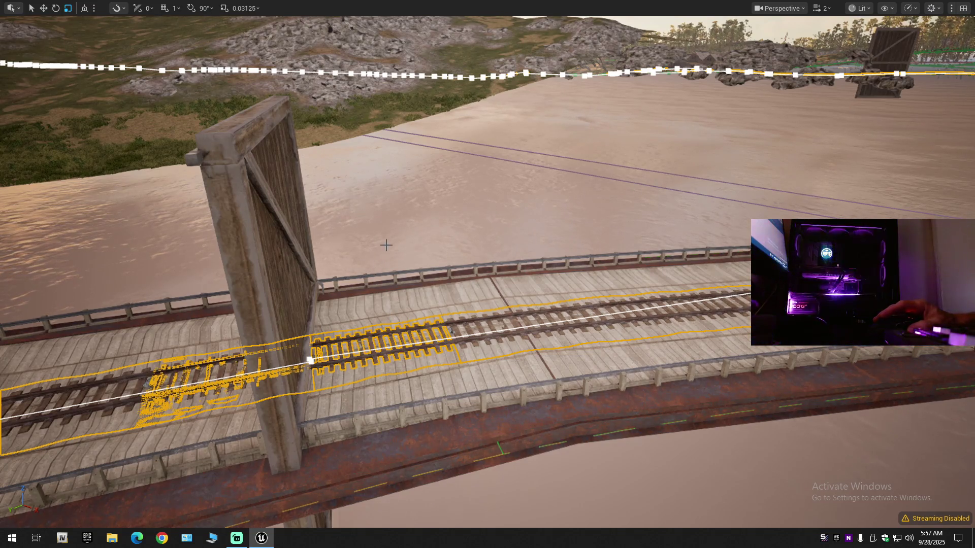
key(F11)
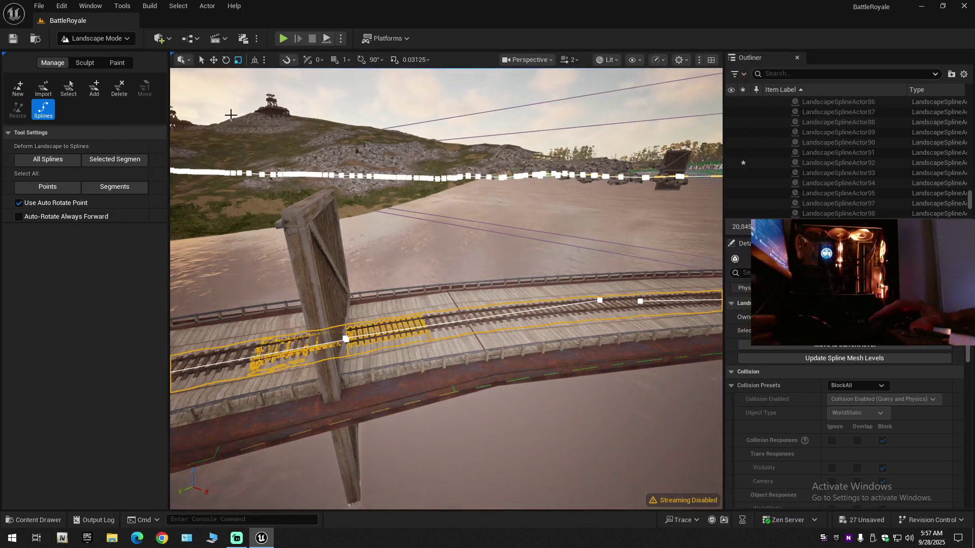
Step: Switch to Selection Mode, select the bridge's rail-track actor and toggle LandscapeSplineActor92's visibility
click(105, 42)
click(101, 54)
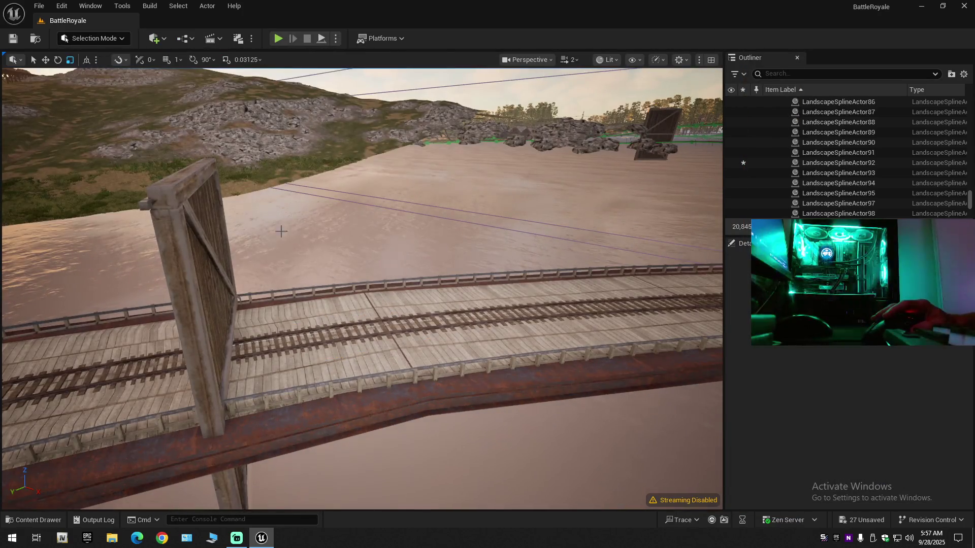
click(330, 336)
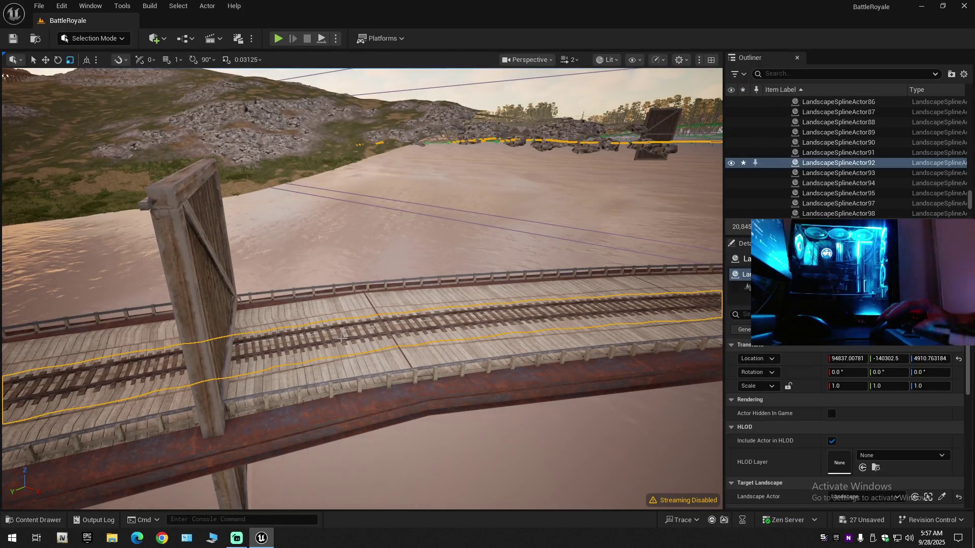
click(731, 163)
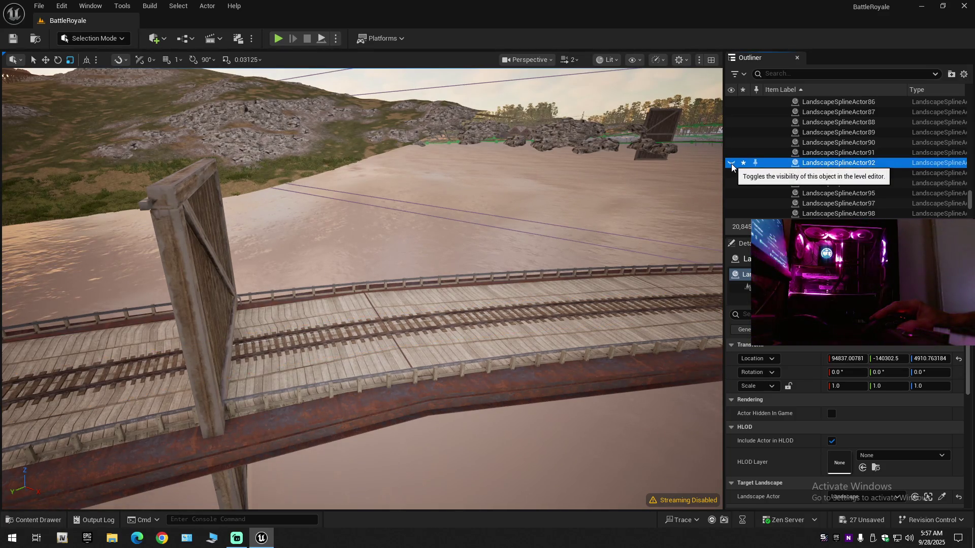
click(731, 163)
Step: Copy the LandscapeSplineActor92 name in the Outliner and toggle its visibility off and on
click(843, 163)
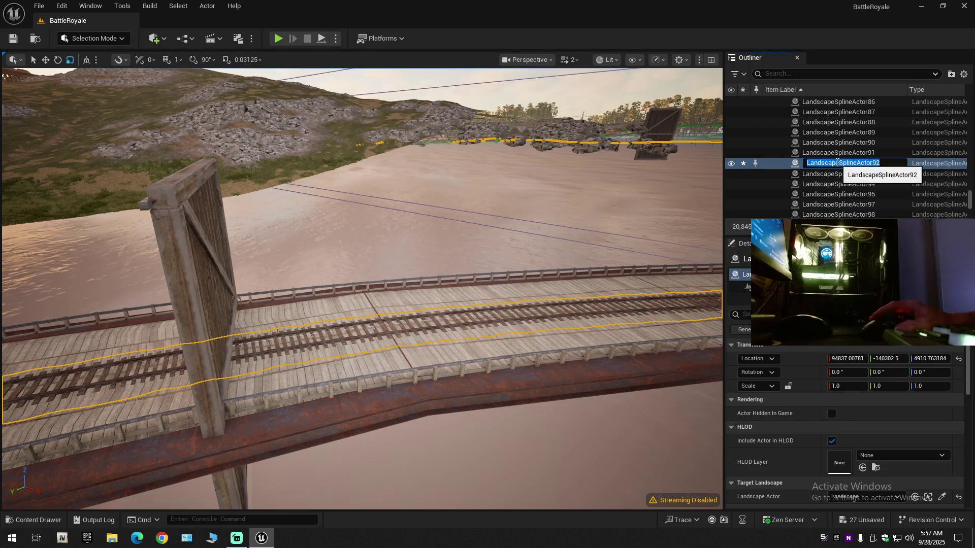
right_click(845, 169)
click(869, 205)
key(Return)
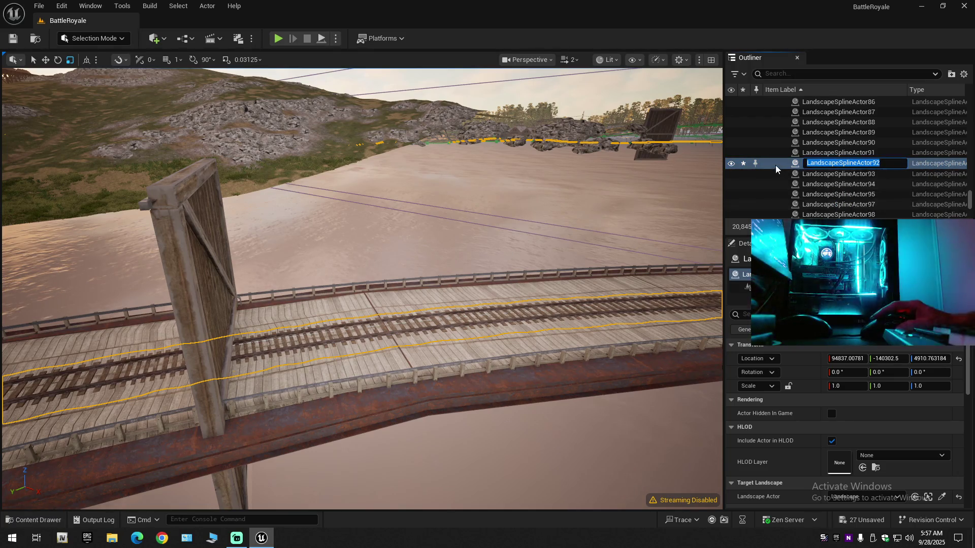
click(731, 163)
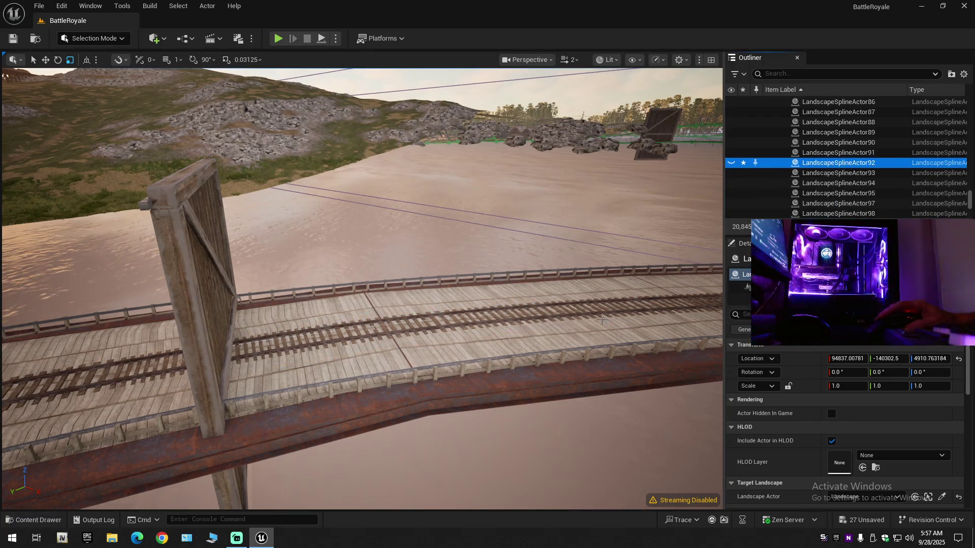
click(731, 163)
scroll(749, 185, up, 2)
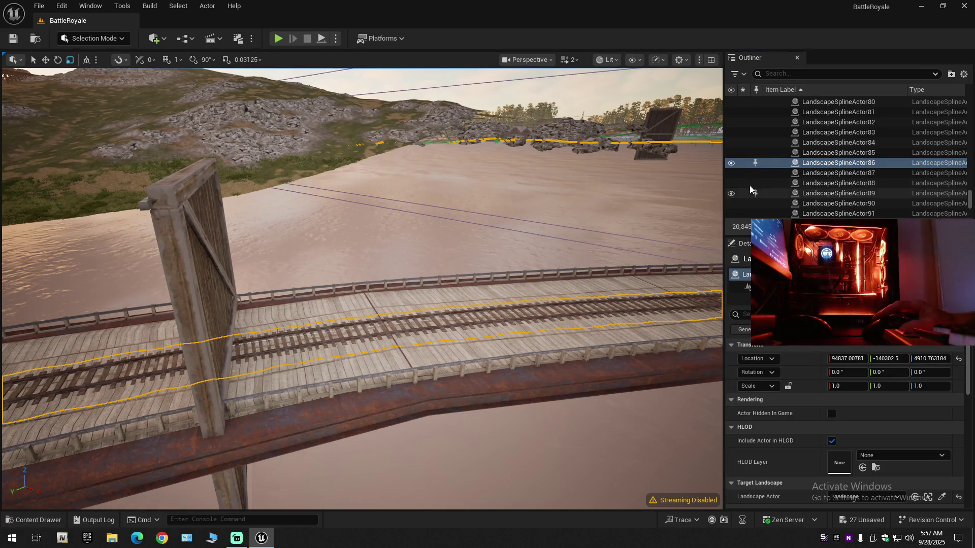
click(731, 163)
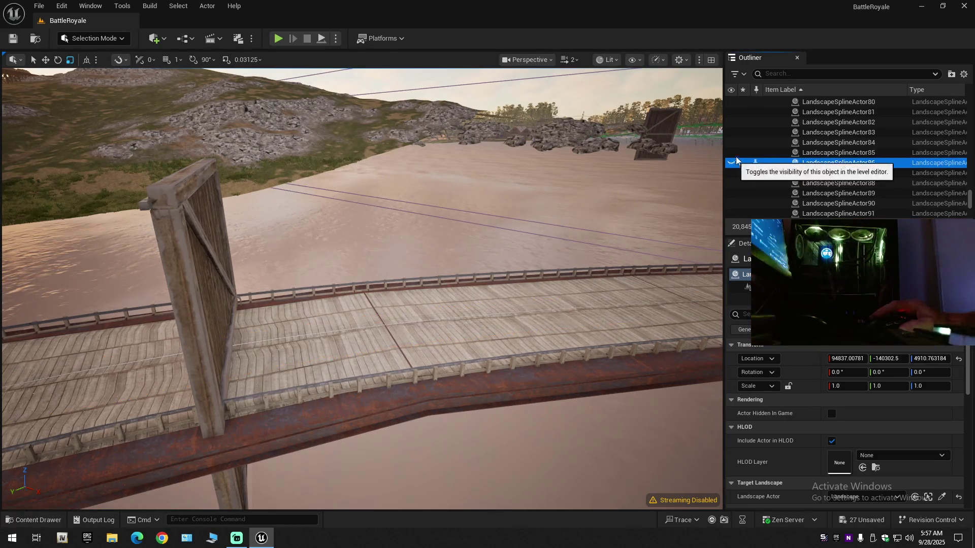
Step: Filter the Outliner by the pasted LandscapeSplineActor92 name, unhide it, then clear the filter
right_click(812, 74)
click(849, 128)
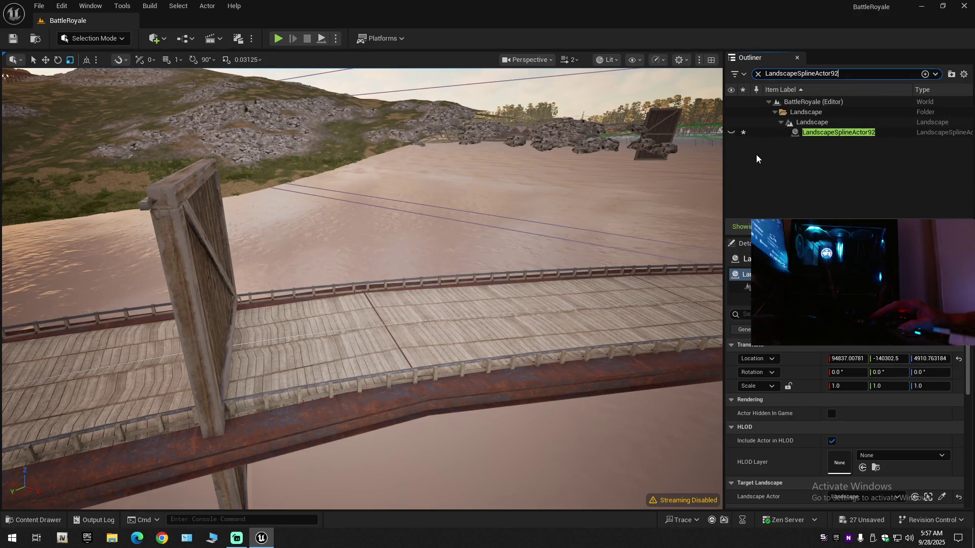
click(732, 133)
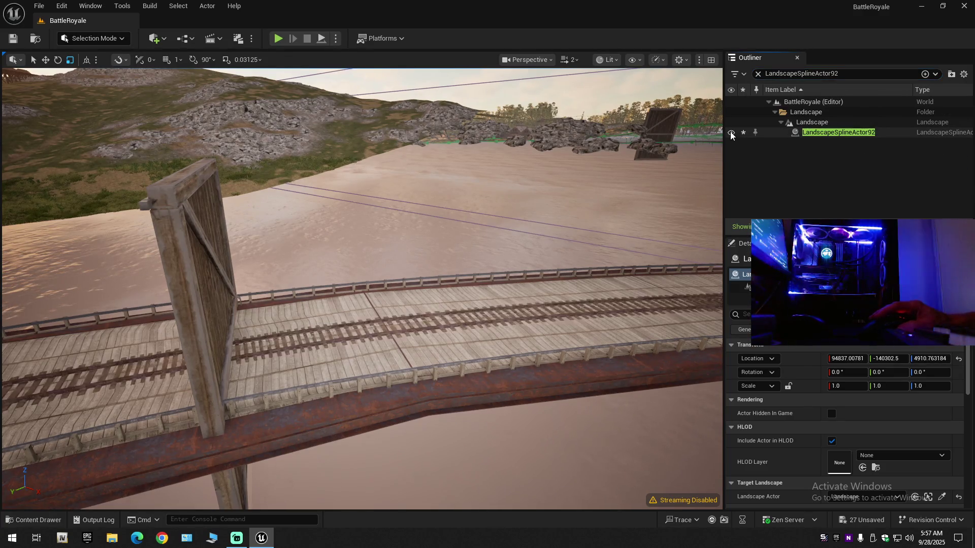
click(758, 76)
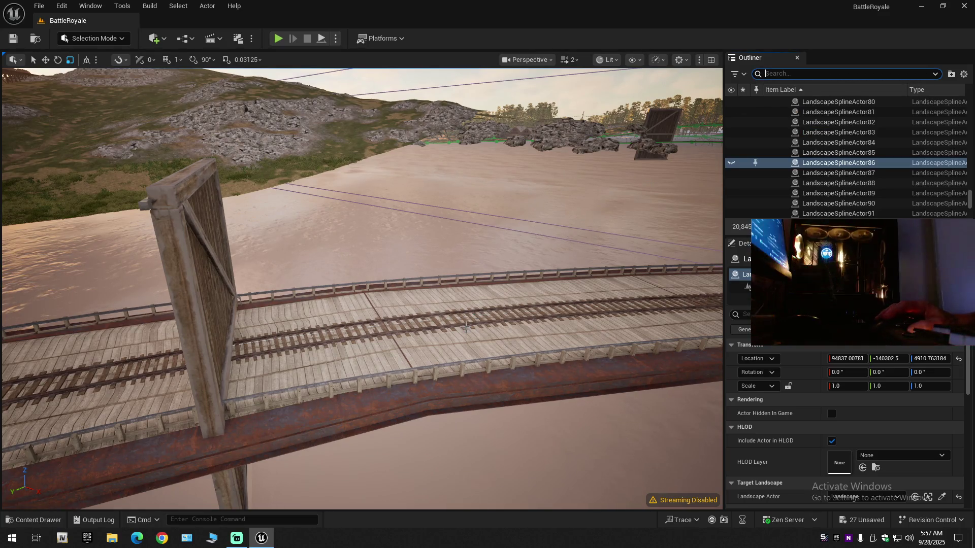
Step: Select the bridge's rail-track spline again and briefly hide and reshow it
click(462, 324)
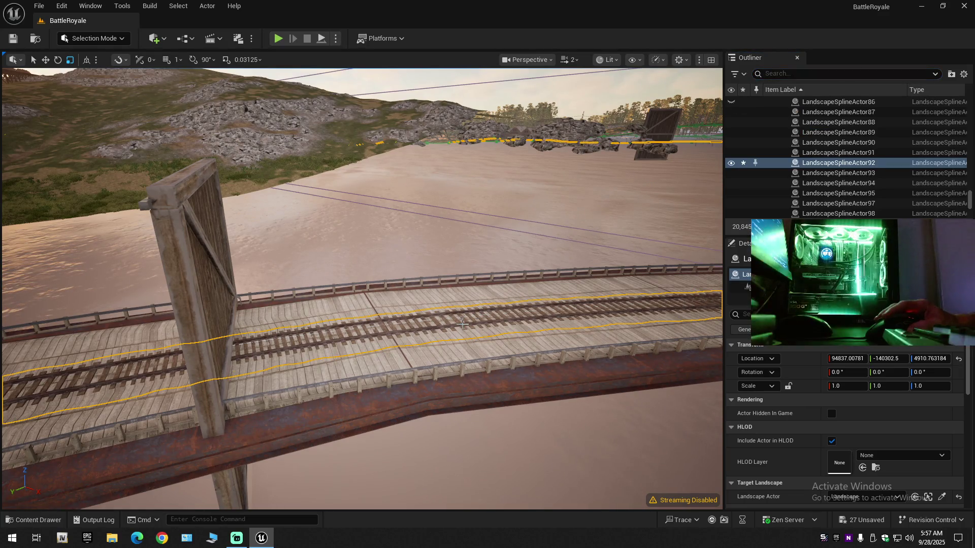
click(731, 163)
click(731, 163)
scroll(522, 250, up, 3)
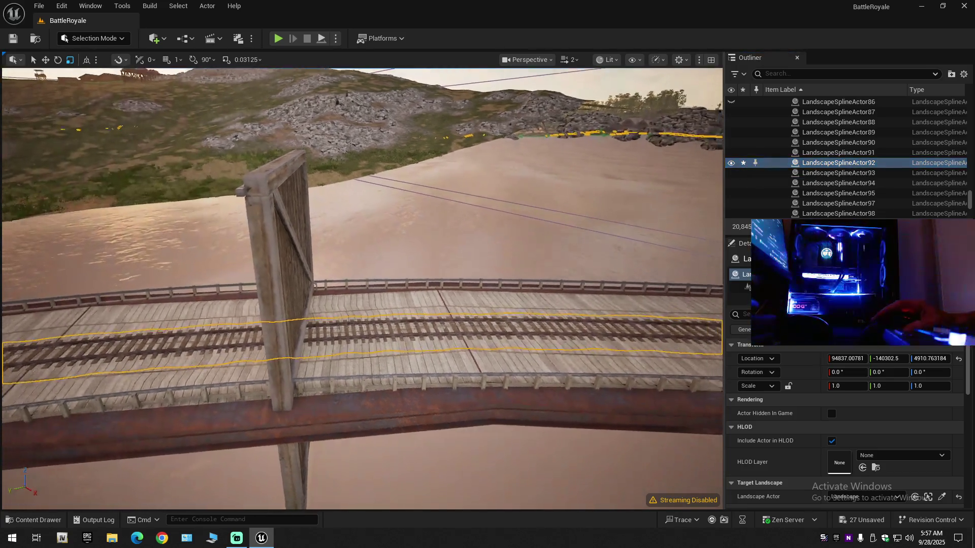
scroll(362, 288, up, 5)
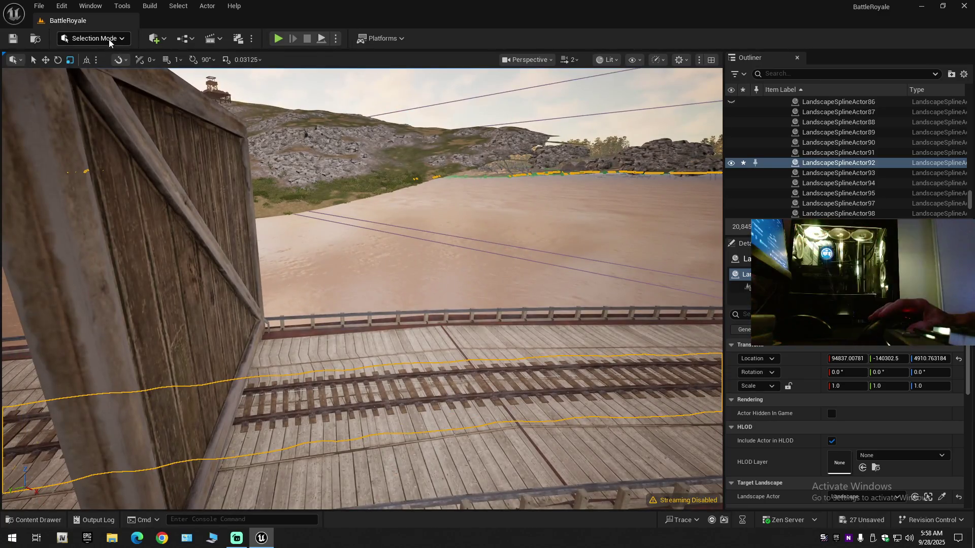
click(94, 38)
Step: Return to Landscape Mode splines, select the track segment beside the gate, and go immersive
click(105, 63)
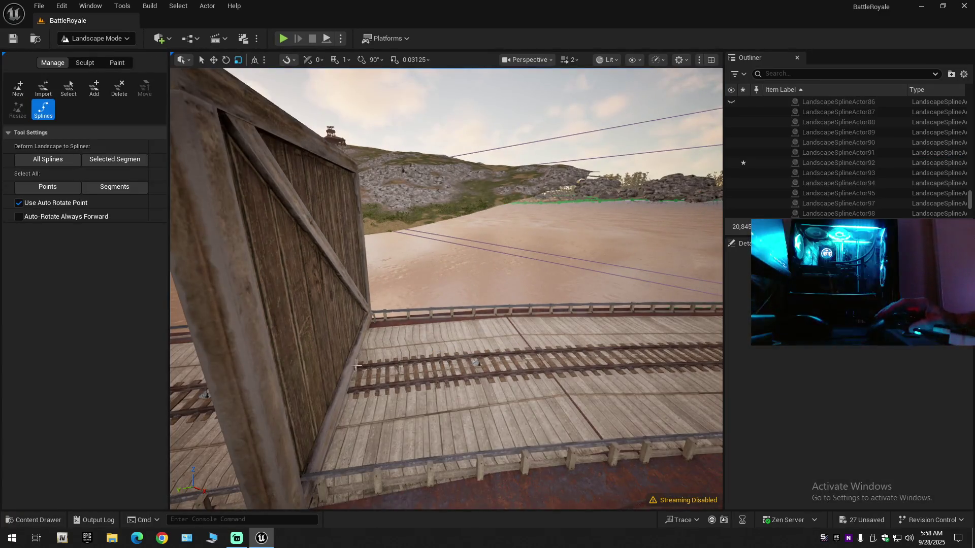
scroll(266, 344, down, 3)
scroll(267, 345, up, 3)
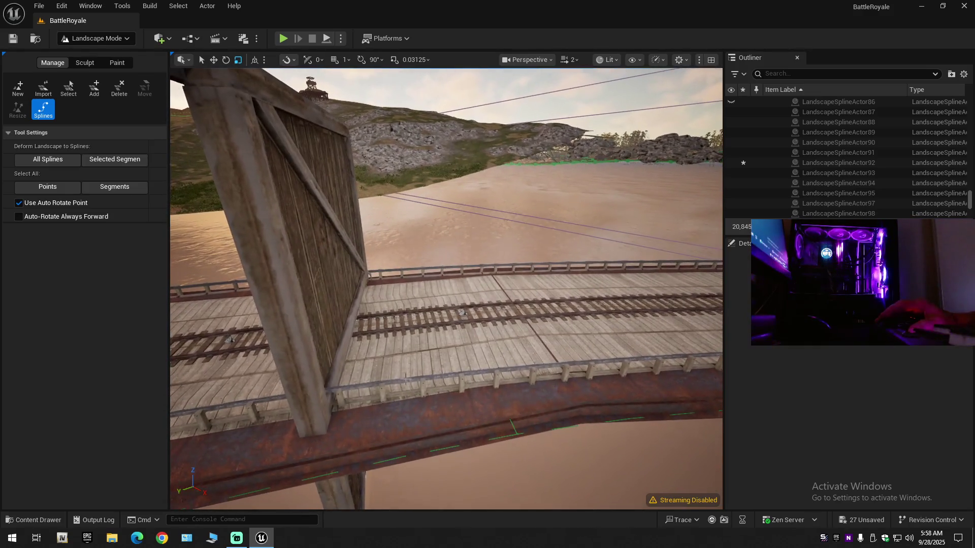
scroll(483, 331, down, 3)
scroll(524, 331, up, 3)
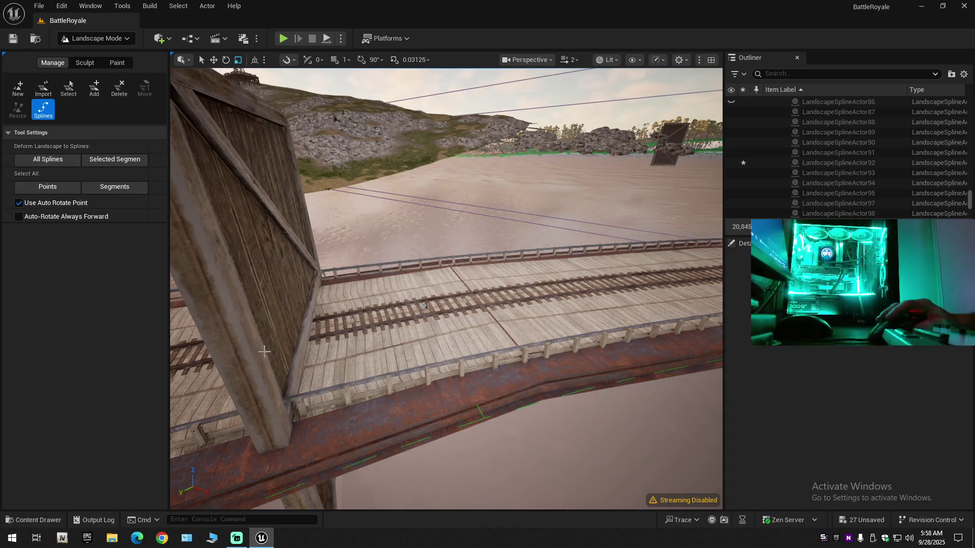
click(356, 329)
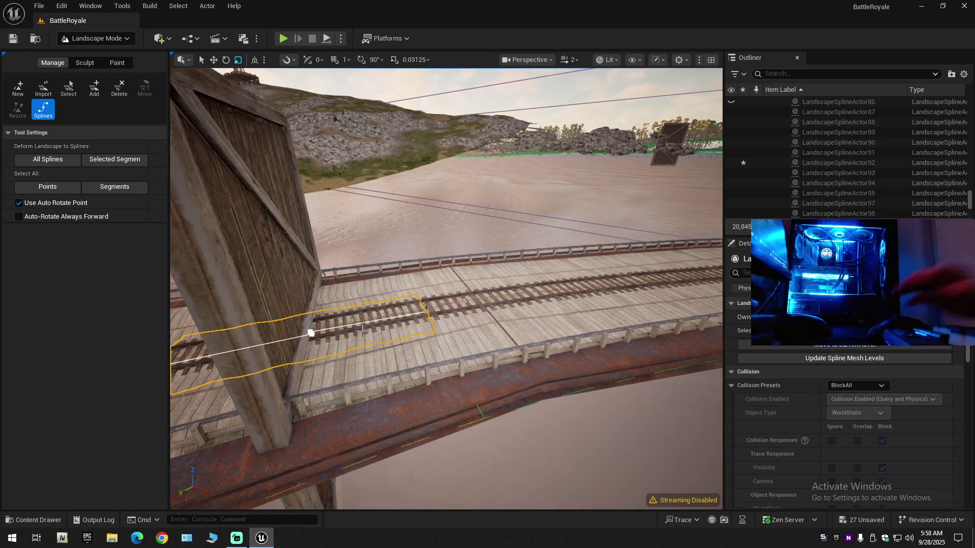
key(F11)
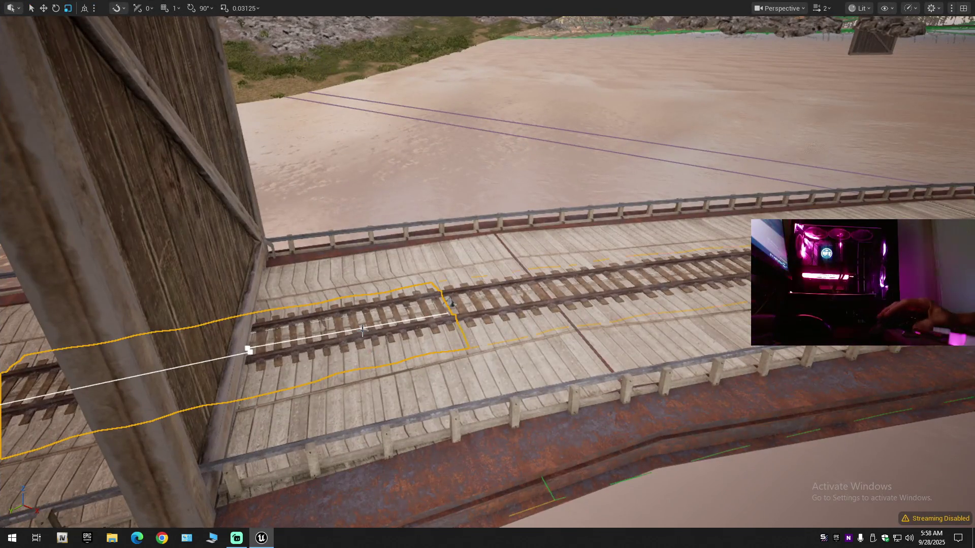
Step: Select the whole track spline and delete control points toward the track's curved end
key(ctrl+a)
drag(354, 338, 335, 346)
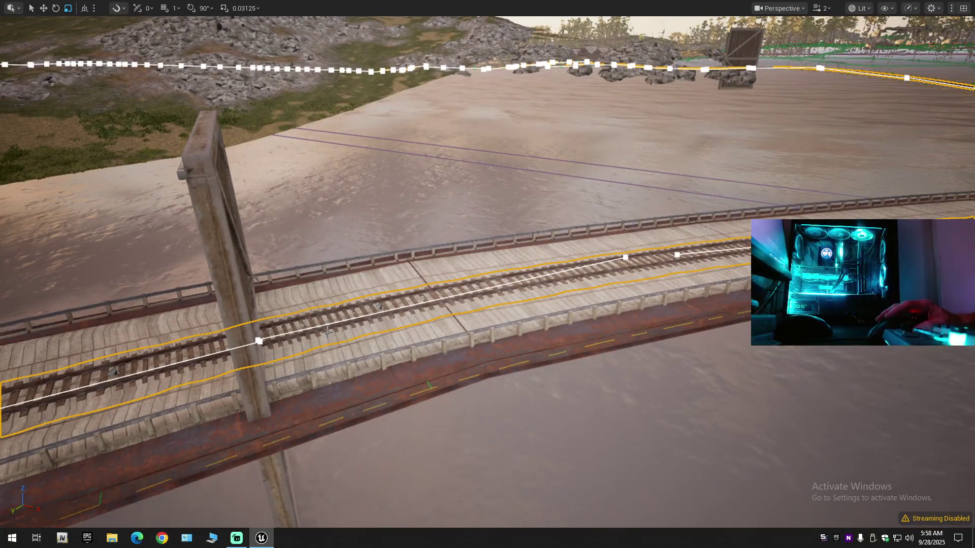
key(Delete)
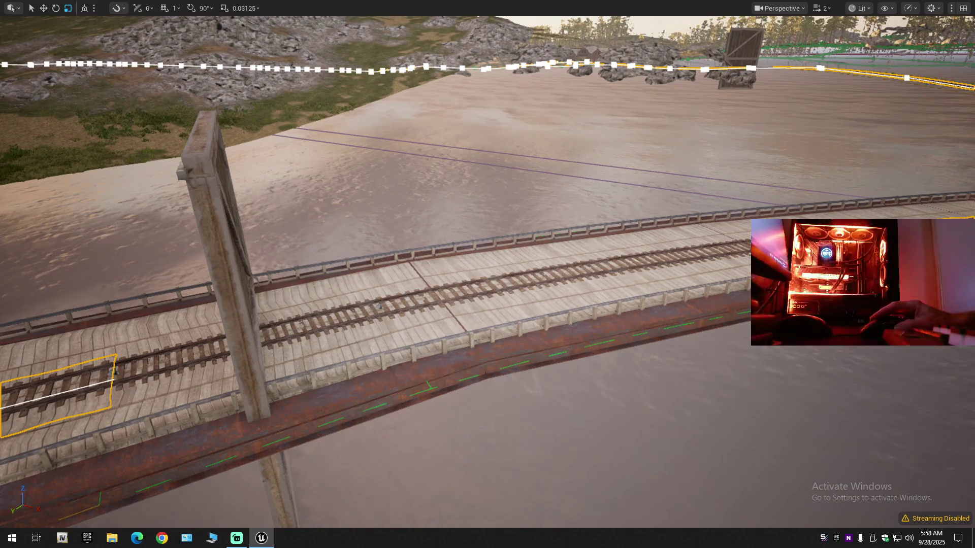
mouse_move(380, 306)
mouse_down()
mouse_move(285, 364)
mouse_move(621, 360)
mouse_up()
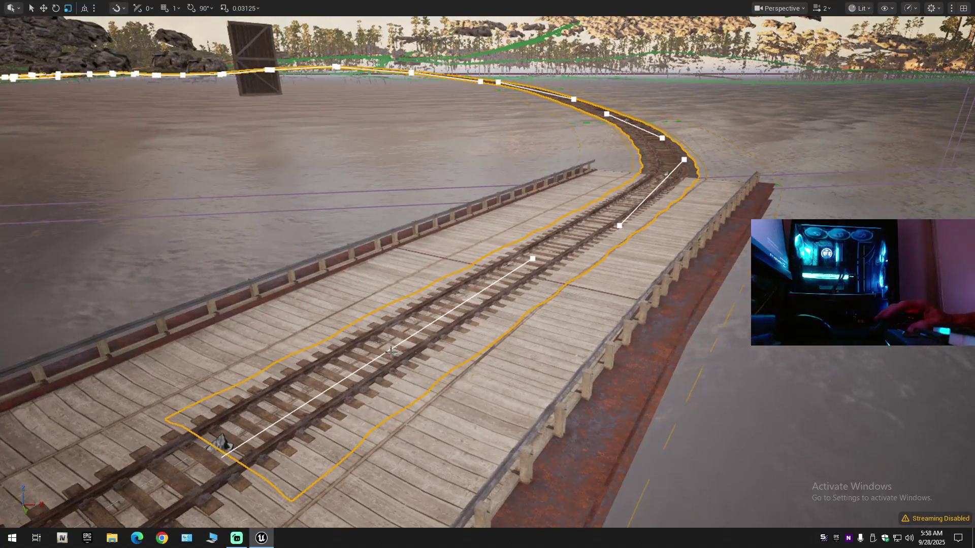
key(Delete)
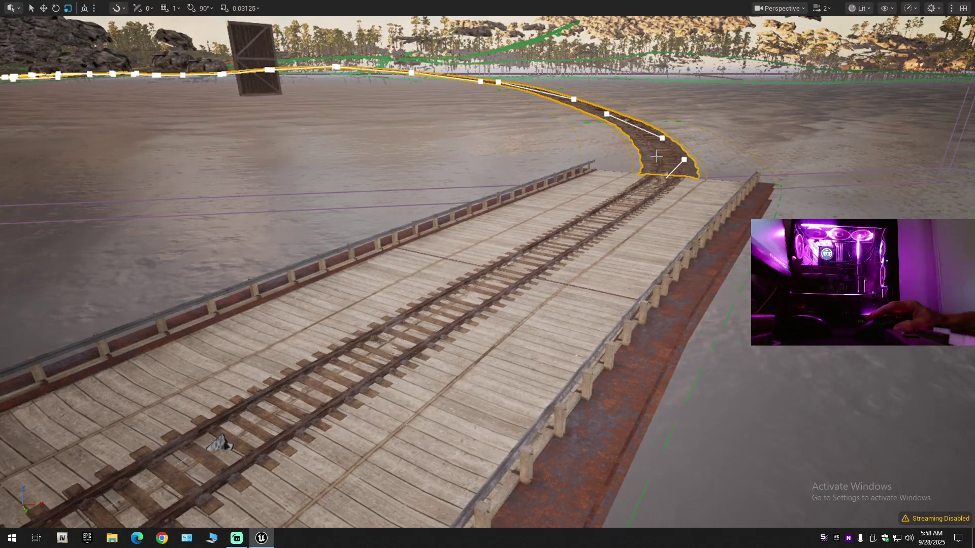
mouse_move(662, 210)
mouse_down()
mouse_move(645, 175)
mouse_move(584, 193)
mouse_up()
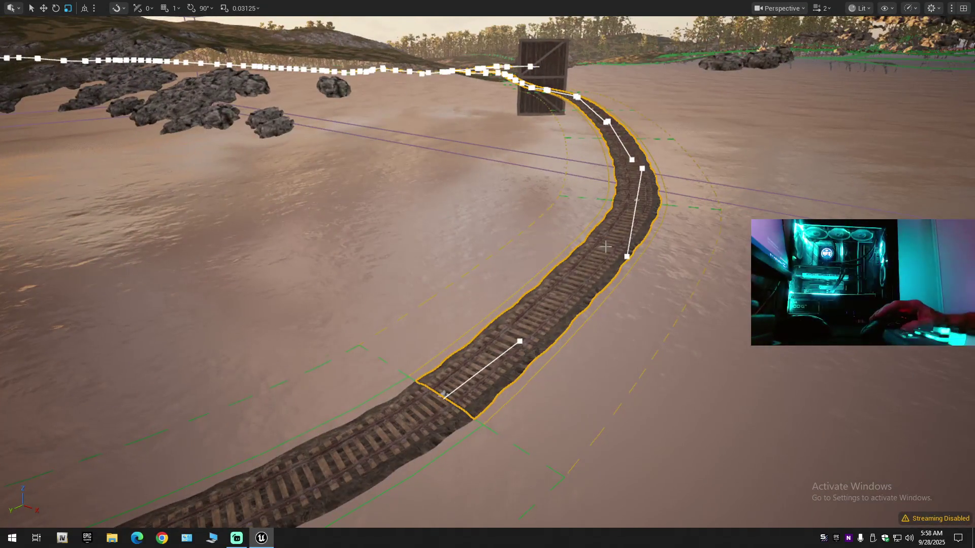
Step: Keep only the upper track segment selected, fly to the wooden gate and deselect the nearest segment
ctrl+click(616, 260)
drag(650, 198, 690, 246)
drag(599, 275, 574, 289)
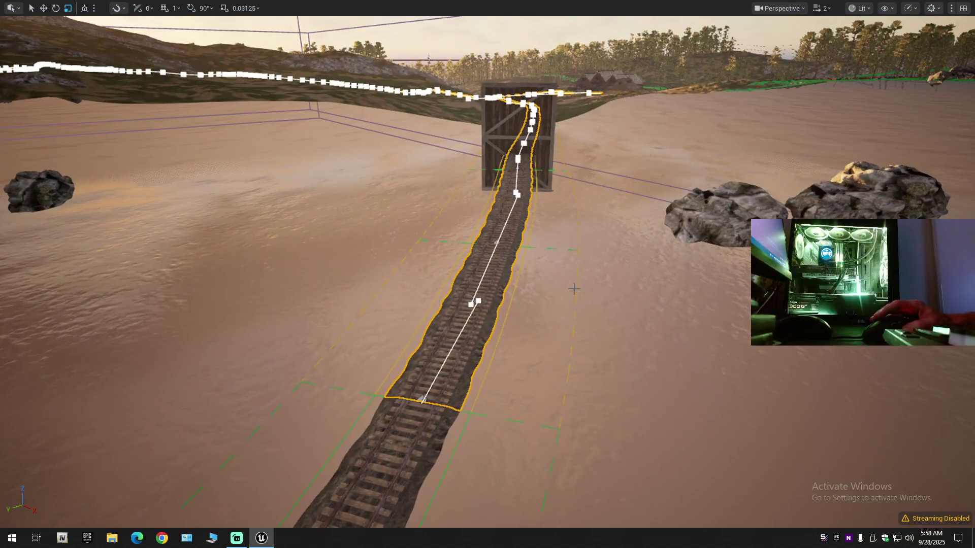
drag(421, 399, 470, 336)
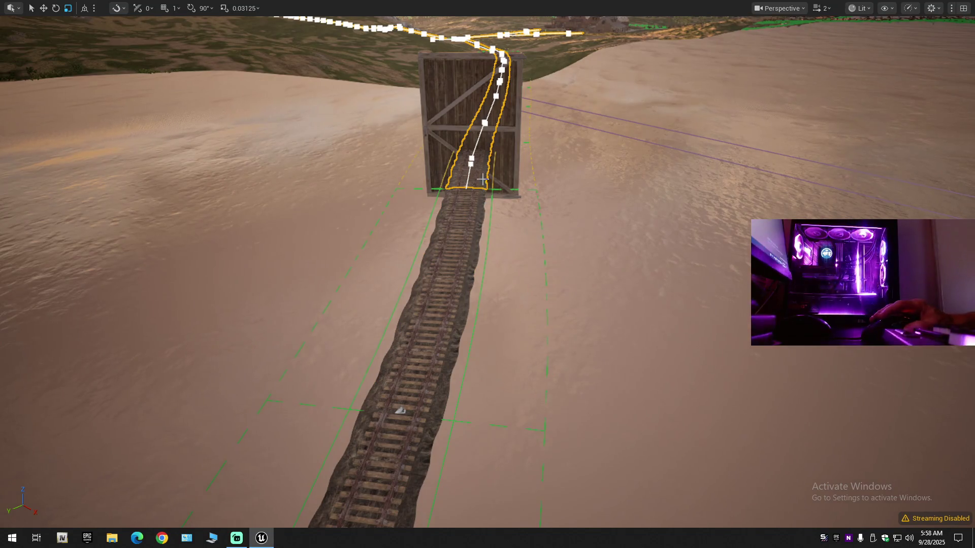
drag(502, 202, 472, 221)
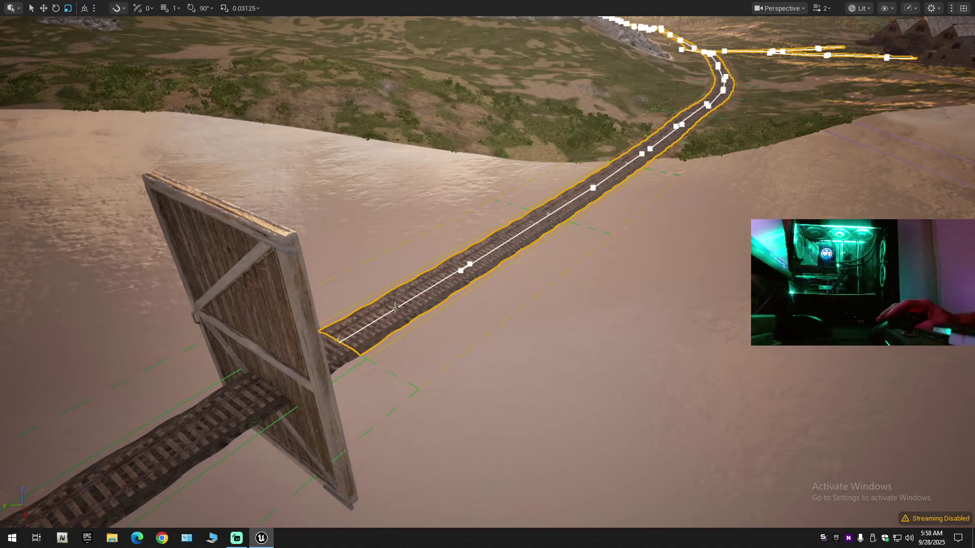
ctrl+click(421, 315)
drag(568, 214, 566, 193)
mouse_move(348, 377)
mouse_down()
mouse_move(533, 342)
mouse_move(513, 361)
mouse_move(323, 213)
mouse_up()
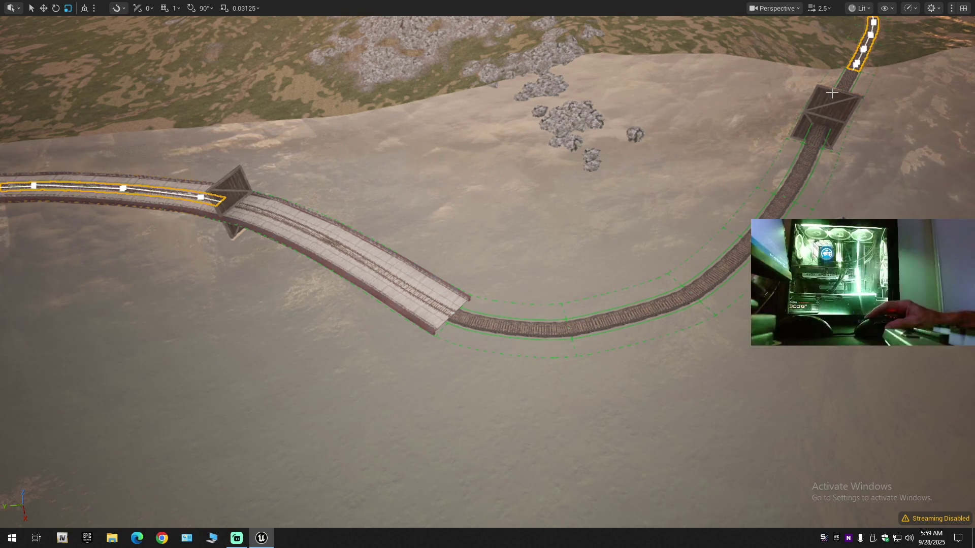
Step: Fly low along the railway past the wooden post, turning toward the curved track and bridge
scroll(377, 286, down, 5)
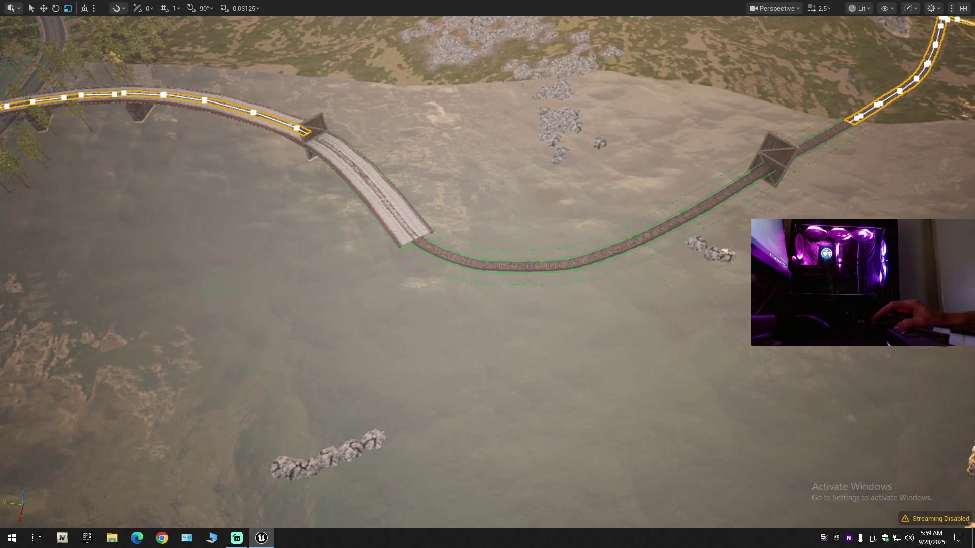
mouse_move(508, 288)
mouse_down()
mouse_move(508, 60)
mouse_move(490, 300)
mouse_move(477, 315)
mouse_move(436, 304)
mouse_move(436, 407)
mouse_move(395, 366)
mouse_up()
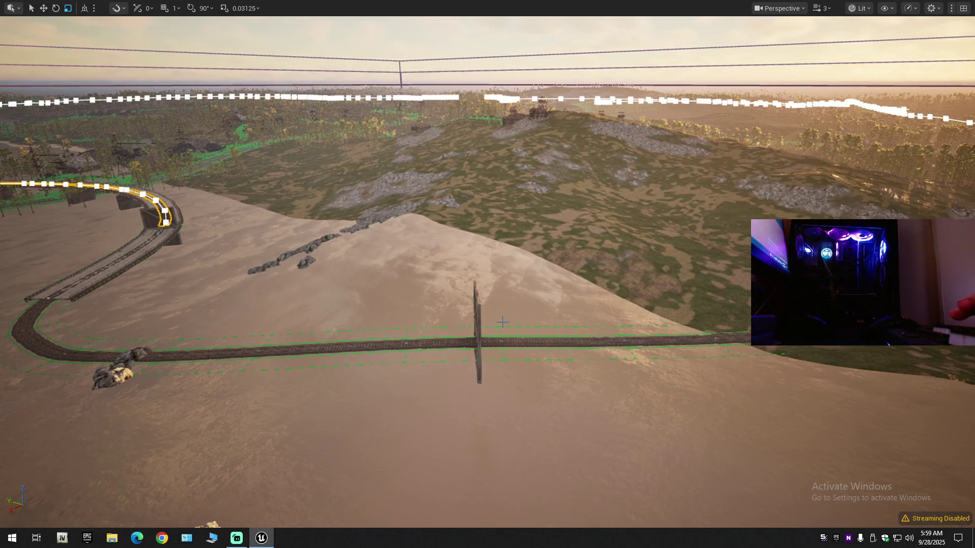
mouse_move(497, 405)
mouse_down()
mouse_move(609, 401)
mouse_move(504, 392)
mouse_up()
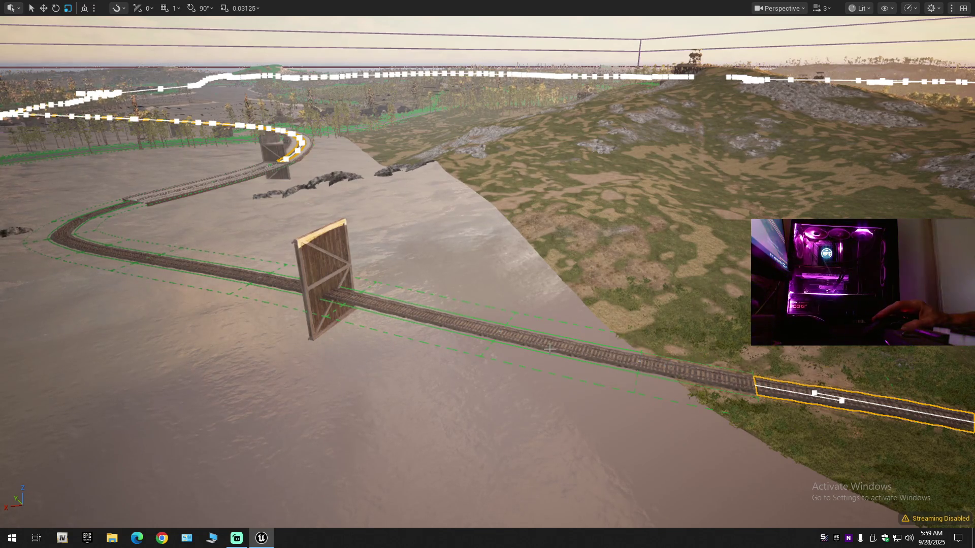
mouse_move(409, 318)
mouse_down()
mouse_move(345, 311)
mouse_move(436, 313)
mouse_move(396, 348)
mouse_move(426, 320)
mouse_move(371, 335)
mouse_move(401, 333)
mouse_move(403, 345)
mouse_move(350, 352)
mouse_up()
scroll(411, 333, down, 2)
scroll(417, 325, down, 2)
scroll(396, 332, down, 1)
scroll(401, 338, up, 2)
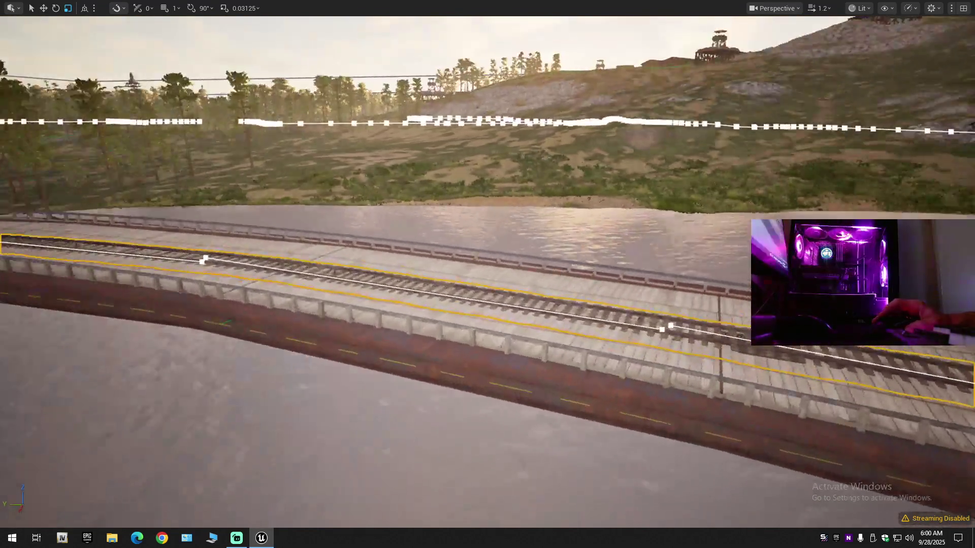
Step: Fly to track height beside the wooden box and view the railway bridge, rocks and straight section
drag(351, 351, 510, 357)
scroll(509, 350, down, 1)
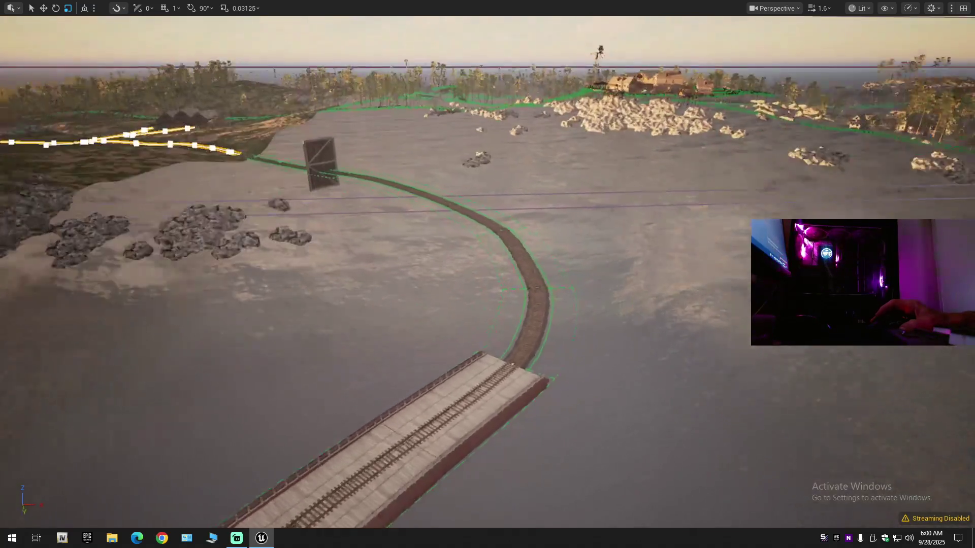
drag(510, 357, 510, 356)
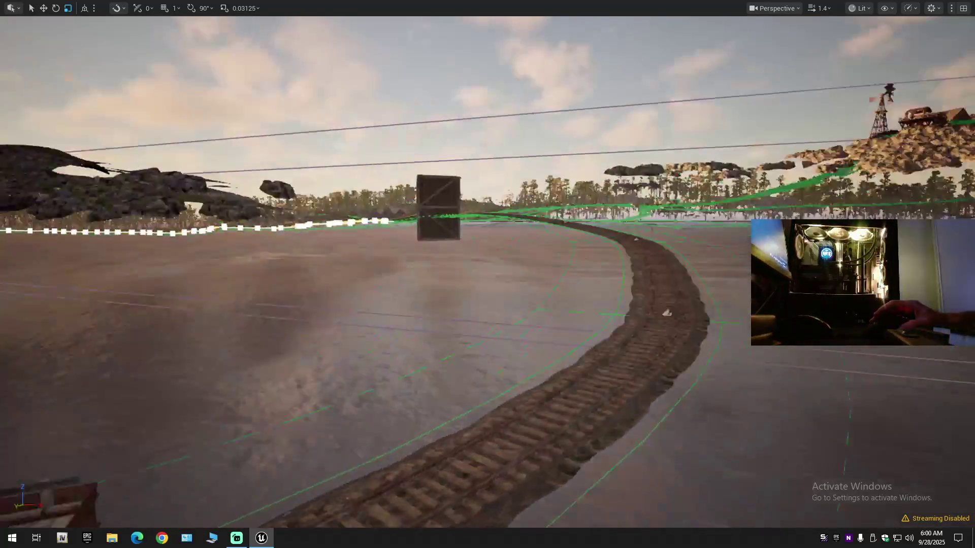
scroll(509, 357, down, 1)
drag(510, 356, 510, 356)
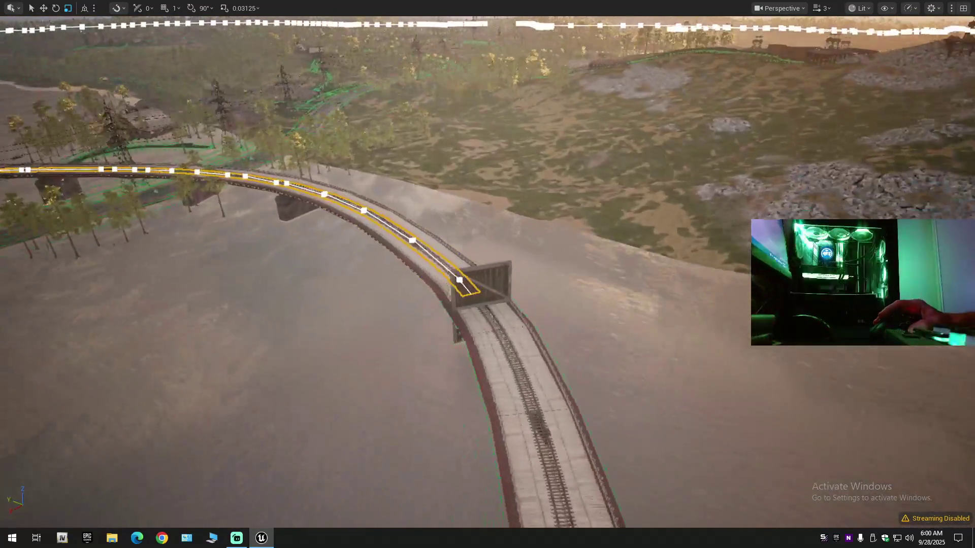
drag(509, 356, 510, 356)
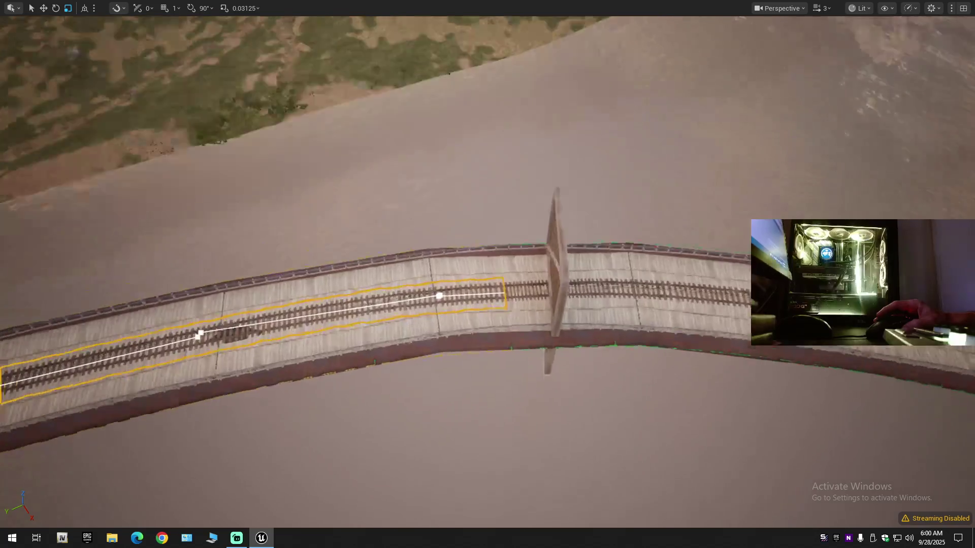
scroll(487, 274, down, 1)
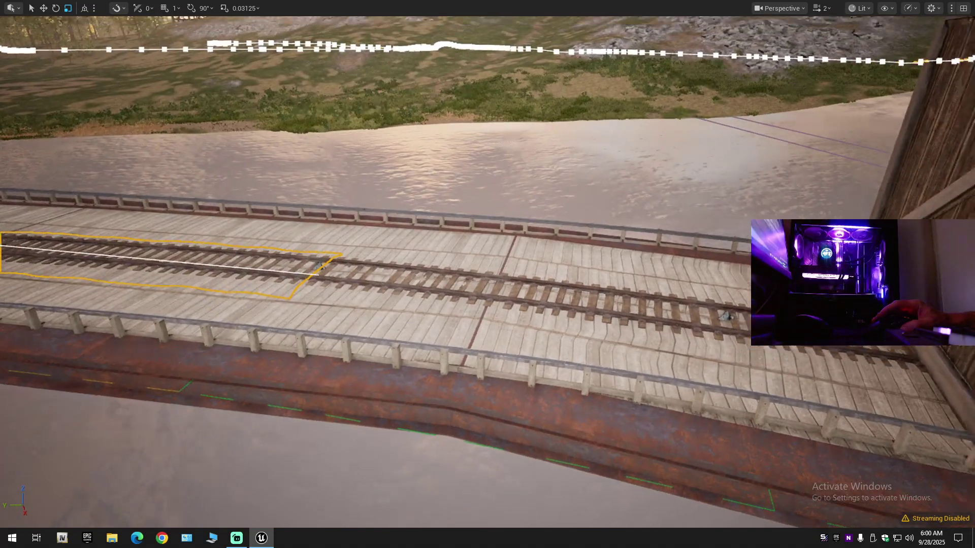
scroll(488, 274, down, 1)
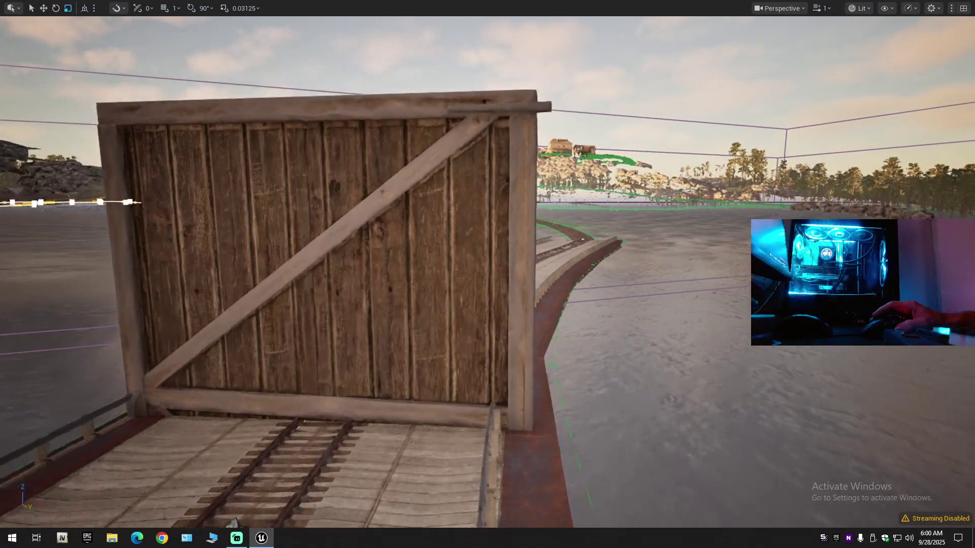
scroll(488, 274, up, 1)
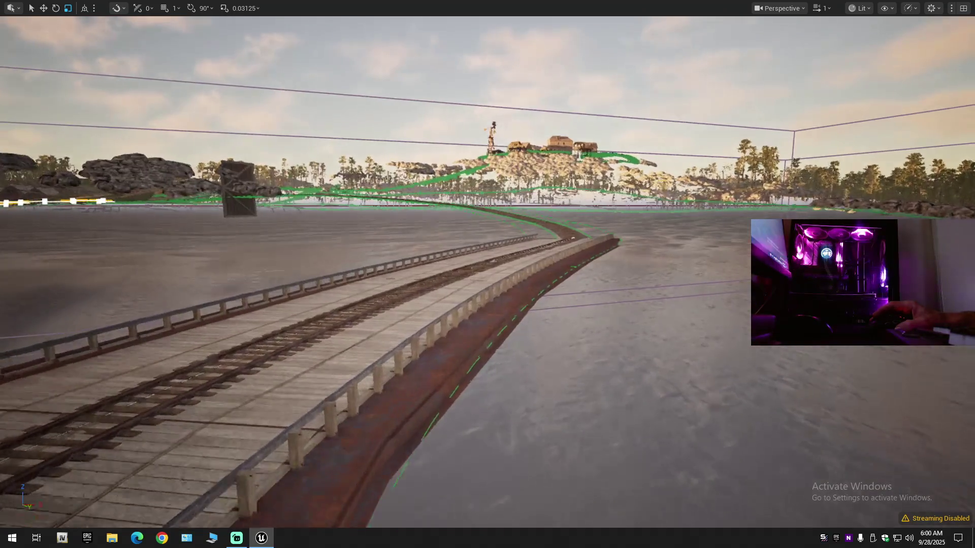
scroll(487, 274, up, 1)
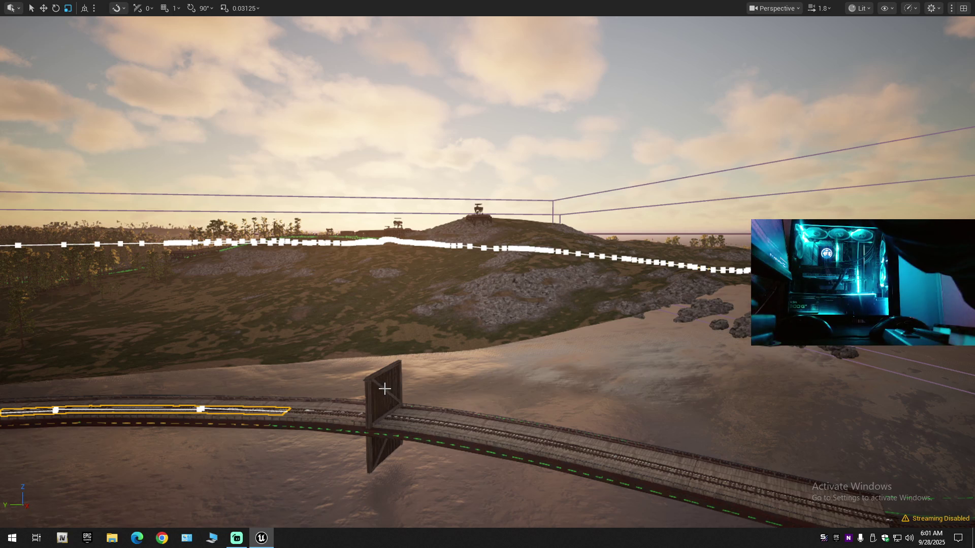
Step: Deselect the spline, fly onto the bridge deck and undo twice to restore the deleted track segment
key(Escape)
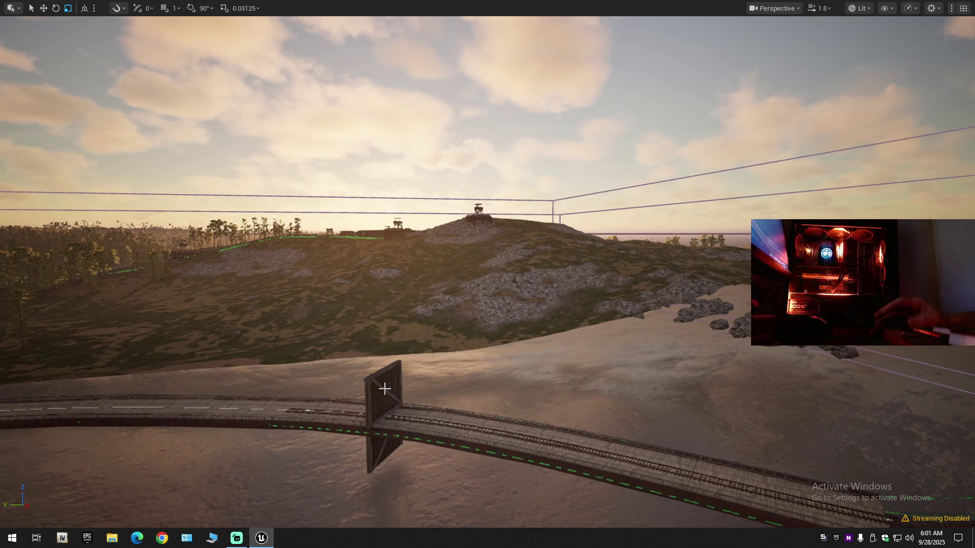
drag(403, 419, 264, 472)
mouse_move(565, 335)
mouse_down()
mouse_move(565, 355)
mouse_move(513, 306)
mouse_move(610, 310)
mouse_move(406, 428)
mouse_up()
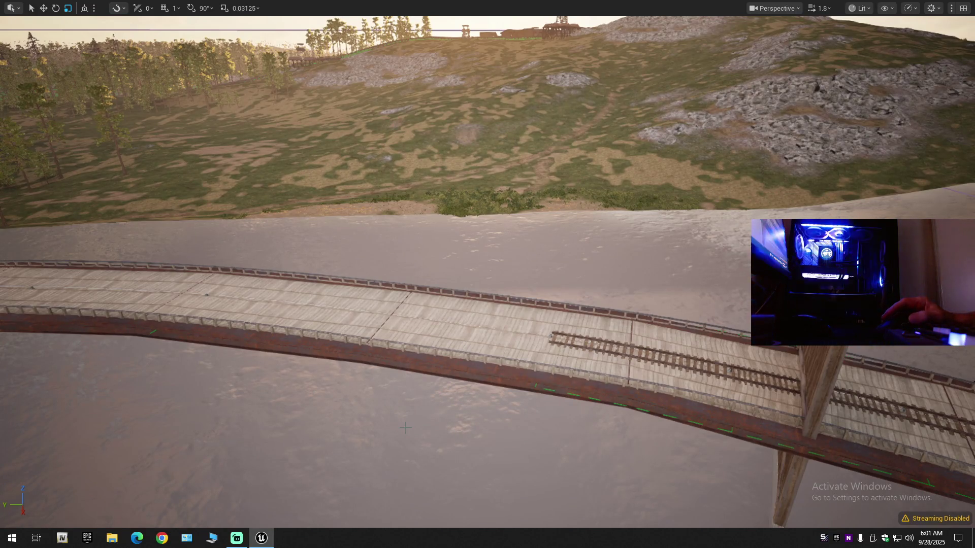
key(ctrl+z)
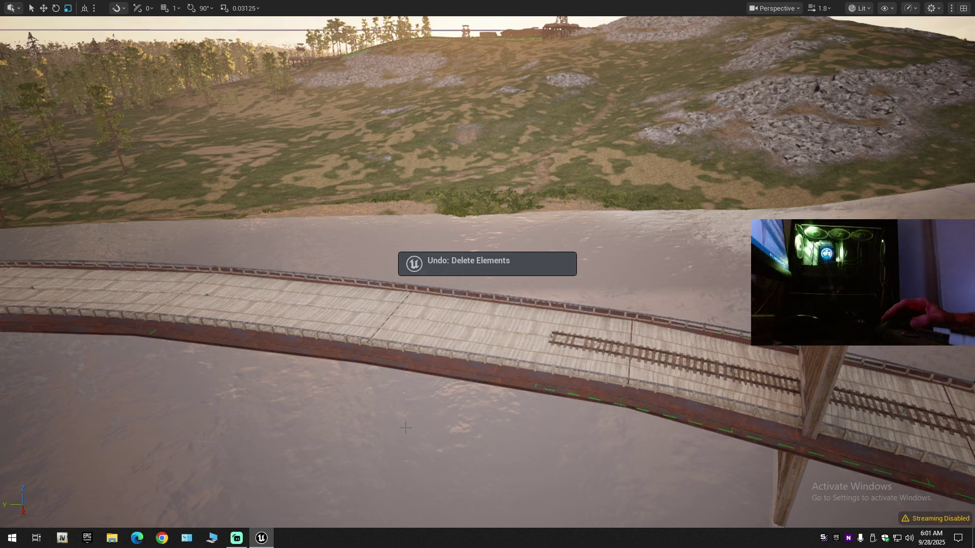
key(ctrl+z)
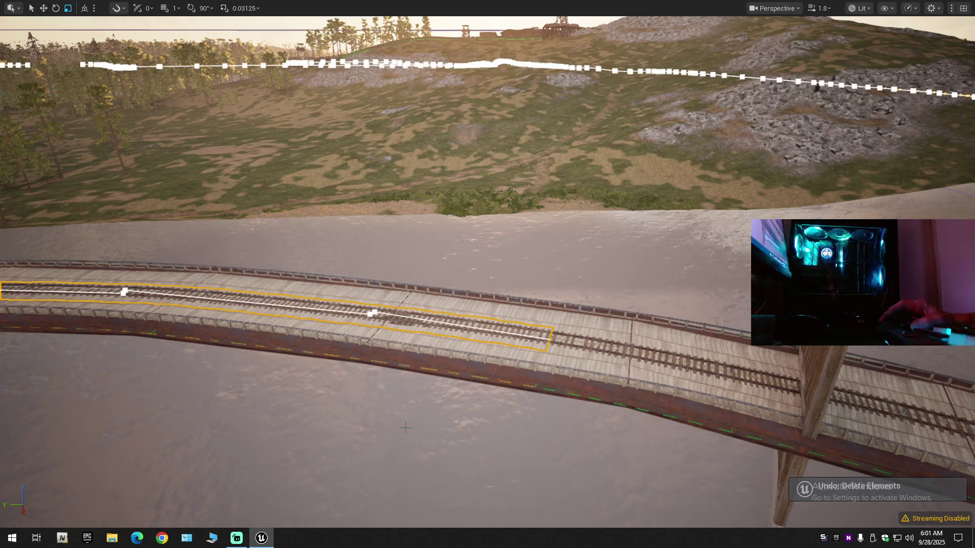
Step: Frame the selected track segment and fly low along the bridge deck toward the river
key(w)
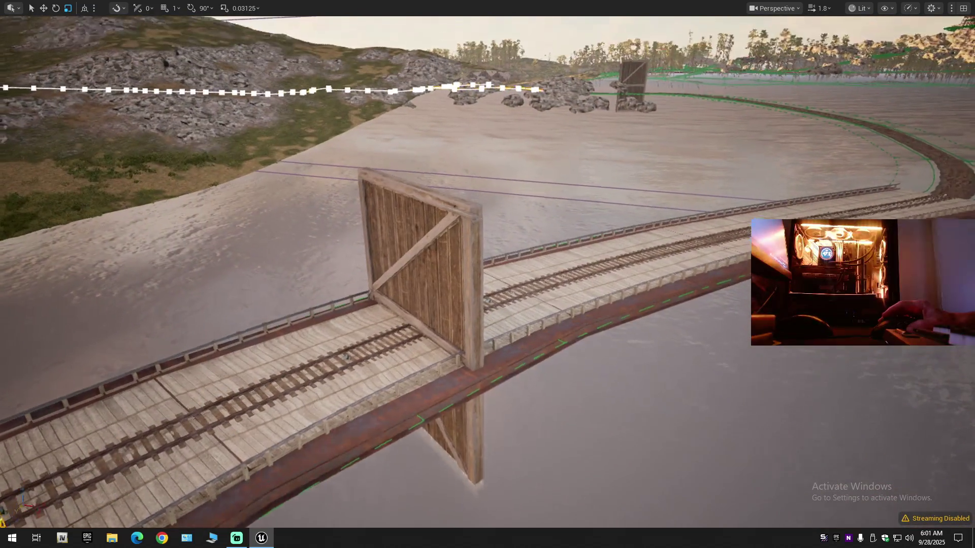
key(f)
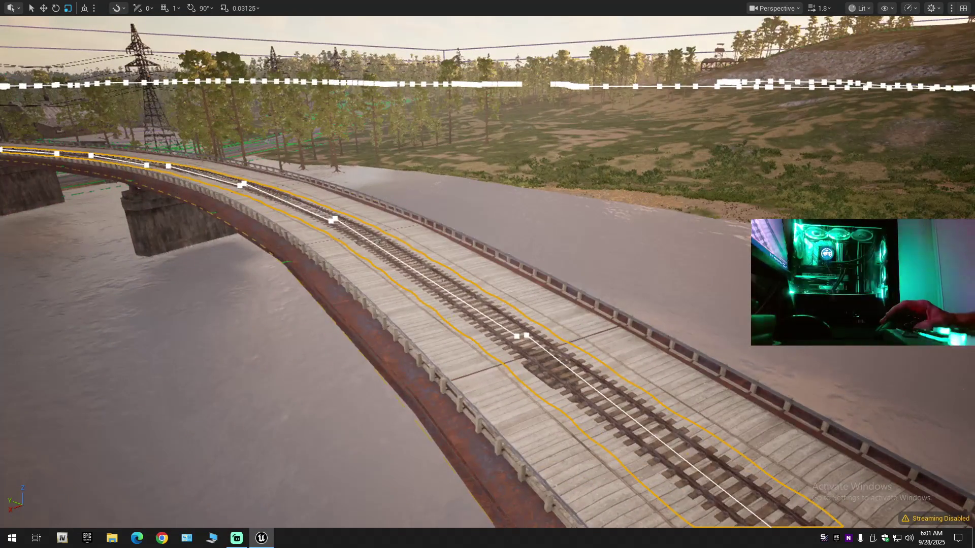
key(w)
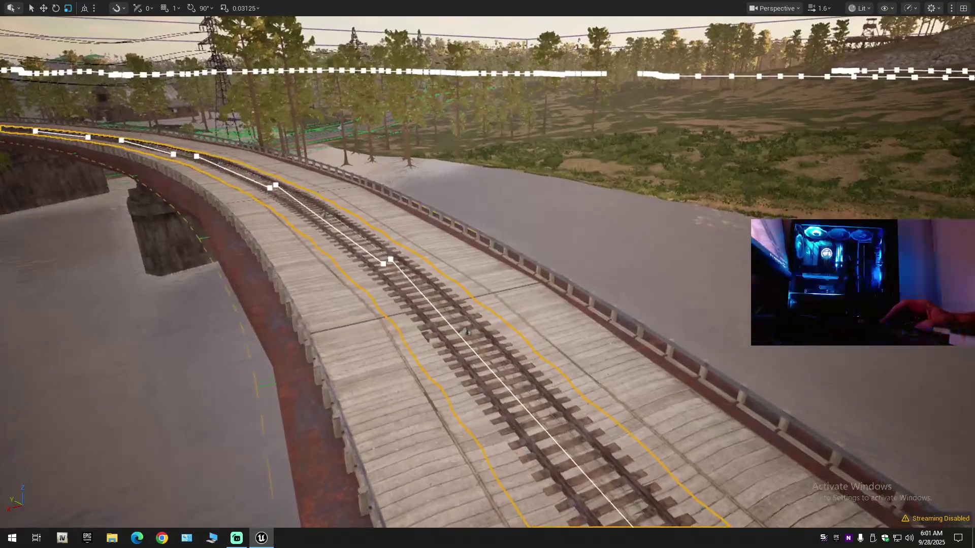
scroll(495, 318, down, 1)
drag(434, 409, 434, 402)
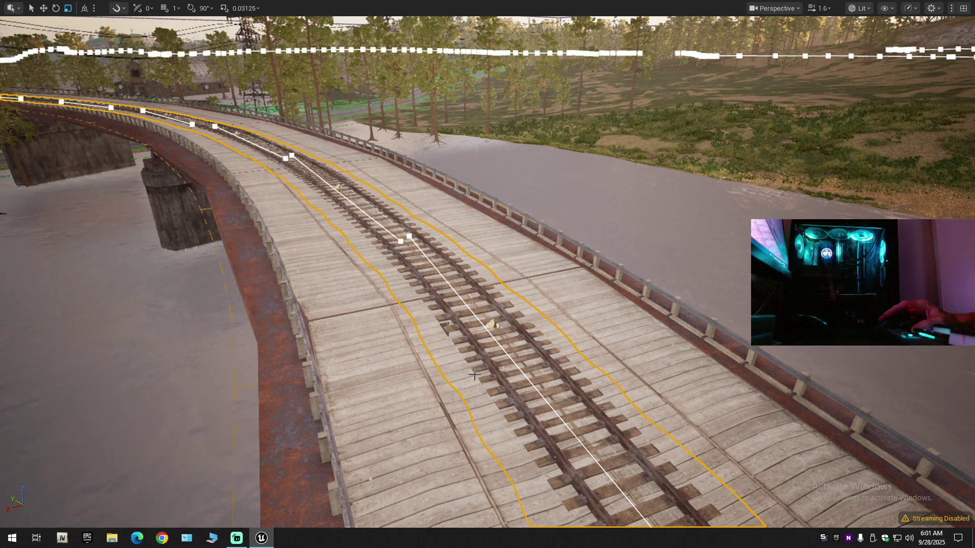
mouse_move(487, 274)
mouse_down()
mouse_move(543, 272)
mouse_move(490, 330)
mouse_move(494, 392)
mouse_up()
scroll(488, 274, down, 5)
scroll(487, 274, up, 5)
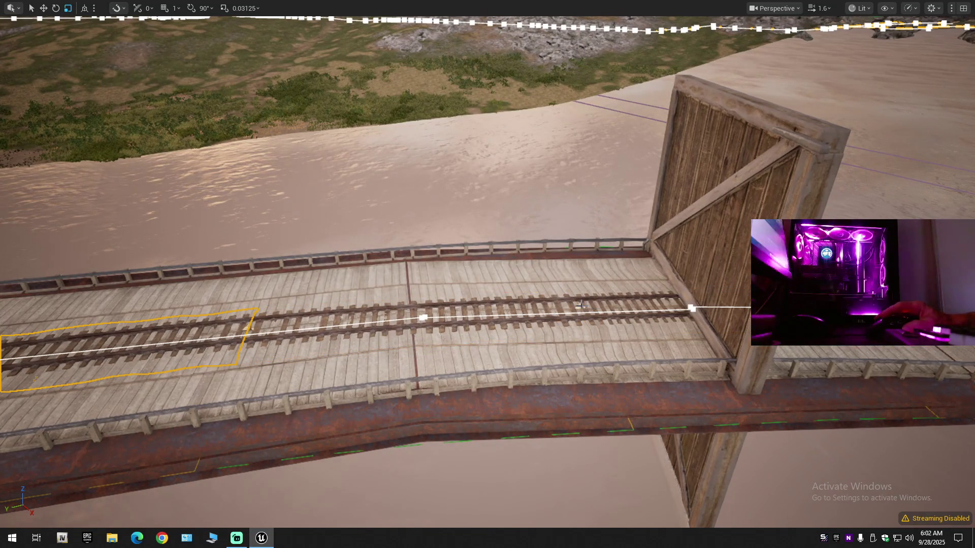
Step: View the bridge from the other side and fly past the wooden gate along the curving track
drag(632, 315, 508, 304)
scroll(487, 274, up, 5)
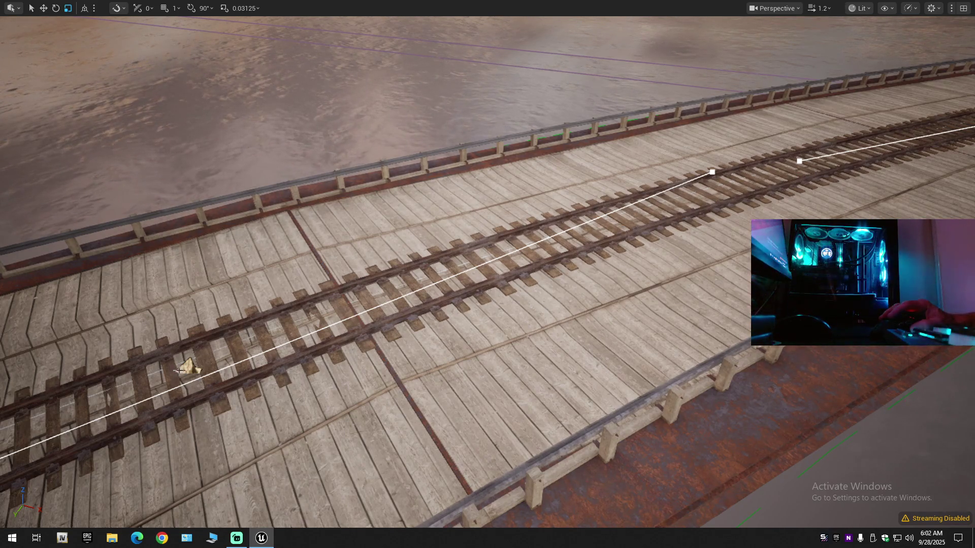
key(a)
key(d)
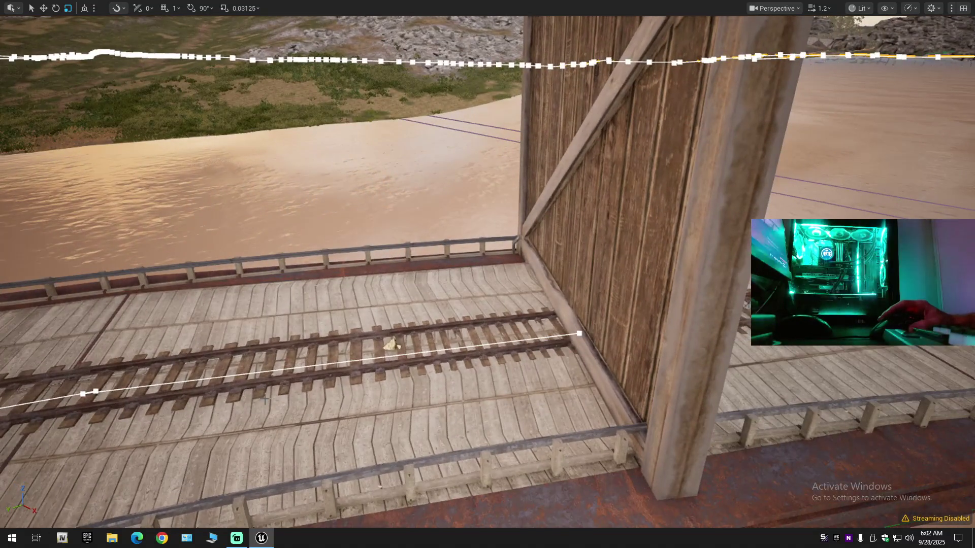
mouse_move(394, 345)
mouse_down()
mouse_move(457, 325)
mouse_move(472, 244)
mouse_move(451, 386)
mouse_up()
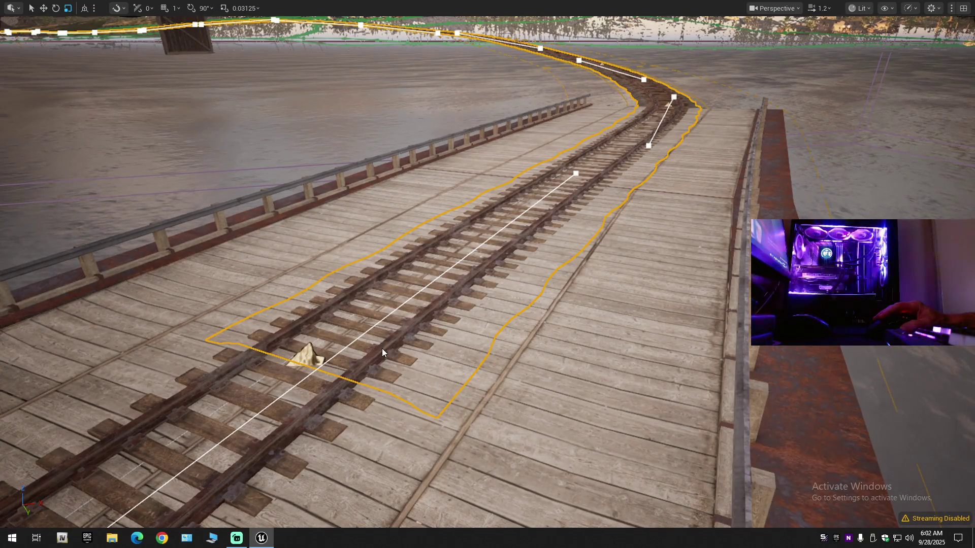
Step: Fly over the bridge deck to the crate and deselect the two lower track segments
mouse_move(379, 371)
mouse_down()
mouse_move(375, 333)
mouse_move(397, 300)
mouse_move(627, 333)
mouse_move(355, 320)
mouse_up()
mouse_move(492, 274)
mouse_down()
mouse_move(492, 254)
mouse_move(394, 348)
mouse_move(439, 312)
mouse_move(431, 353)
mouse_move(473, 346)
mouse_up()
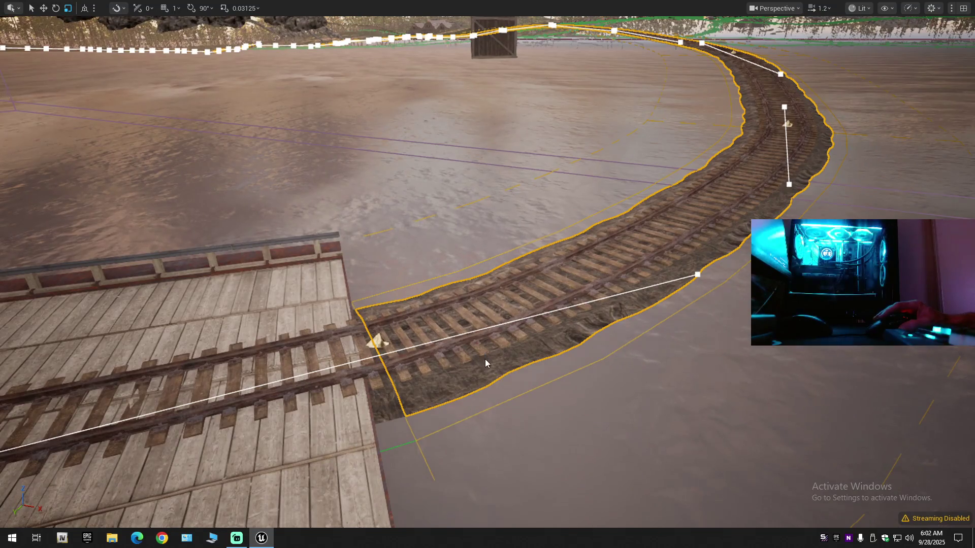
mouse_move(472, 346)
mouse_down()
mouse_move(432, 342)
mouse_move(451, 371)
mouse_move(449, 340)
mouse_move(478, 351)
mouse_move(453, 360)
mouse_move(451, 346)
mouse_up()
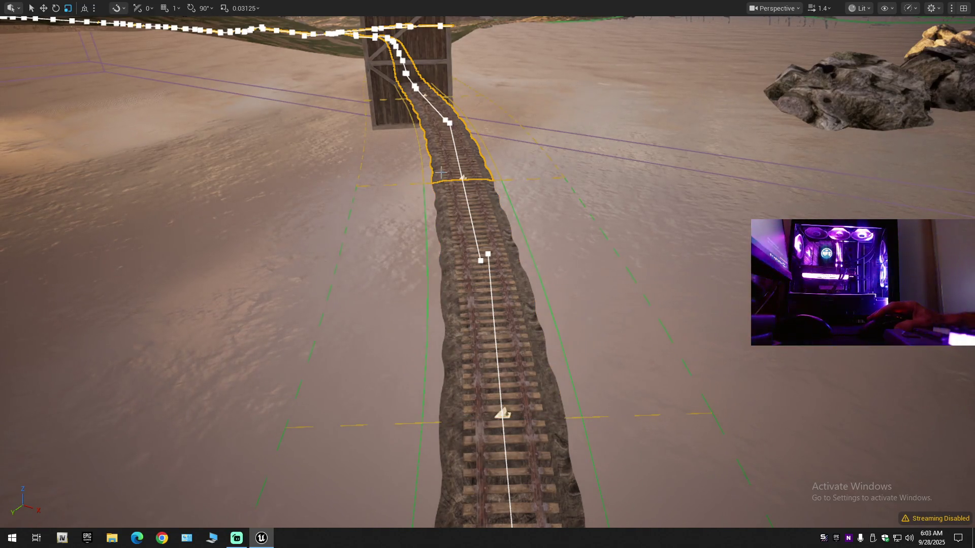
mouse_move(415, 112)
mouse_down()
mouse_move(413, 98)
mouse_move(404, 132)
mouse_move(431, 188)
mouse_up()
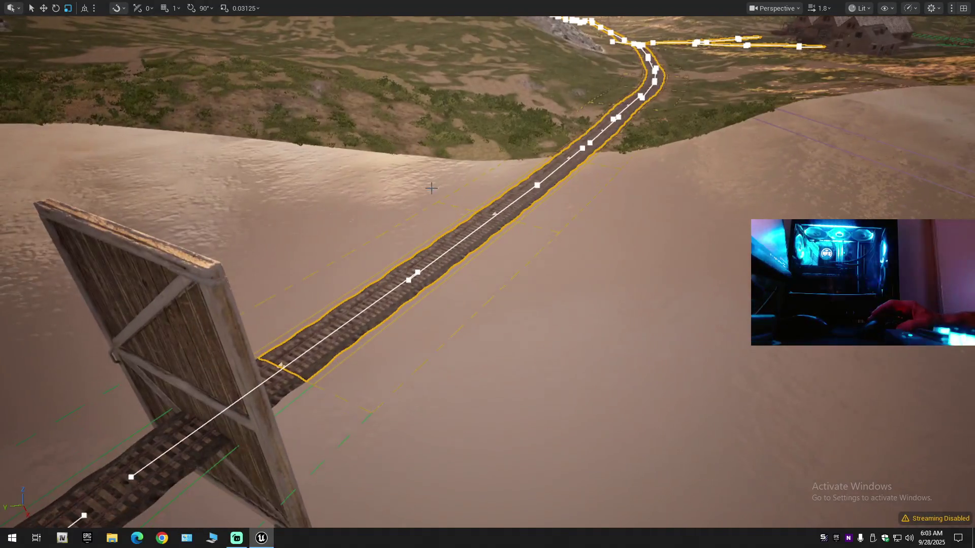
ctrl+click(432, 264)
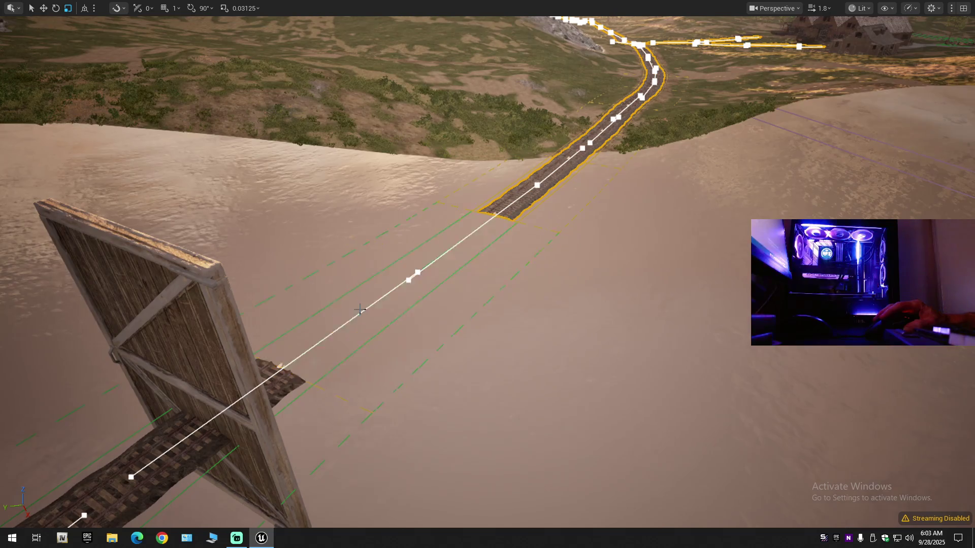
ctrl+click(510, 205)
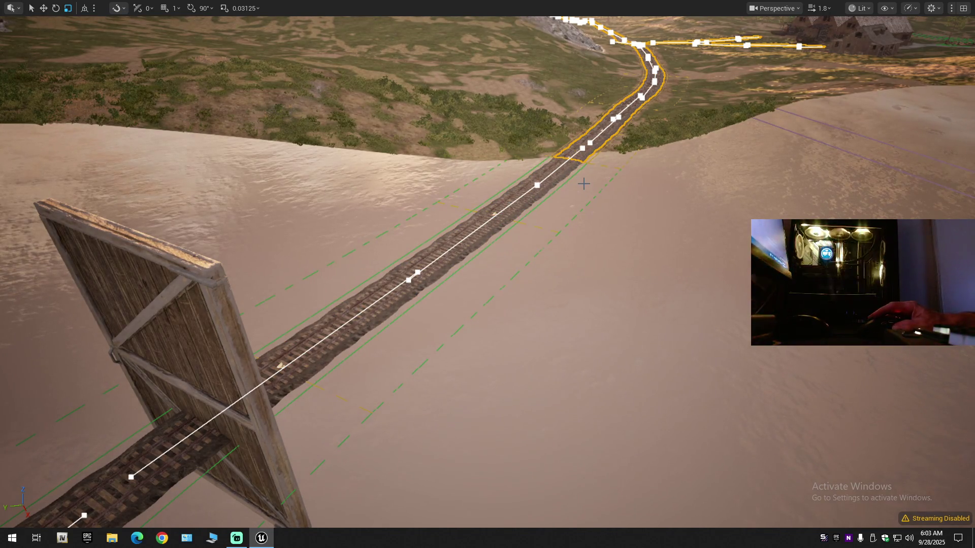
Step: Undo the last spline tangent change and fly along the track toward the horizon
mouse_move(583, 183)
mouse_down()
mouse_move(584, 122)
mouse_move(584, 137)
mouse_up()
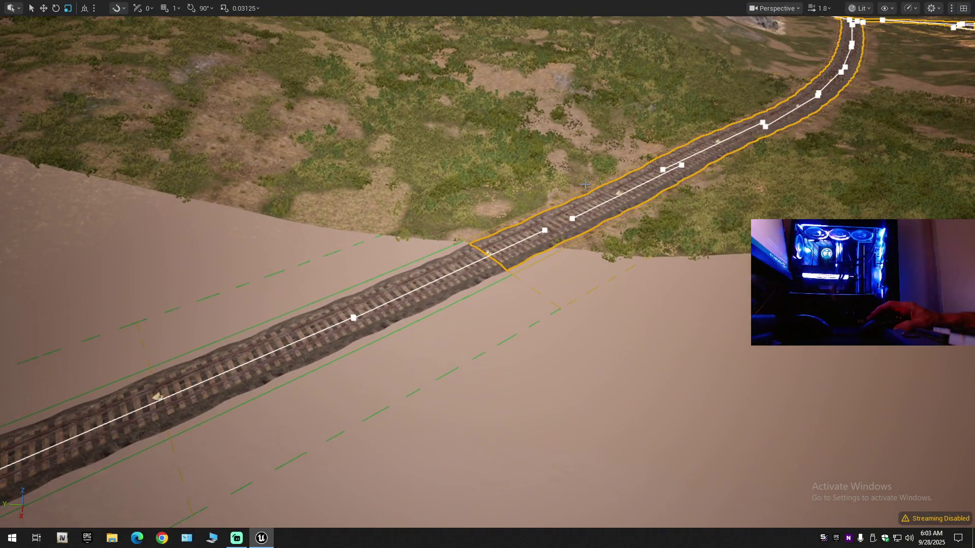
key(ctrl+z)
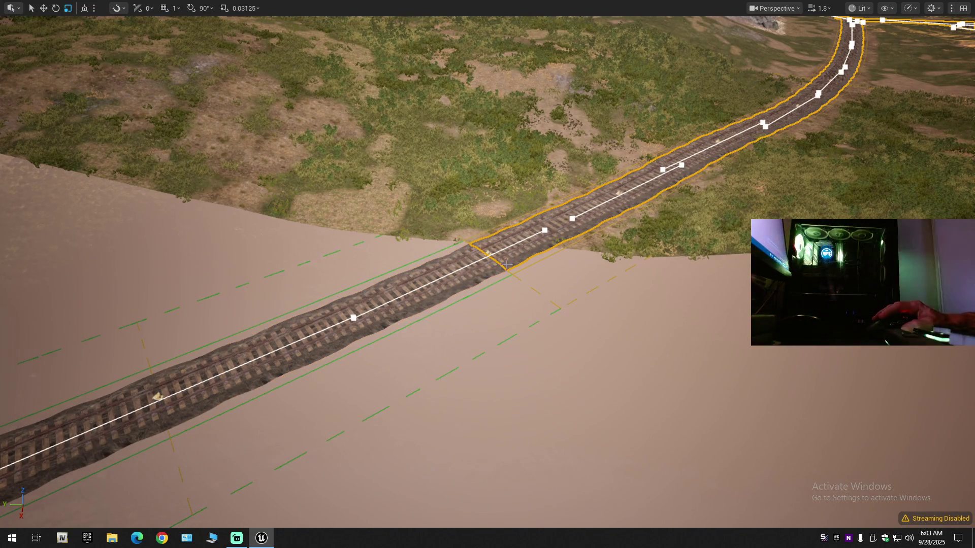
mouse_move(584, 137)
mouse_down()
mouse_move(584, 87)
mouse_move(787, 86)
mouse_move(787, 40)
mouse_move(899, 41)
mouse_move(711, 40)
mouse_move(802, 51)
mouse_move(823, 51)
mouse_move(609, 33)
mouse_move(635, 84)
mouse_up()
scroll(787, 87, down, 2)
scroll(823, 50, down, 1)
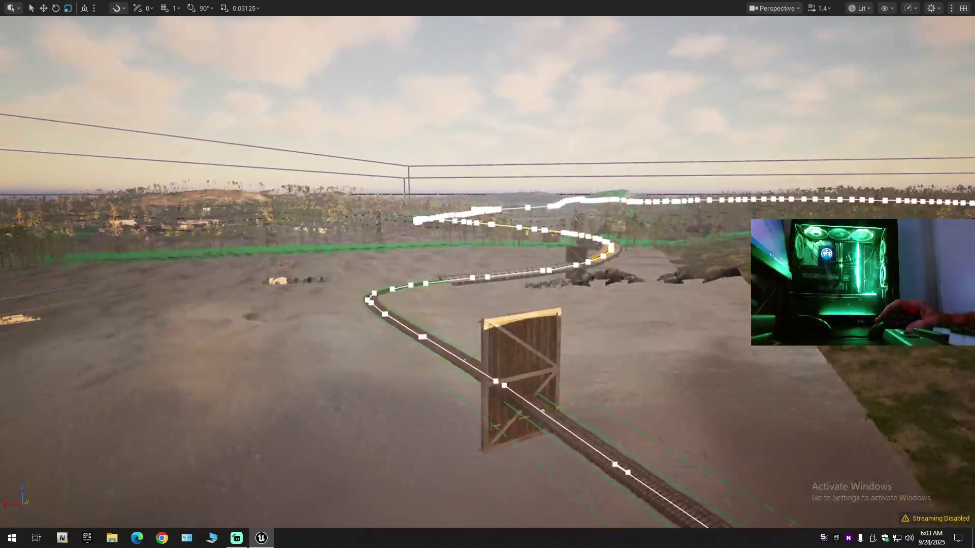
Step: Fly across the bridge and delete a track control point, bringing up the join-segments prompt
key(w)
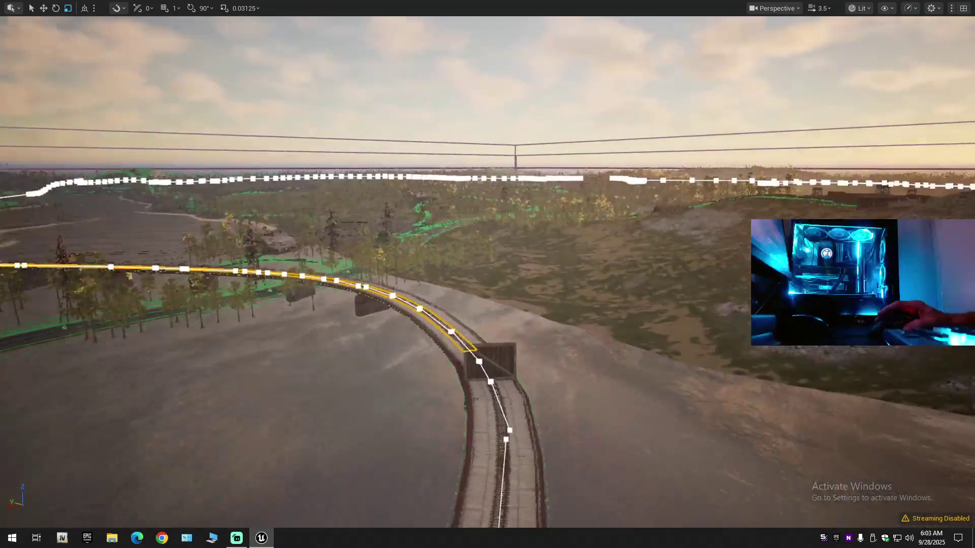
scroll(487, 274, down, 1)
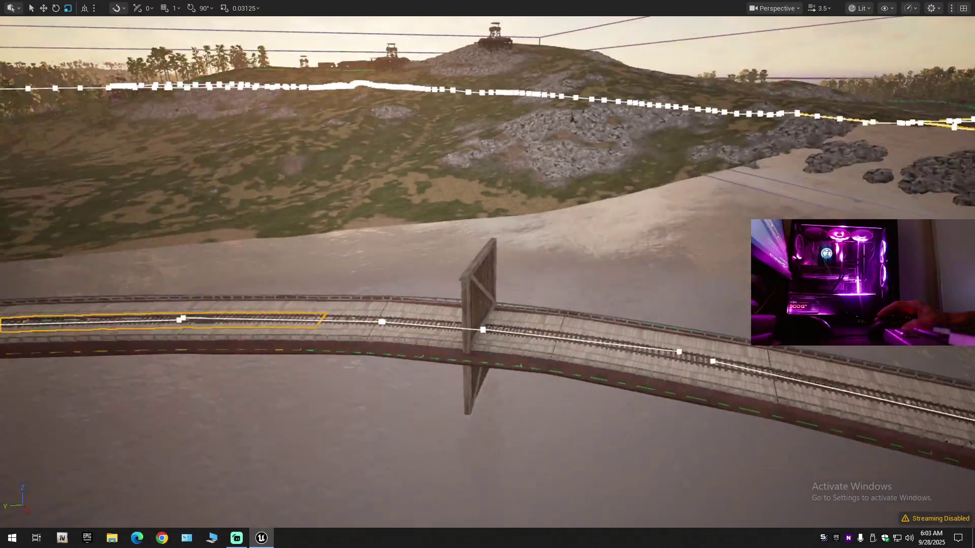
key(s)
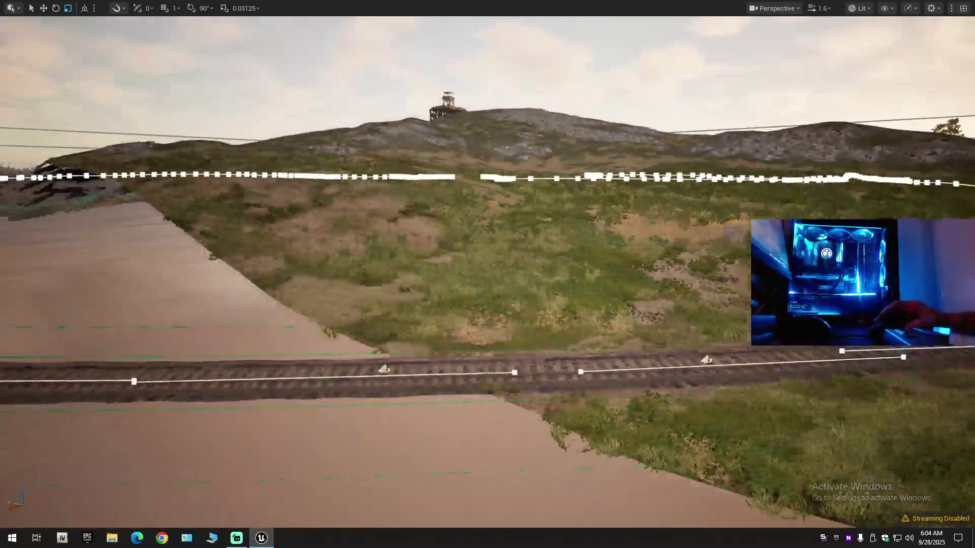
key(Delete)
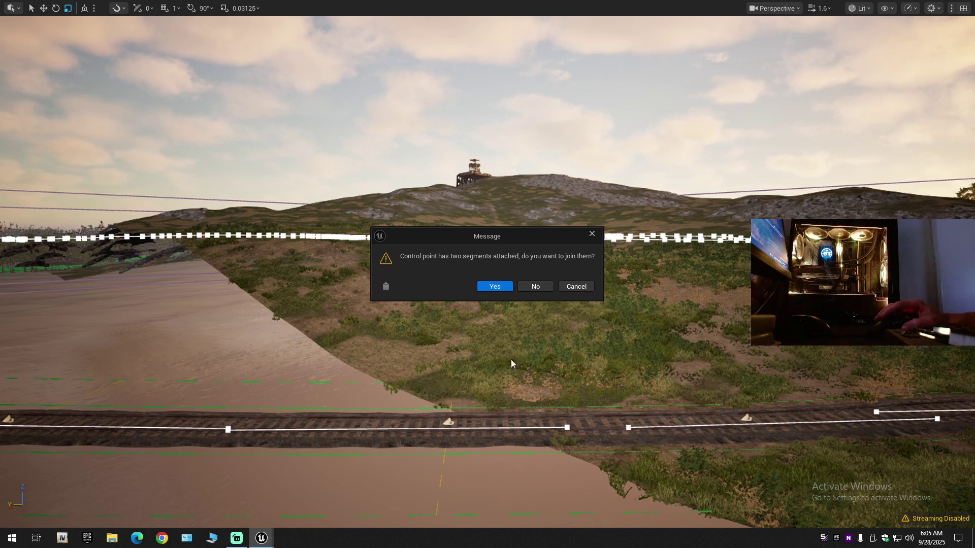
Step: Decline joining the spline segments on each prompt for the deleted track control points
click(542, 288)
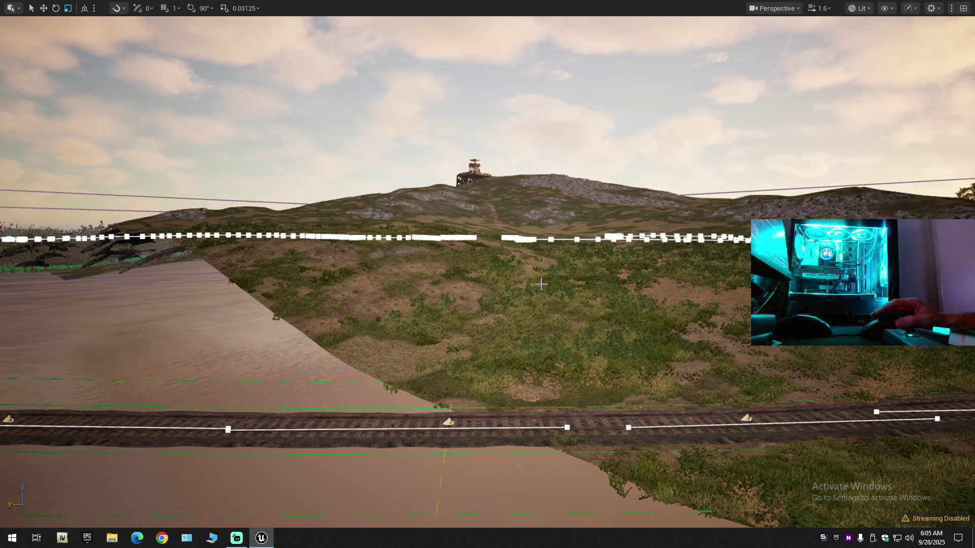
click(541, 284)
click(541, 284)
click(542, 284)
click(541, 284)
click(541, 284)
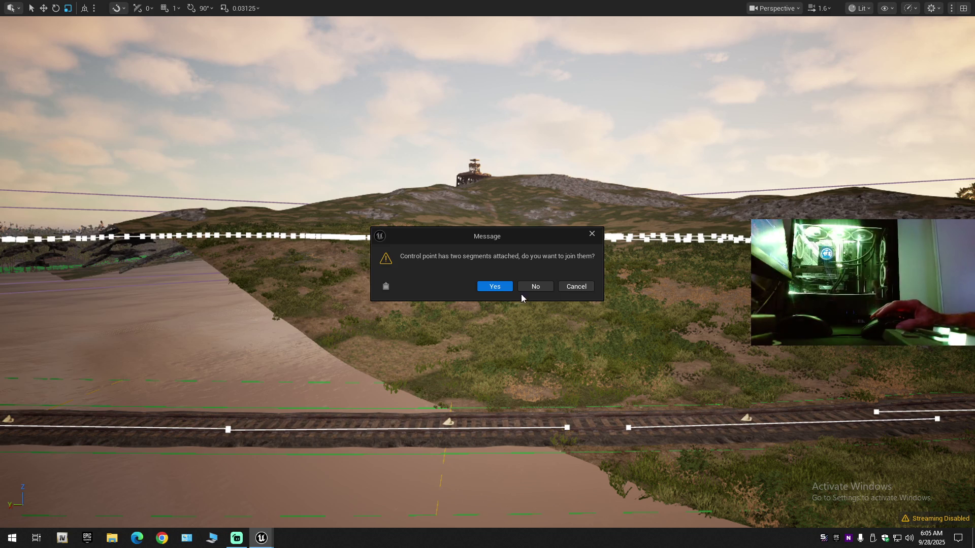
click(528, 288)
click(537, 288)
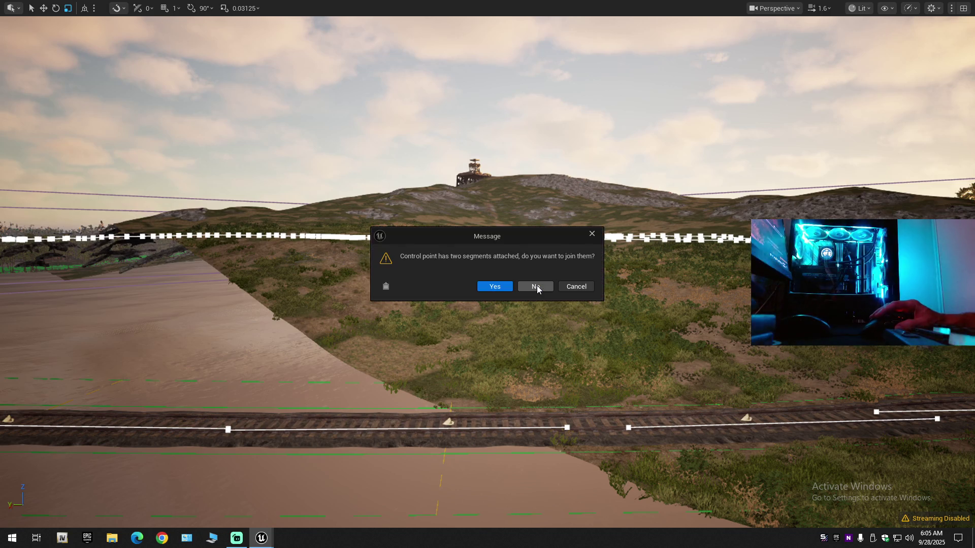
click(537, 288)
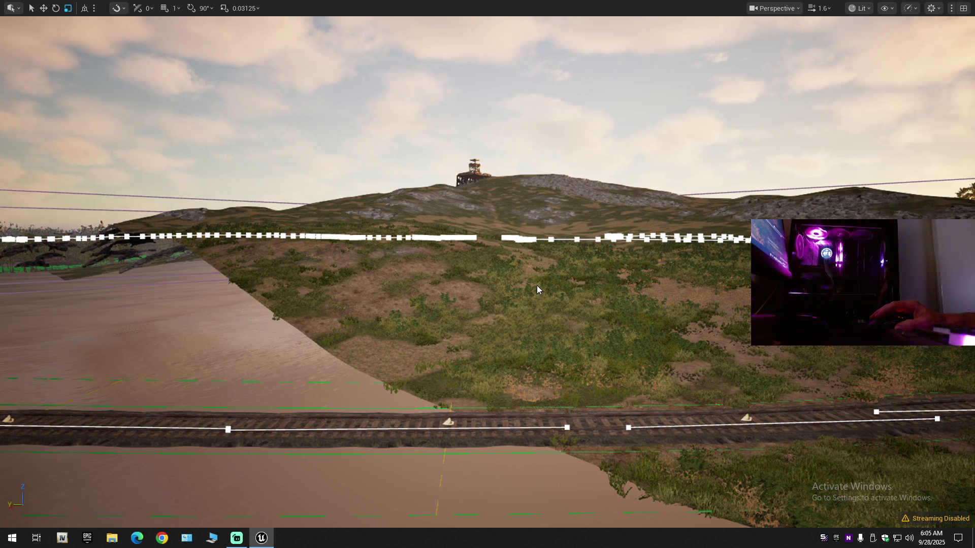
Step: Delete the remaining track control points one by one, answering No to every join prompt
key(Delete)
click(536, 286)
key(Delete)
click(535, 288)
key(Delete)
click(534, 287)
key(Delete)
click(534, 288)
key(Delete)
click(534, 287)
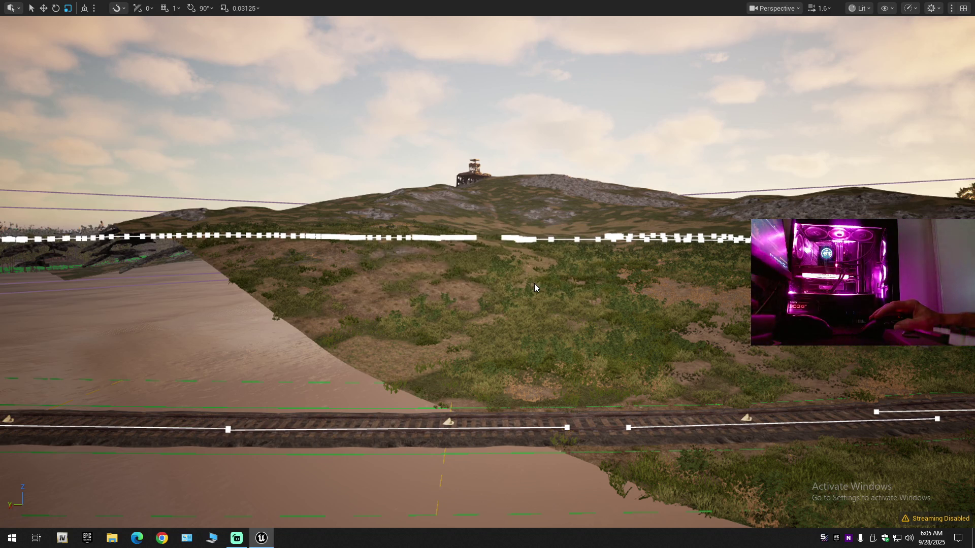
key(Delete)
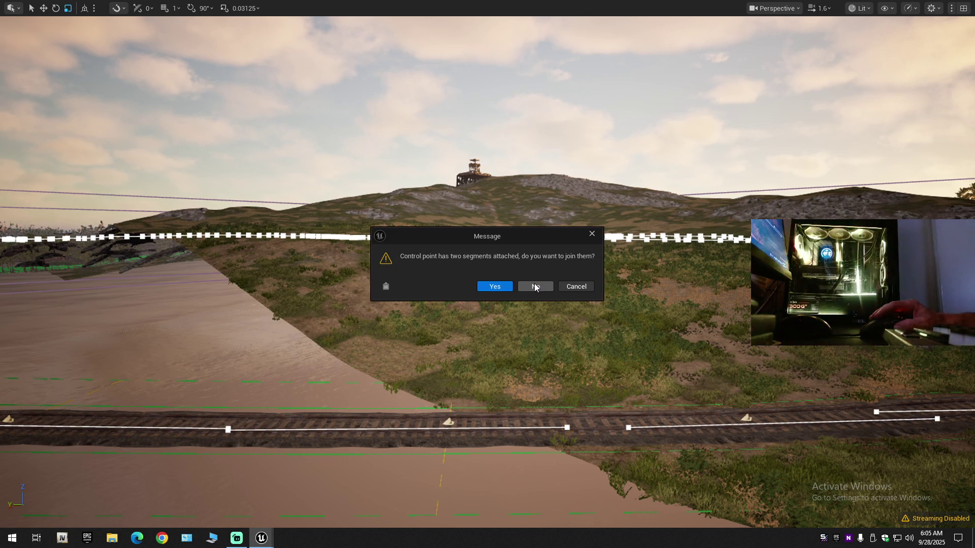
click(534, 286)
key(Delete)
click(534, 286)
key(Delete)
click(534, 286)
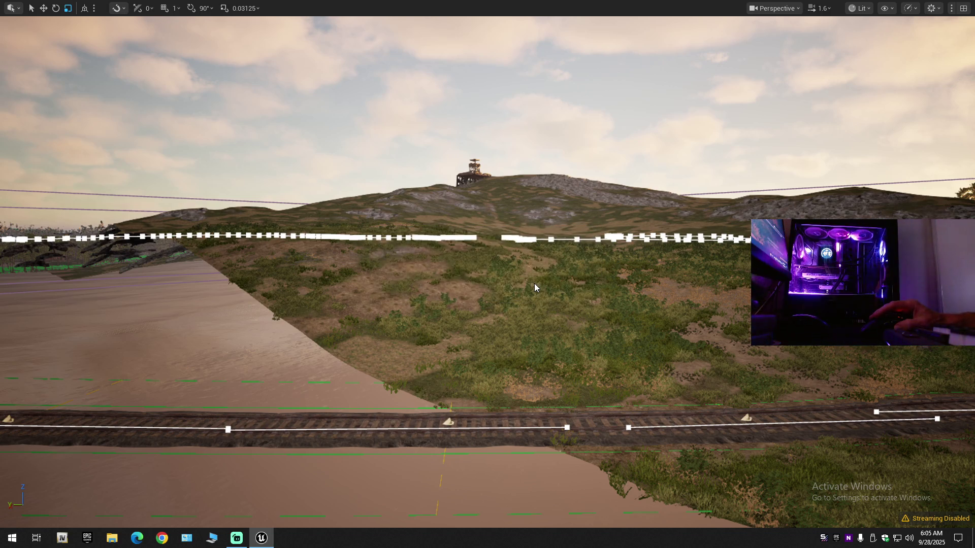
key(Delete)
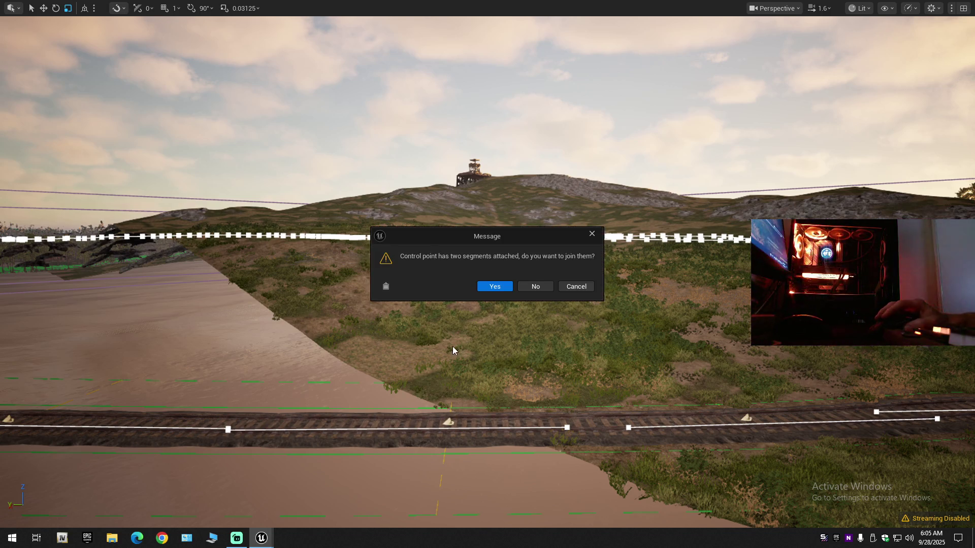
click(532, 285)
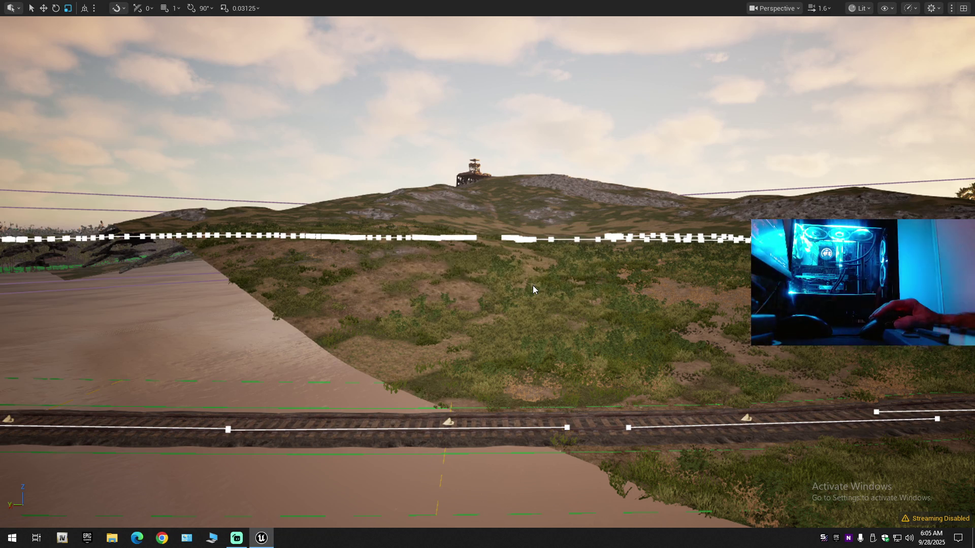
key(Delete)
click(532, 285)
key(Delete)
click(532, 285)
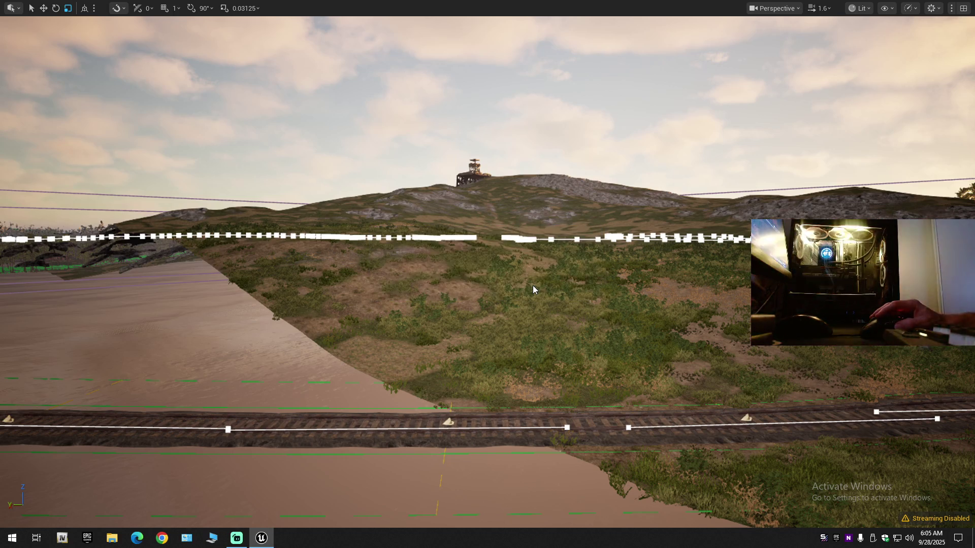
key(Delete)
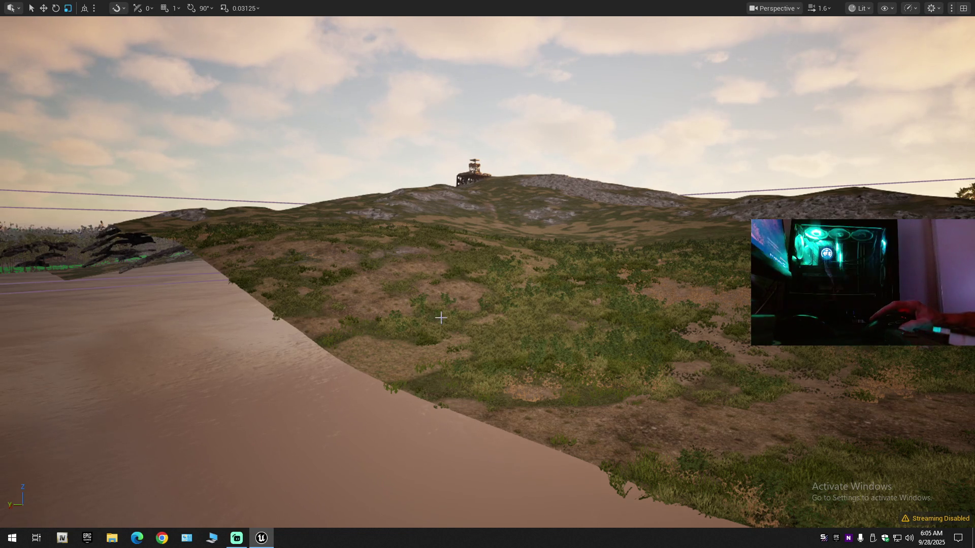
Step: Fly to the rail track by the wooden gate and undo twice to restore the spline
key(1)
mouse_move(488, 274)
mouse_down()
mouse_move(487, 284)
mouse_move(457, 279)
mouse_move(417, 254)
mouse_move(452, 256)
mouse_move(416, 257)
mouse_move(452, 256)
mouse_move(441, 317)
mouse_up()
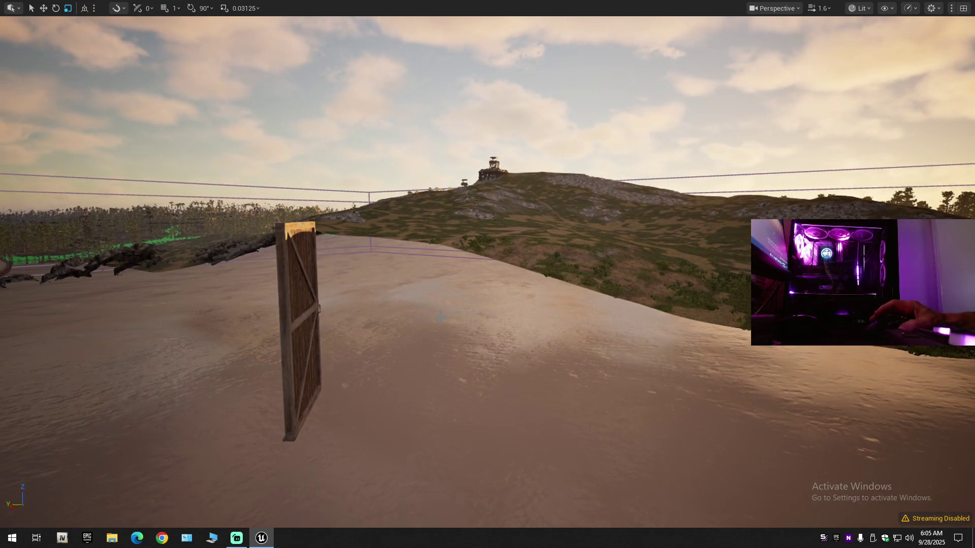
key(ctrl+z)
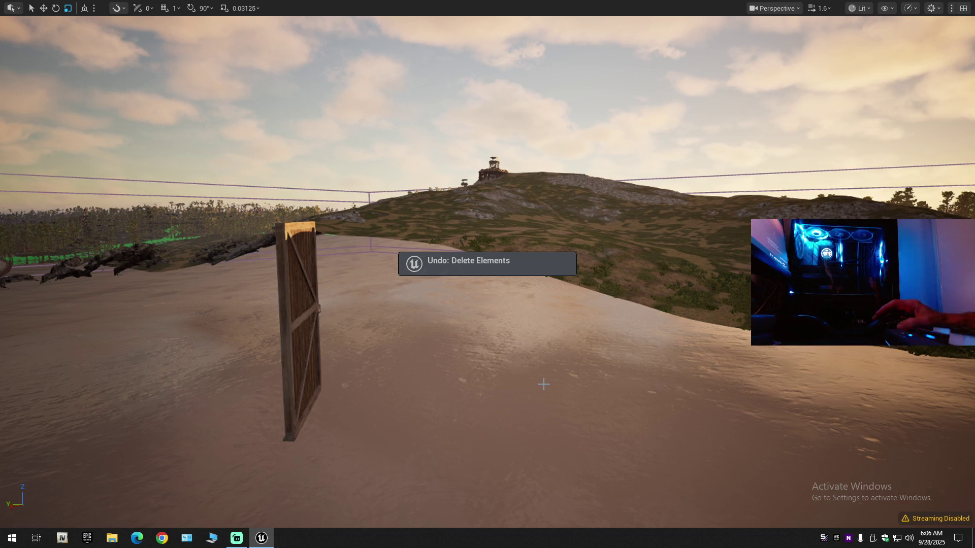
key(ctrl+z)
Step: Delete the spline's last segment, then delete a control point toward the hill
mouse_move(543, 384)
mouse_down()
mouse_move(564, 380)
mouse_move(554, 401)
mouse_move(478, 381)
mouse_move(467, 432)
mouse_up()
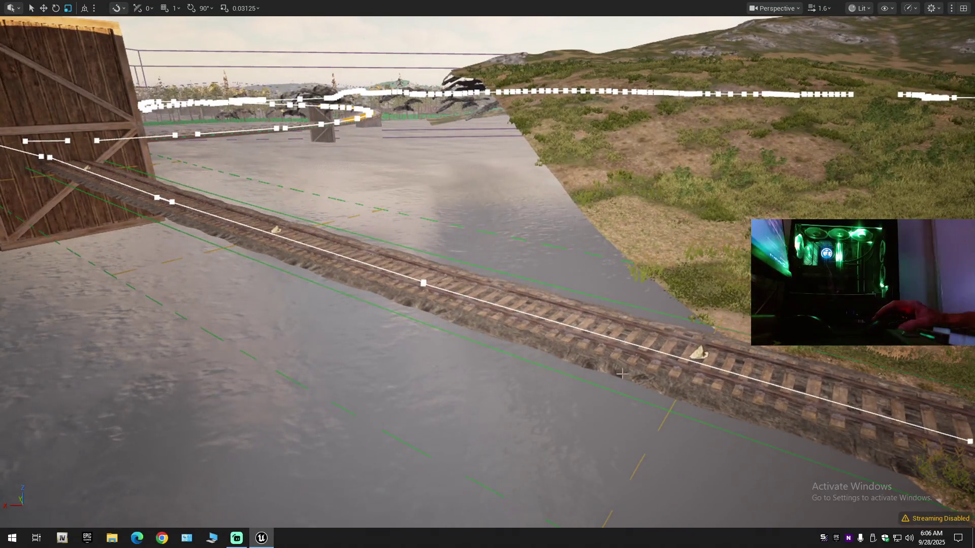
key(Delete)
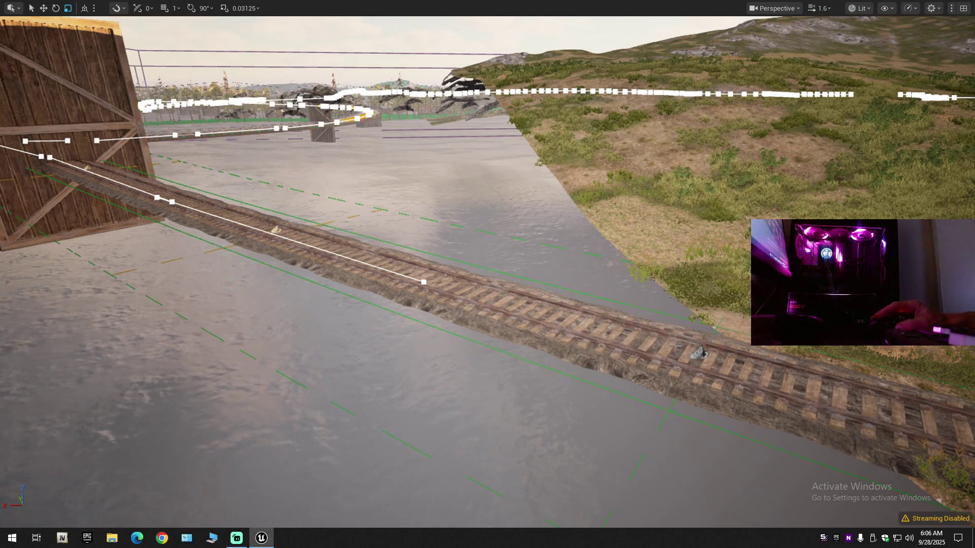
drag(701, 353, 853, 354)
key(Delete)
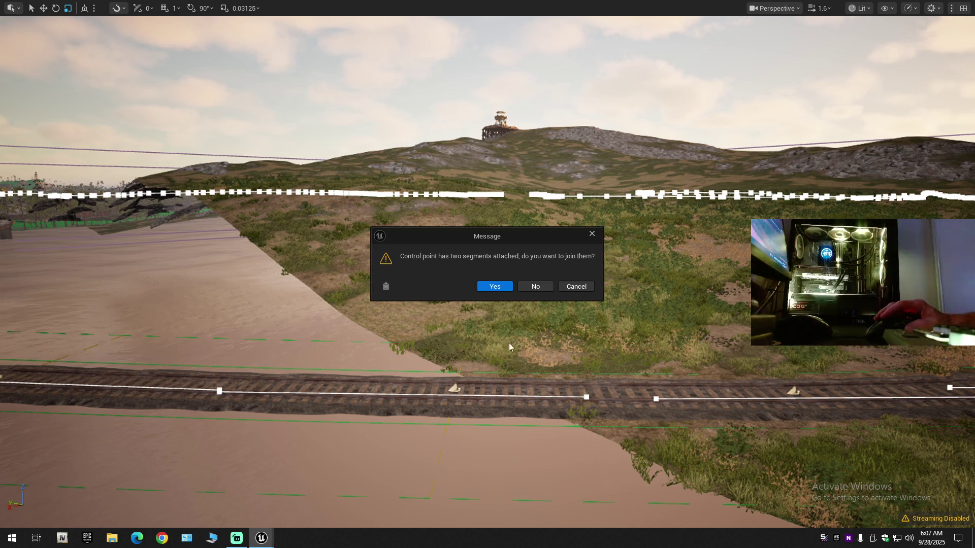
Step: Delete the riverside track control points, declining every prompt to join segments
click(544, 287)
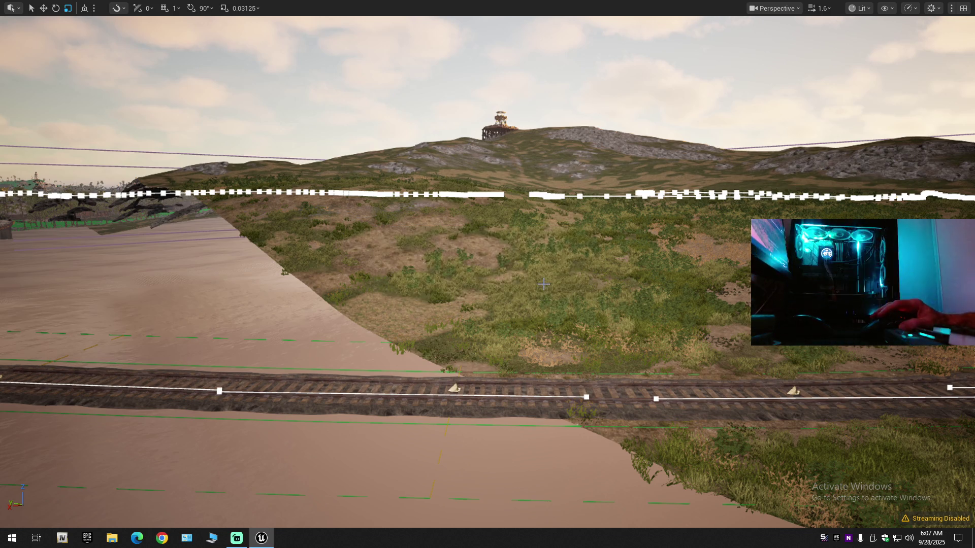
click(543, 287)
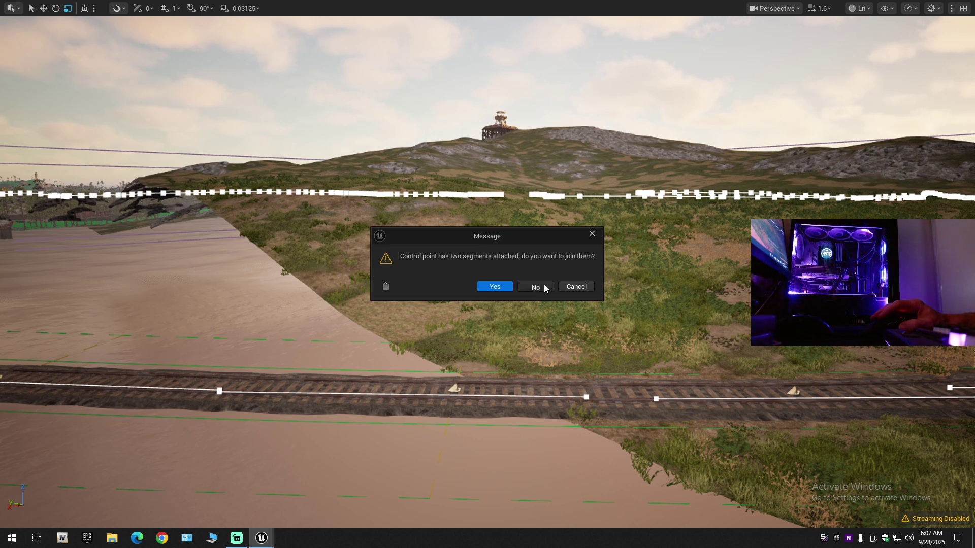
click(544, 288)
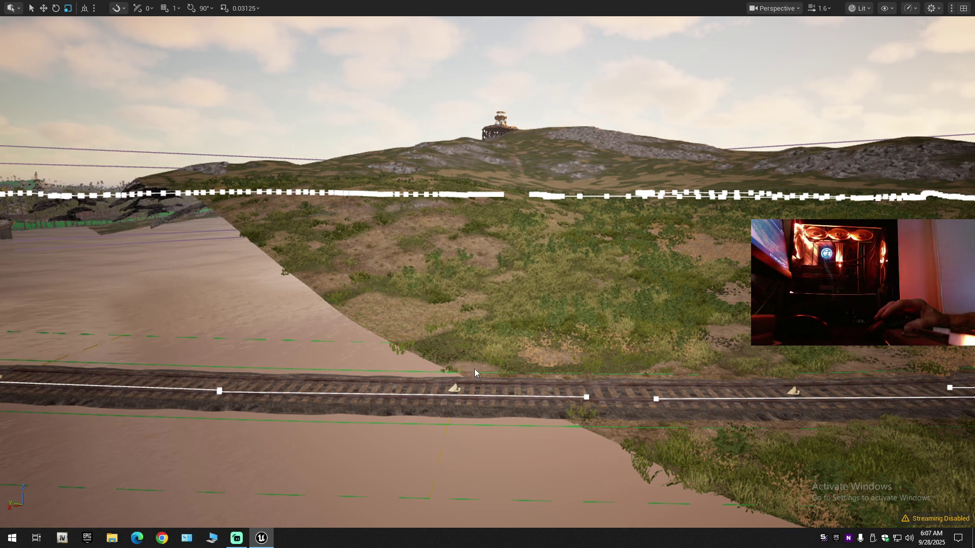
key(Delete)
click(532, 285)
click(532, 285)
click(532, 288)
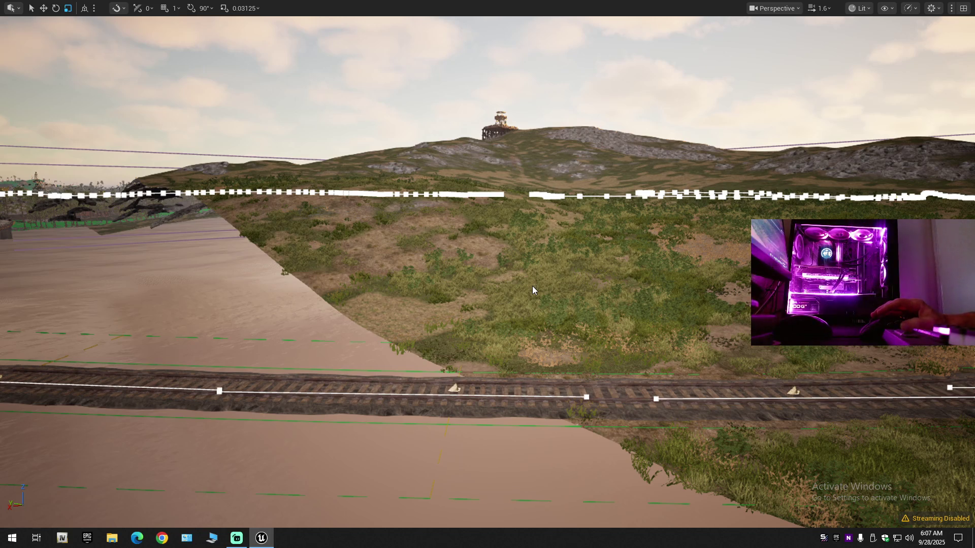
key(Delete)
click(529, 288)
key(Delete)
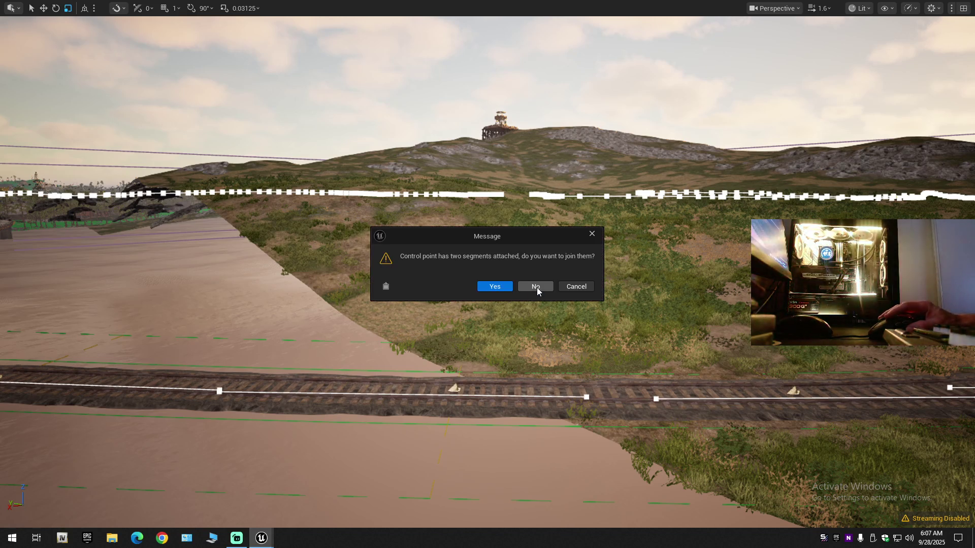
click(537, 287)
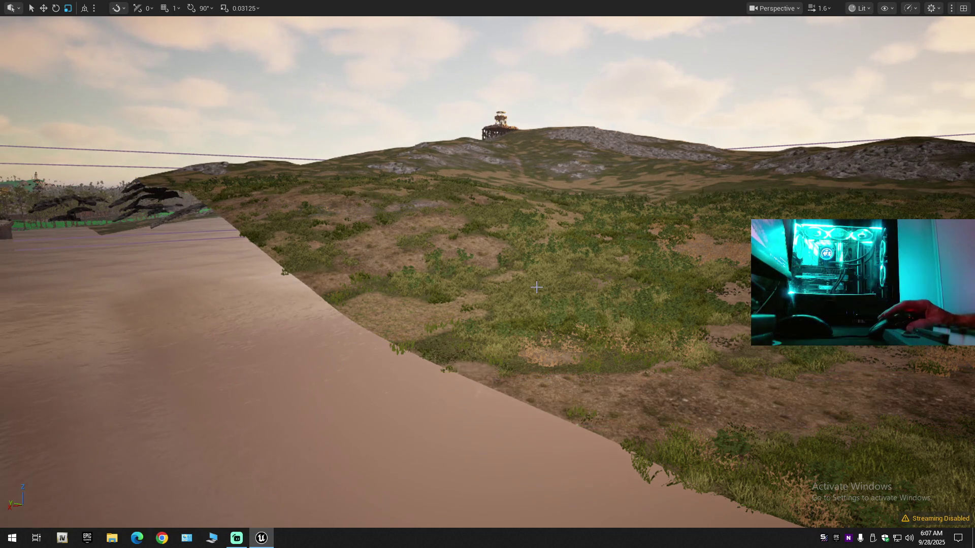
Step: Undo Delete Elements twice to restore the riverside railway track
drag(491, 307, 475, 307)
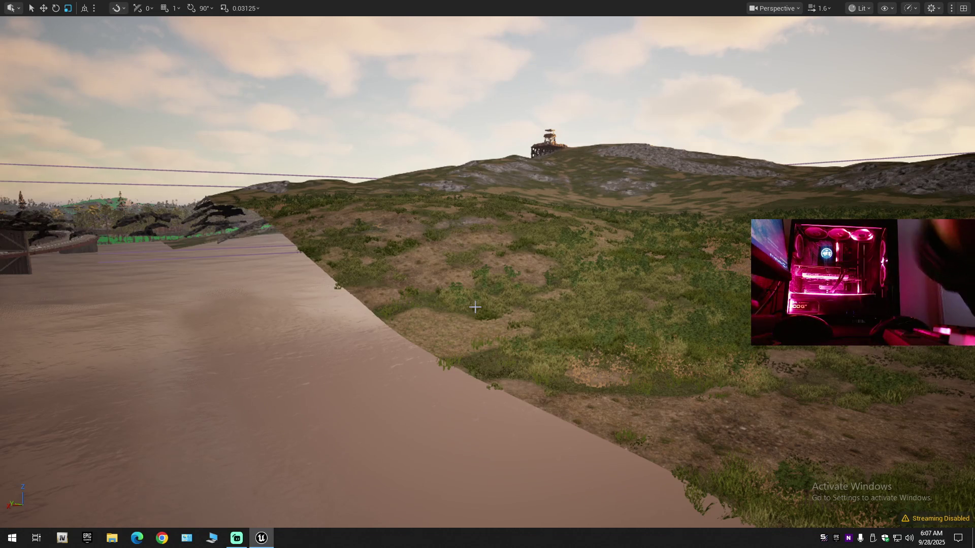
key(ctrl+z)
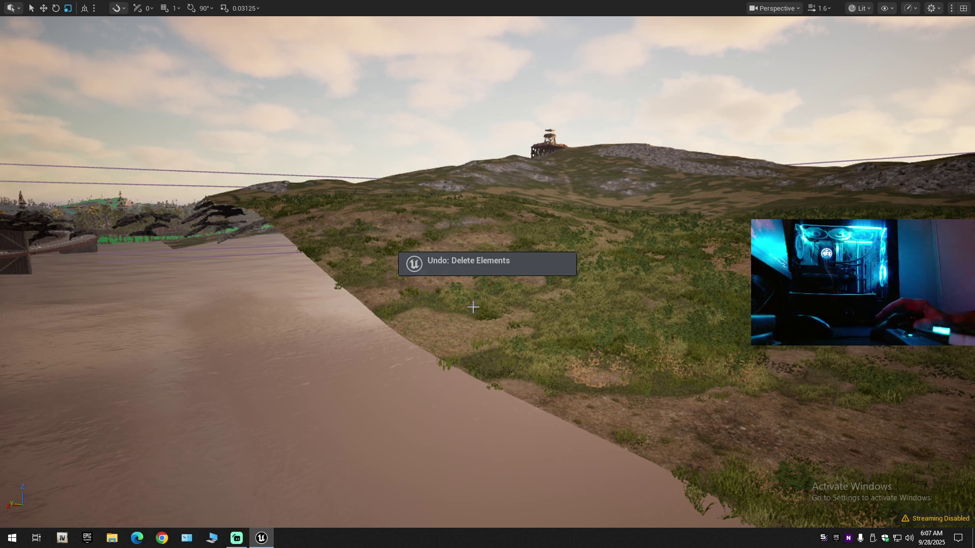
key(ctrl+z)
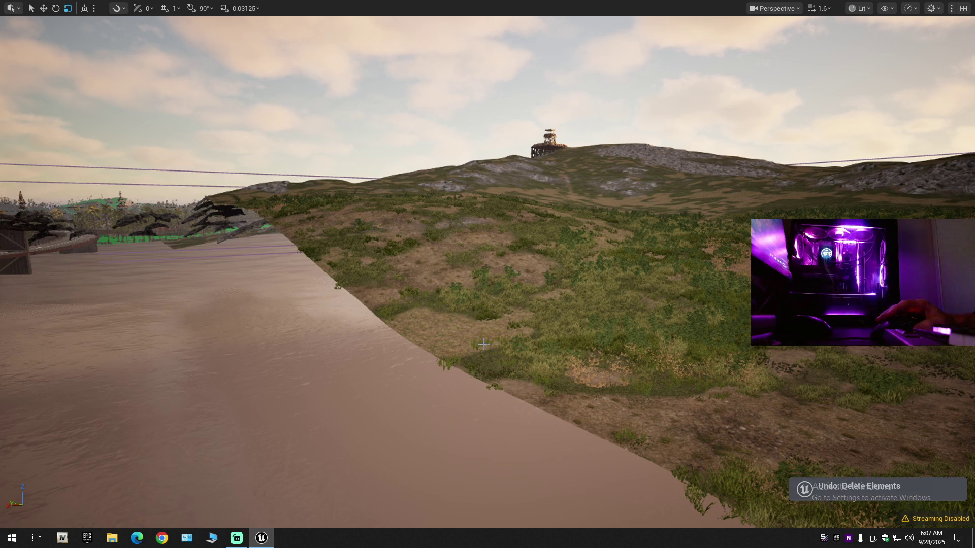
Step: Remove the riverside spline segment and the segments near and at the pier end
drag(547, 398, 660, 391)
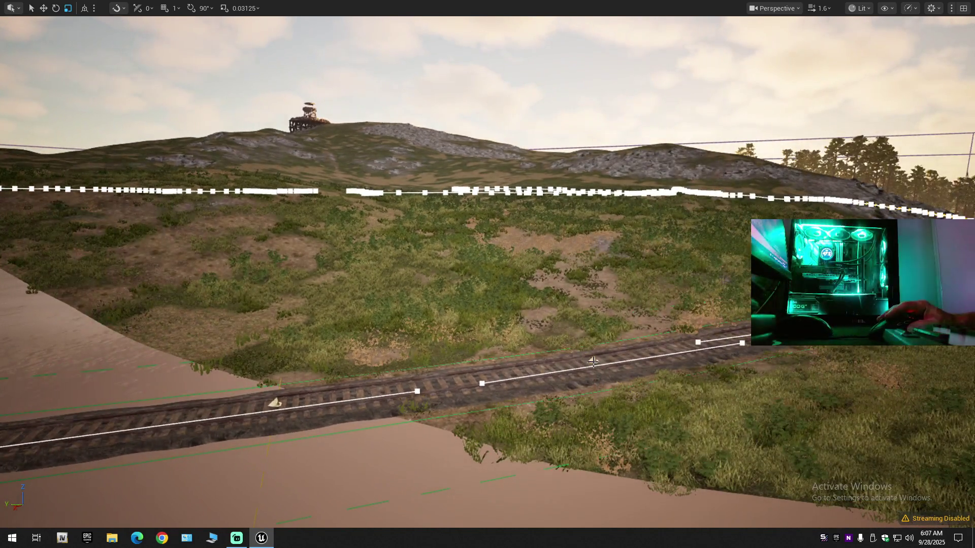
click(546, 378)
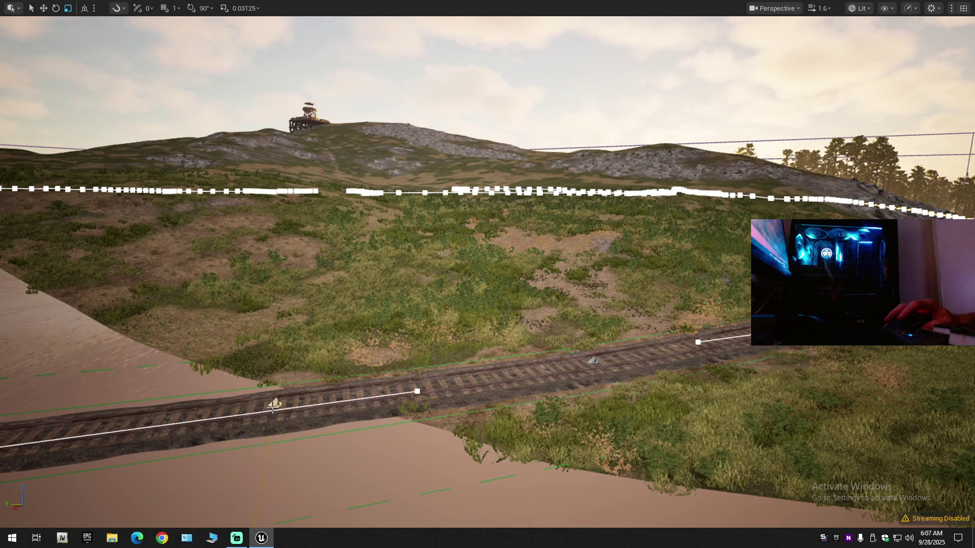
mouse_move(272, 406)
mouse_down()
mouse_move(233, 404)
mouse_move(265, 370)
mouse_up()
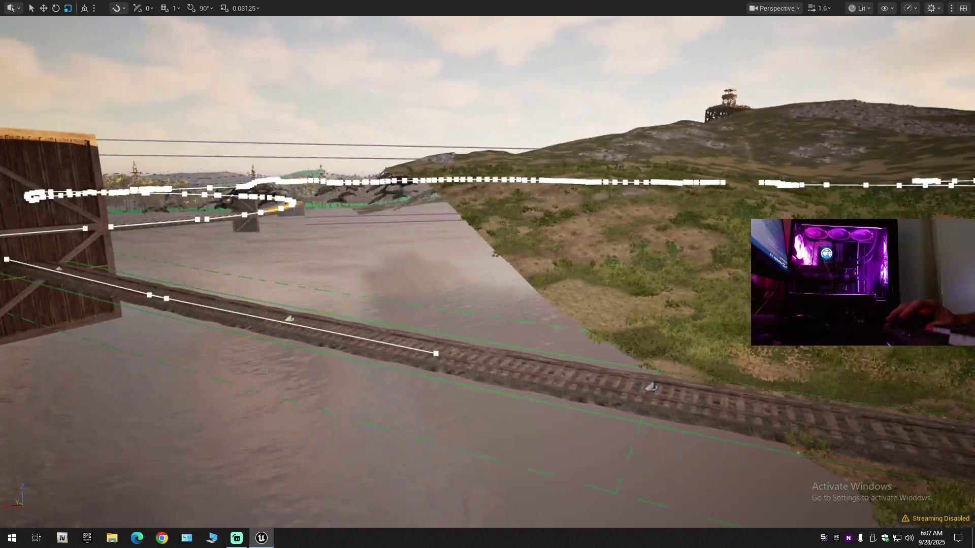
click(289, 319)
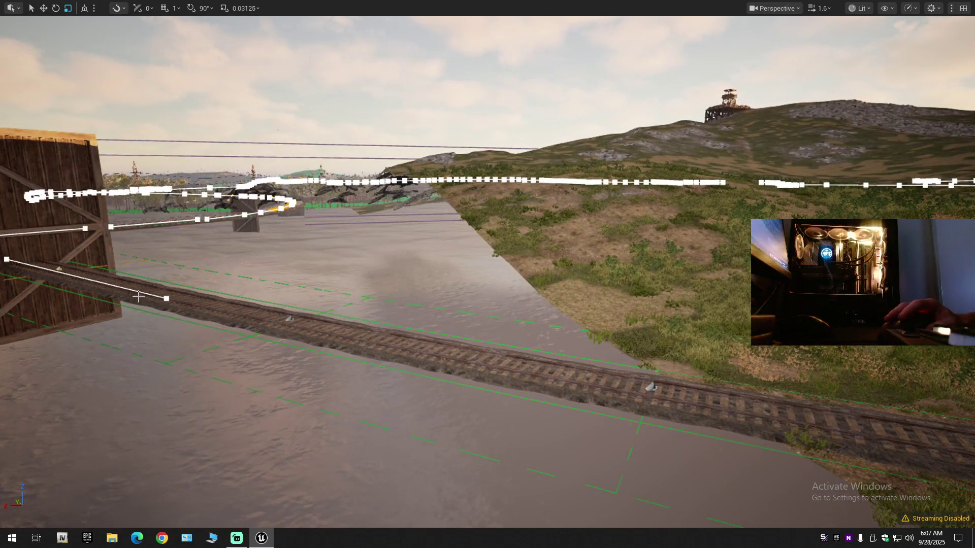
click(59, 269)
Step: Remove the spline's final segments along the curve toward the trees
mouse_move(488, 305)
mouse_down()
mouse_move(416, 290)
mouse_move(579, 287)
mouse_up()
drag(627, 337, 474, 290)
key(ctrl+z)
drag(413, 252, 505, 279)
key(ctrl+z)
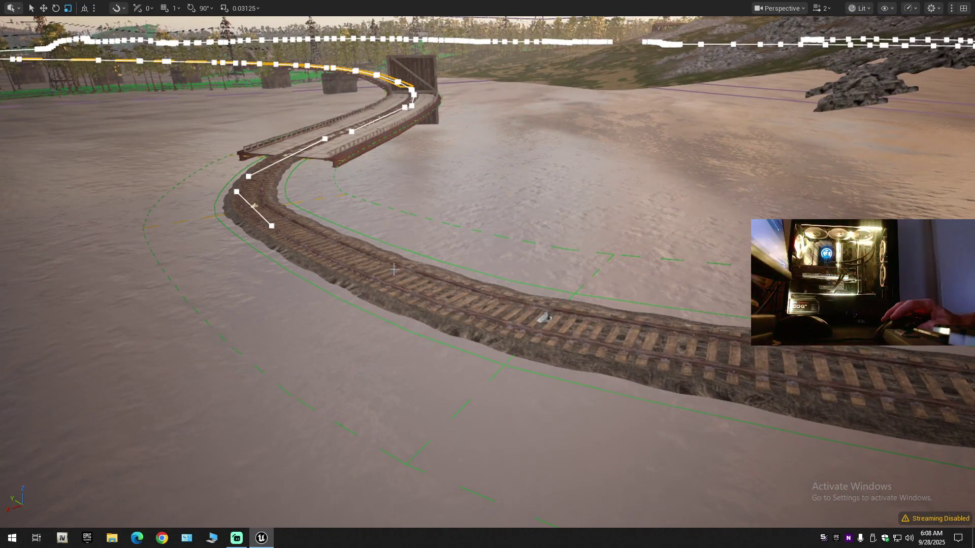
Step: Remove the spline points extending past the end of the bridge deck
drag(304, 247, 301, 193)
drag(472, 286, 473, 285)
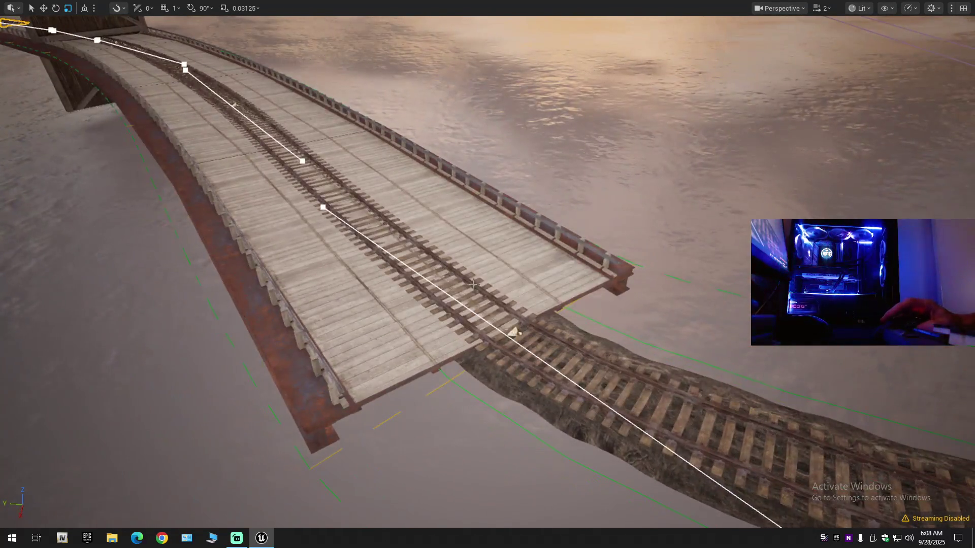
key(ctrl+z)
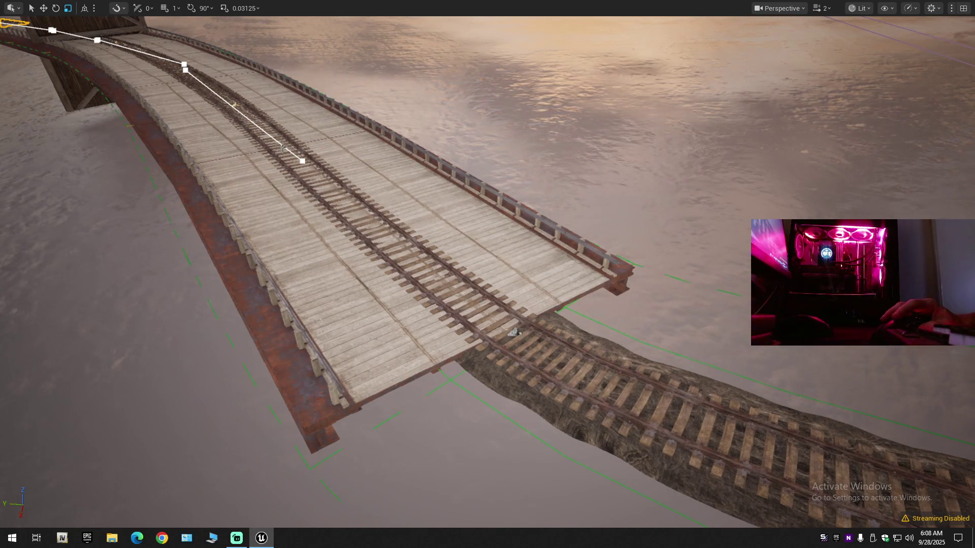
key(ctrl+z)
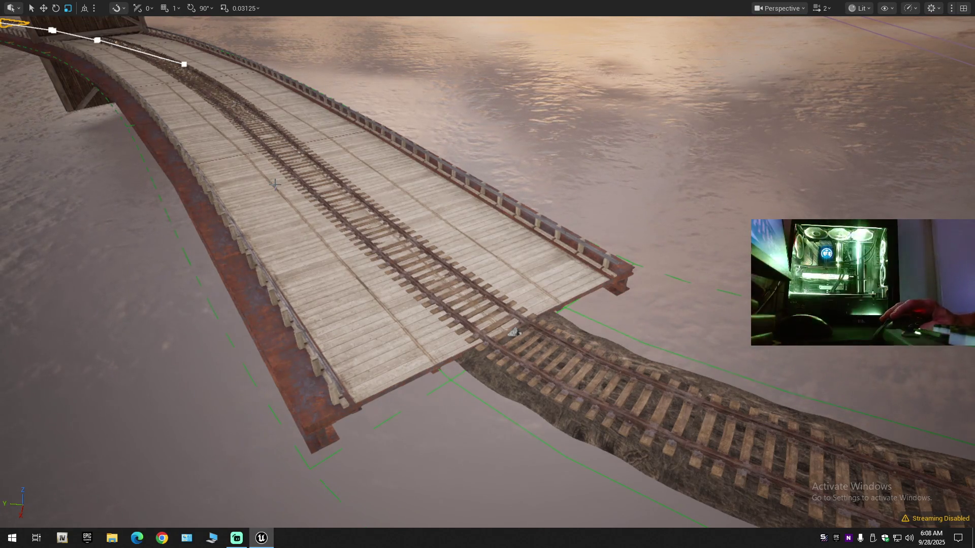
Step: Remove the spline segment beyond the crate and look back along the track
drag(277, 184, 276, 152)
drag(556, 401, 416, 370)
drag(334, 186, 305, 194)
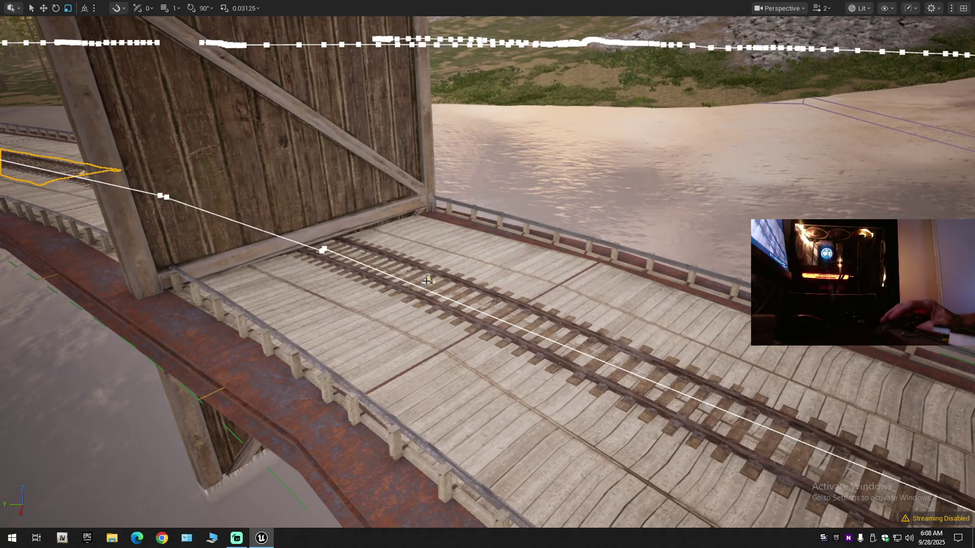
key(ctrl+z)
mouse_move(450, 295)
mouse_down()
mouse_move(556, 301)
mouse_move(477, 284)
mouse_move(457, 292)
mouse_move(517, 301)
mouse_move(502, 302)
mouse_up()
scroll(500, 302, up, 1)
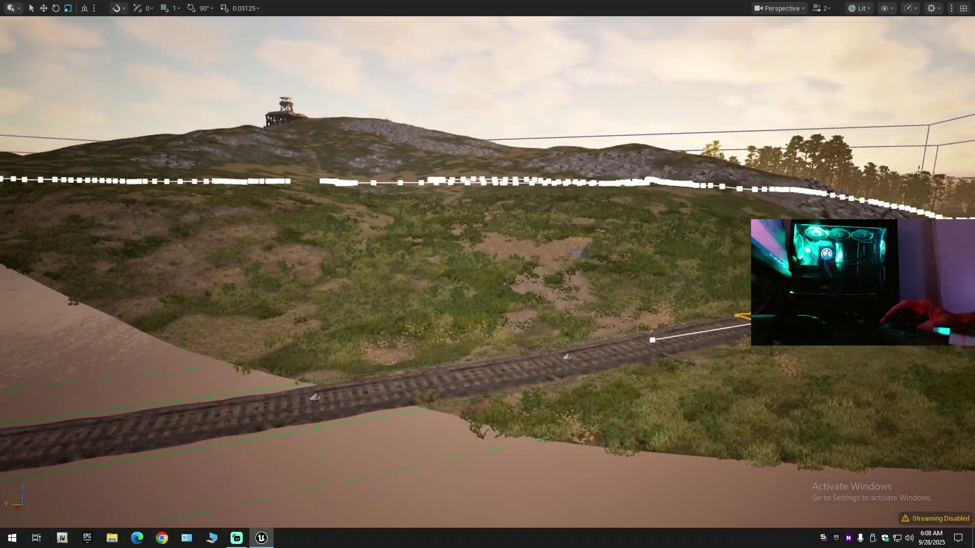
Step: Delete the hillside track's control point, declining each join-segments prompt
key(Delete)
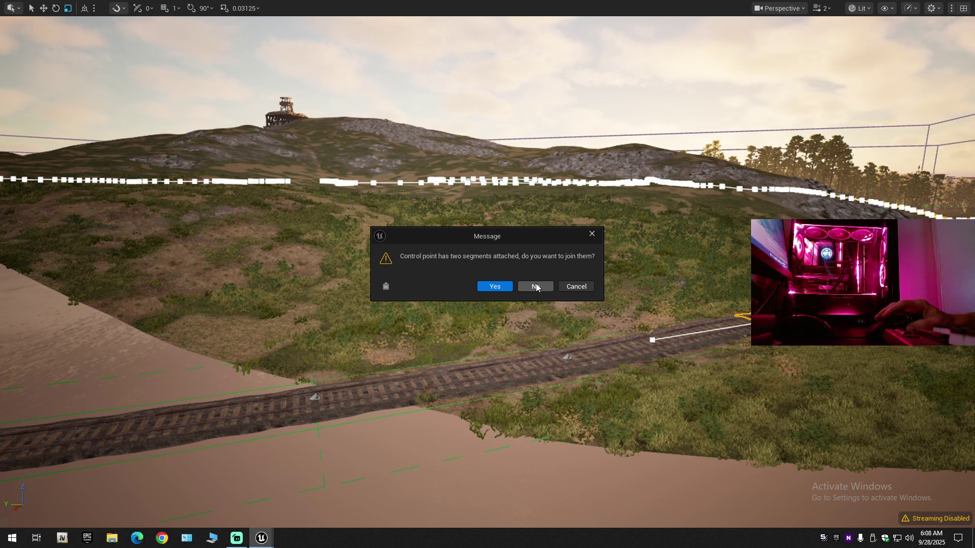
click(536, 287)
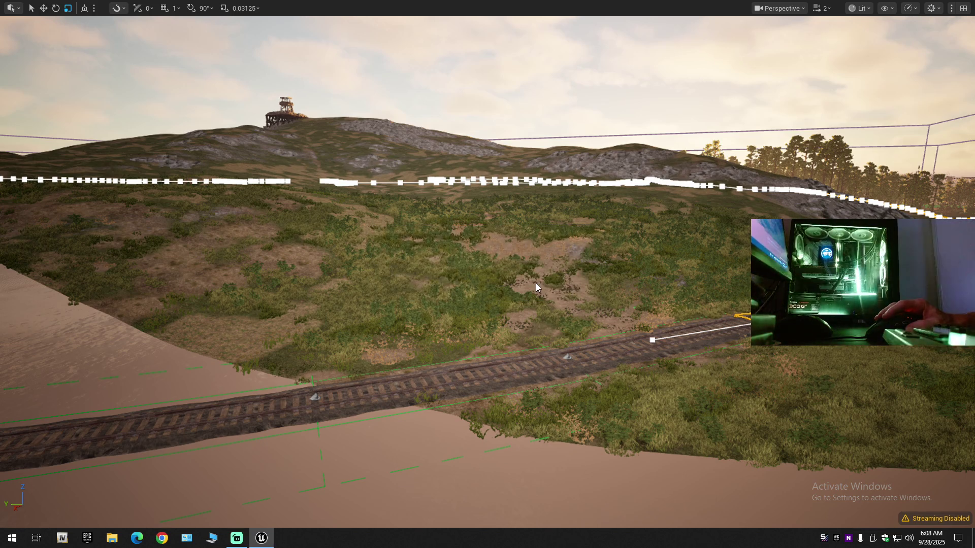
key(Delete)
click(536, 284)
key(Delete)
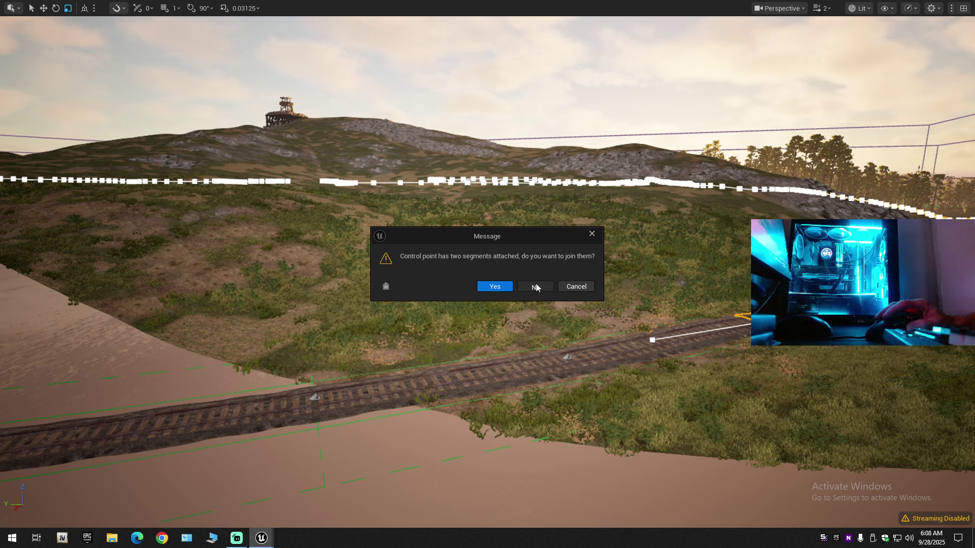
click(536, 286)
key(Delete)
click(536, 286)
key(Delete)
click(536, 286)
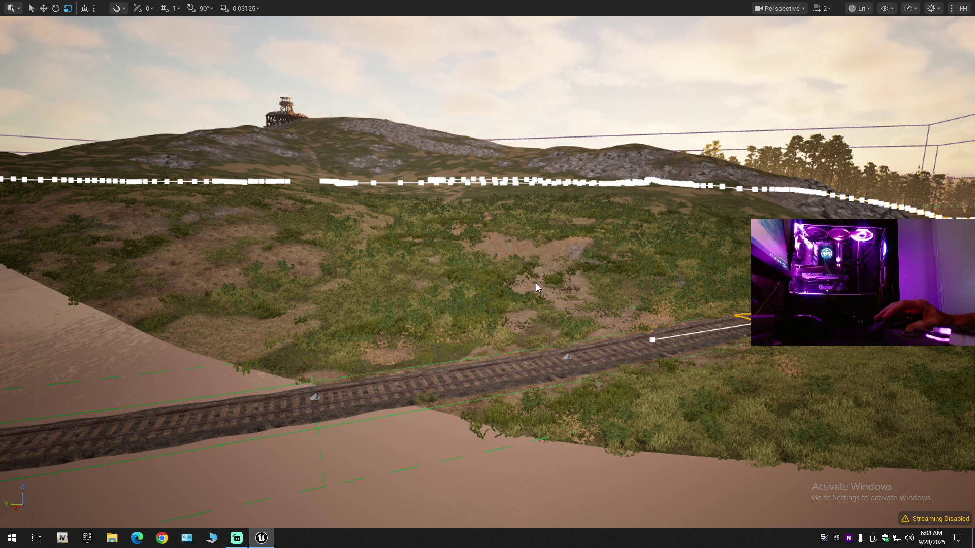
key(Delete)
click(535, 283)
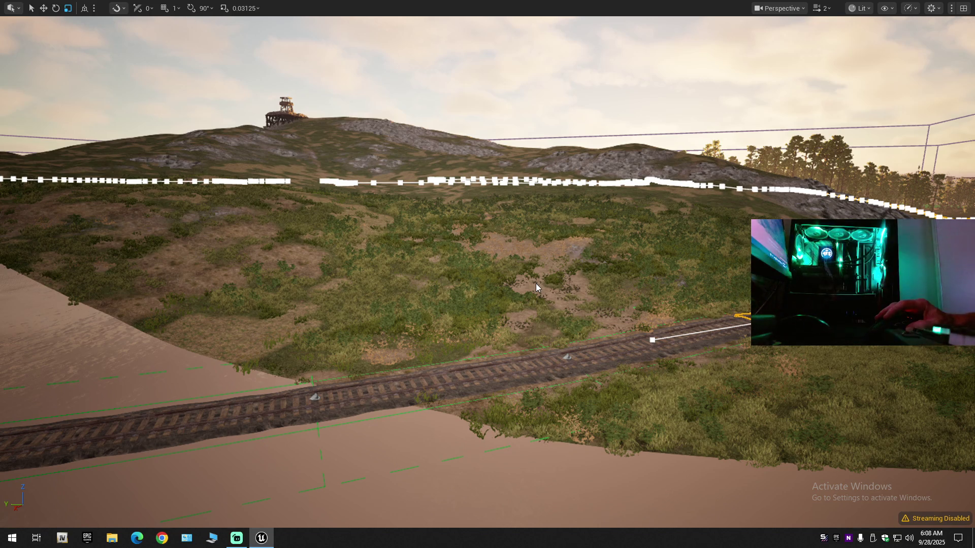
key(Delete)
click(535, 284)
key(Delete)
click(535, 284)
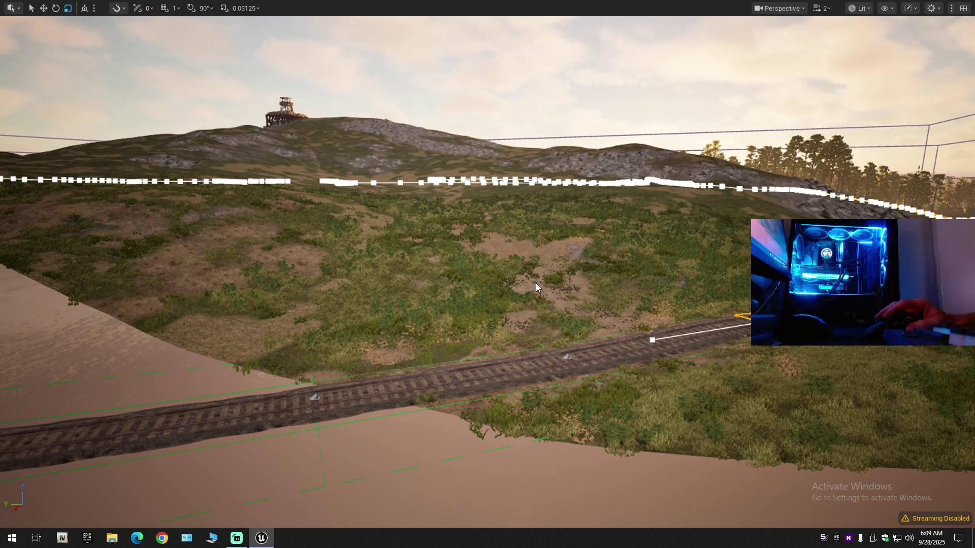
Step: Keep deleting and answering No to joining until the right-hand track stretch is removed
key(Delete)
click(535, 284)
key(Delete)
click(535, 283)
key(Delete)
click(536, 284)
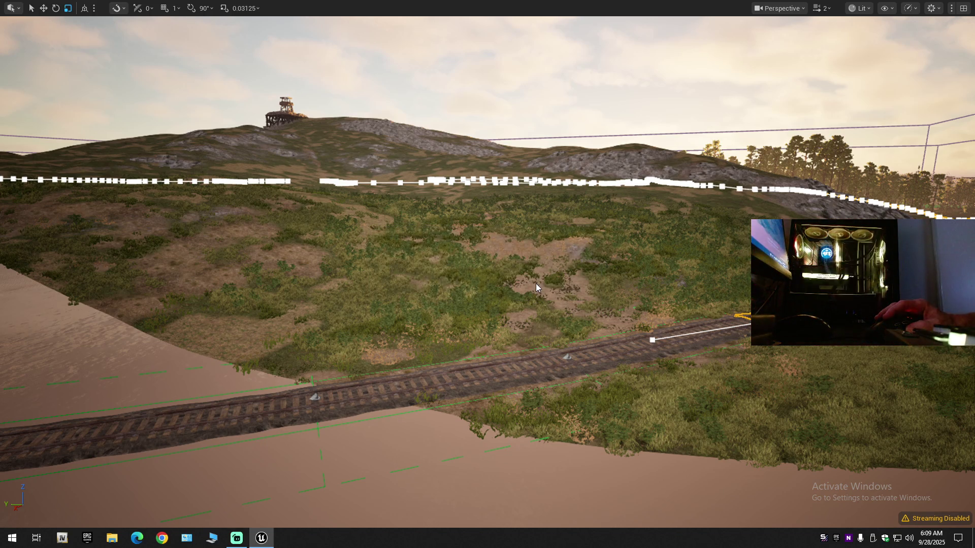
key(Delete)
click(536, 285)
key(Delete)
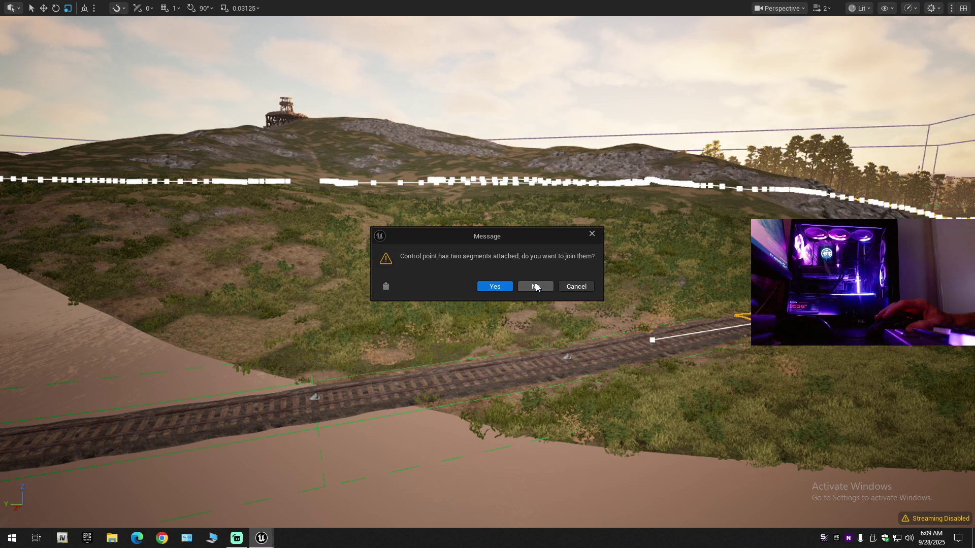
click(536, 284)
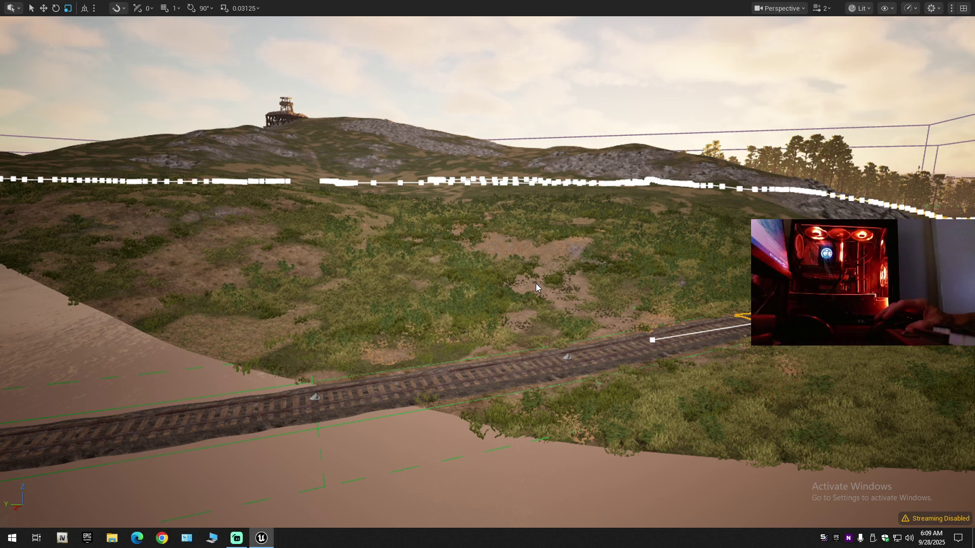
key(Delete)
click(536, 284)
key(Delete)
click(536, 284)
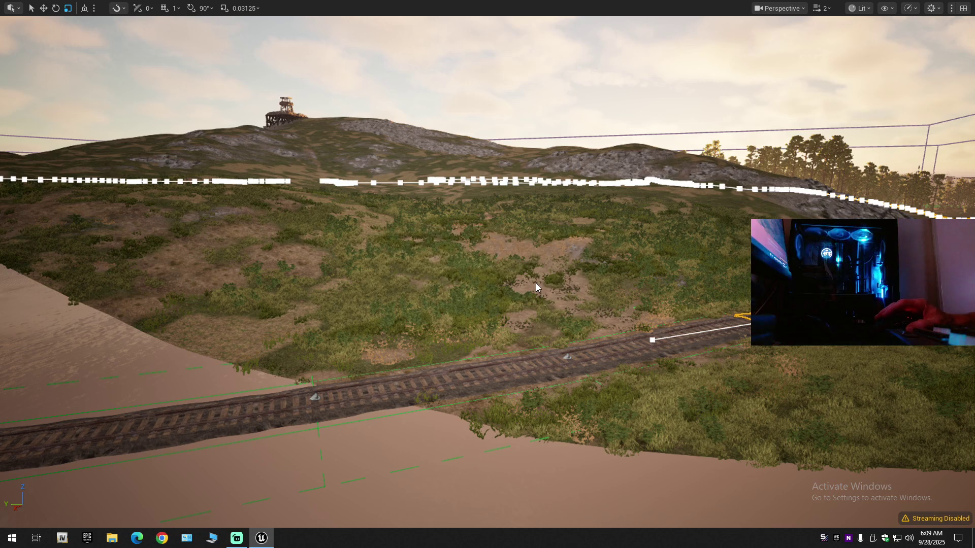
key(Delete)
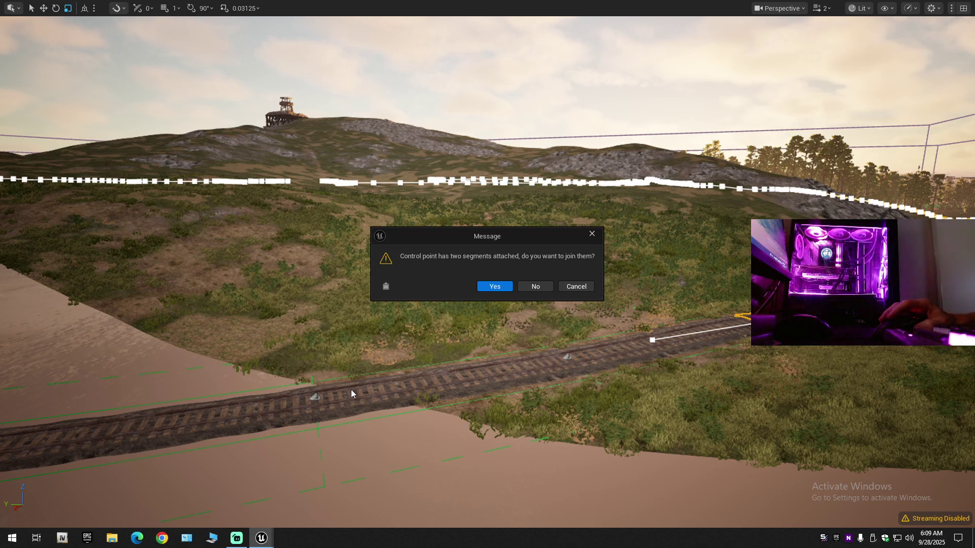
click(536, 288)
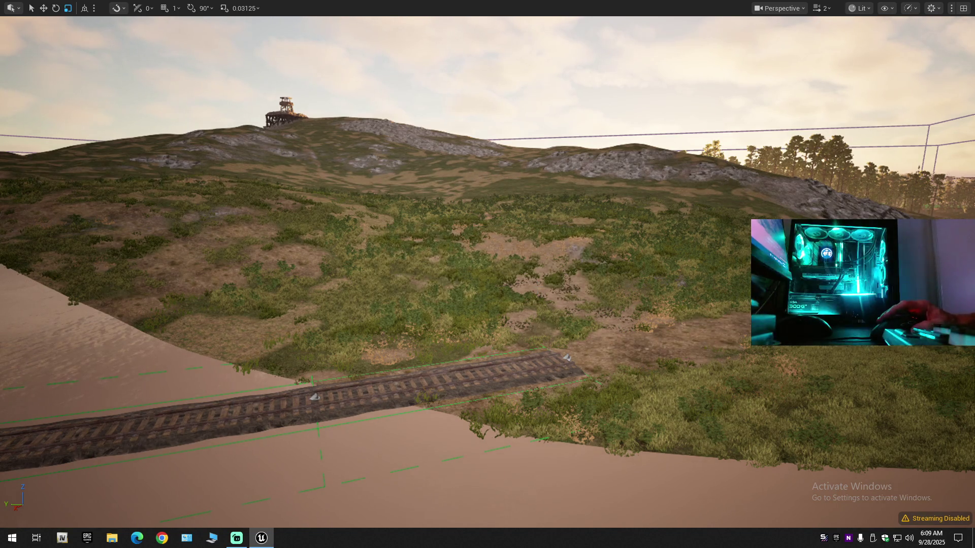
key(w)
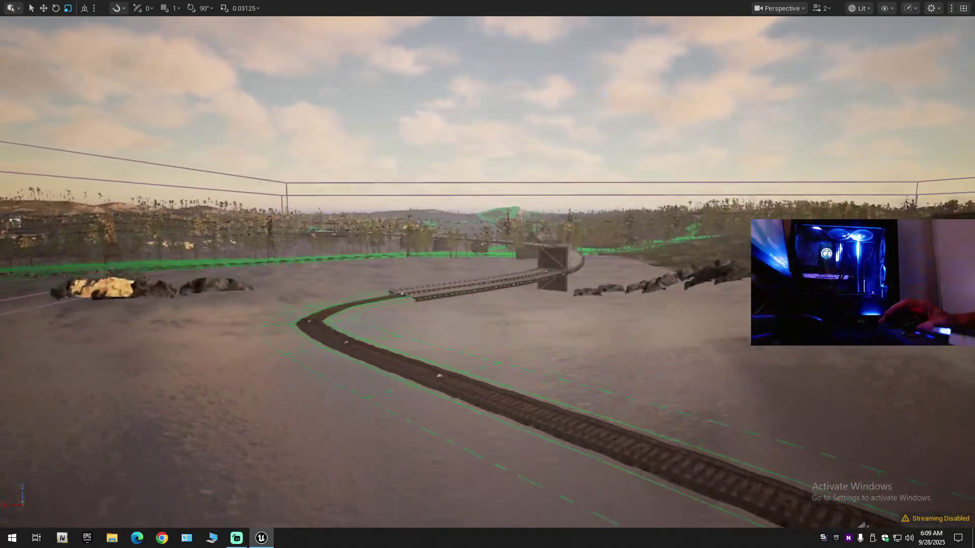
key(w)
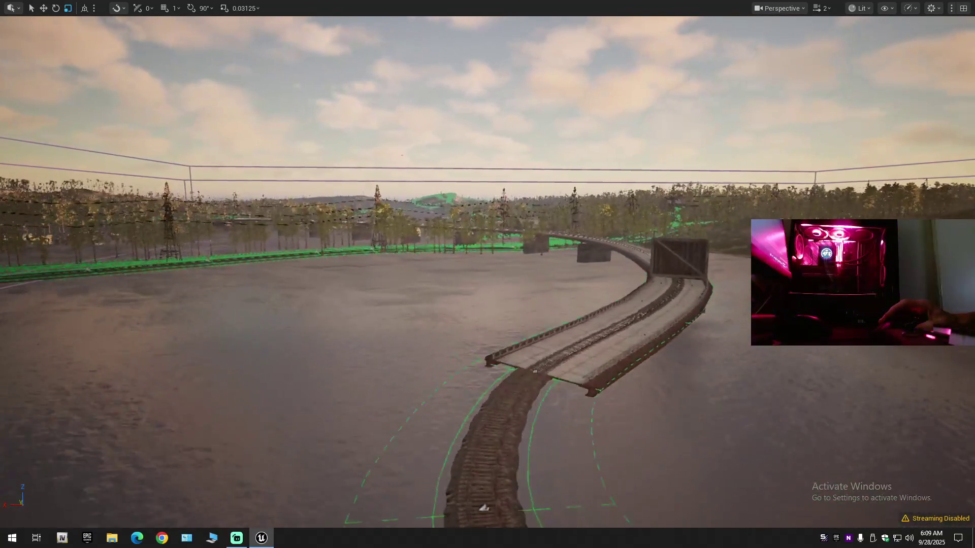
key(e)
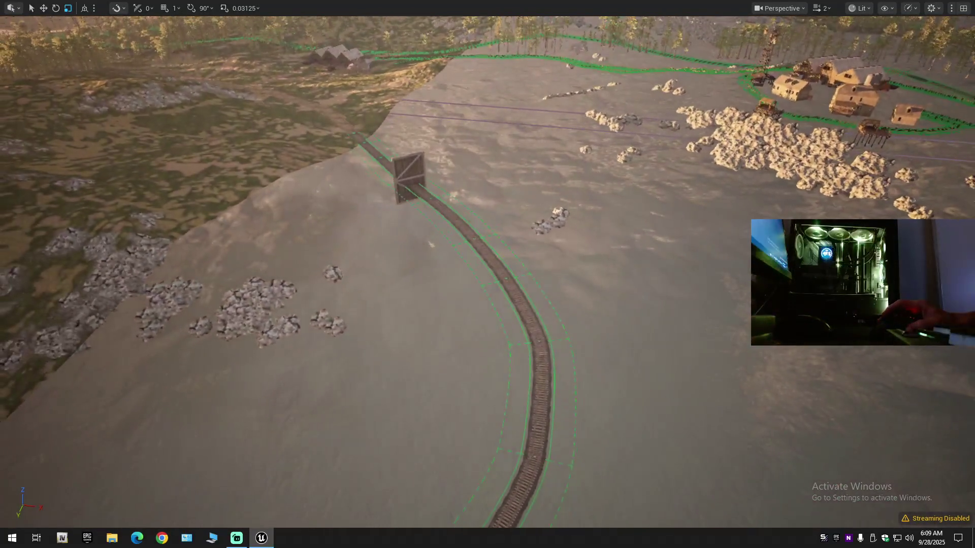
key(w)
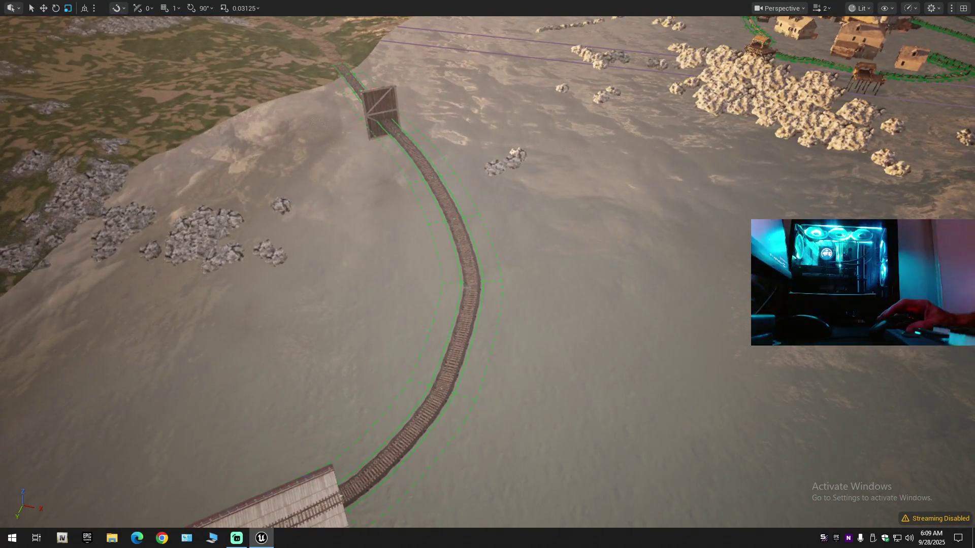
key(w)
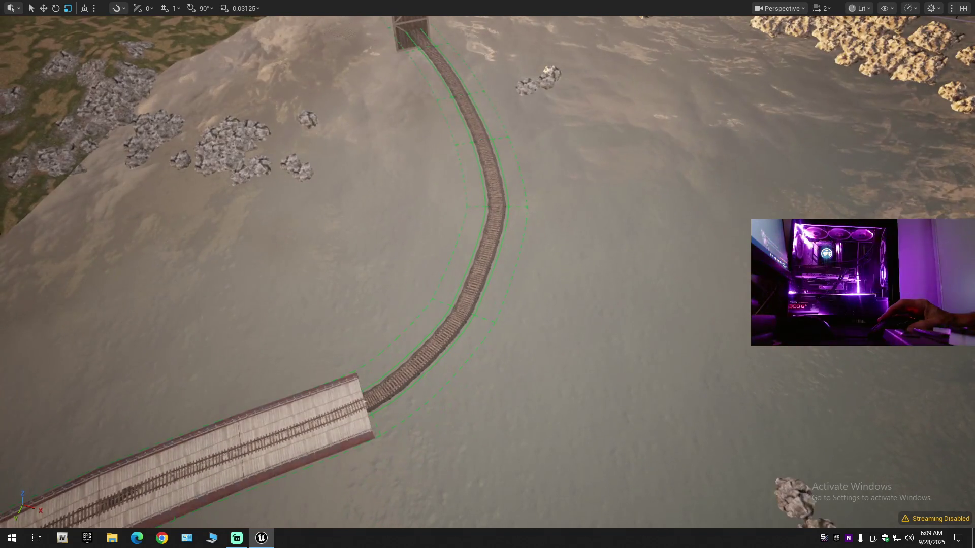
key(w)
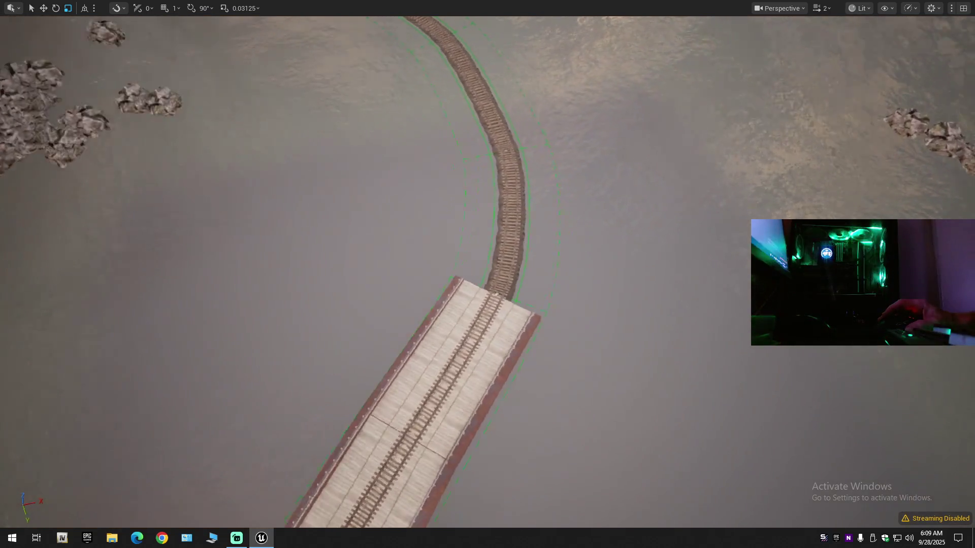
key(w)
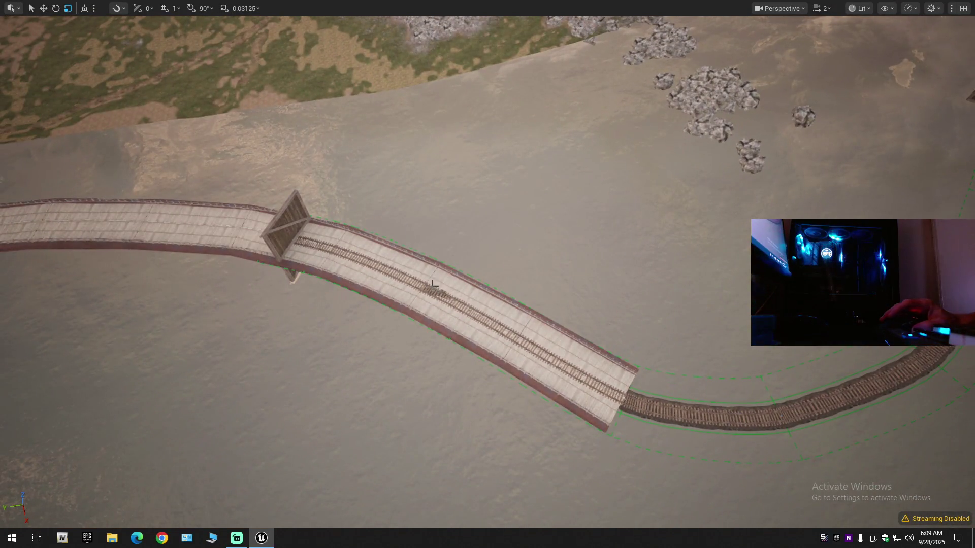
key(w)
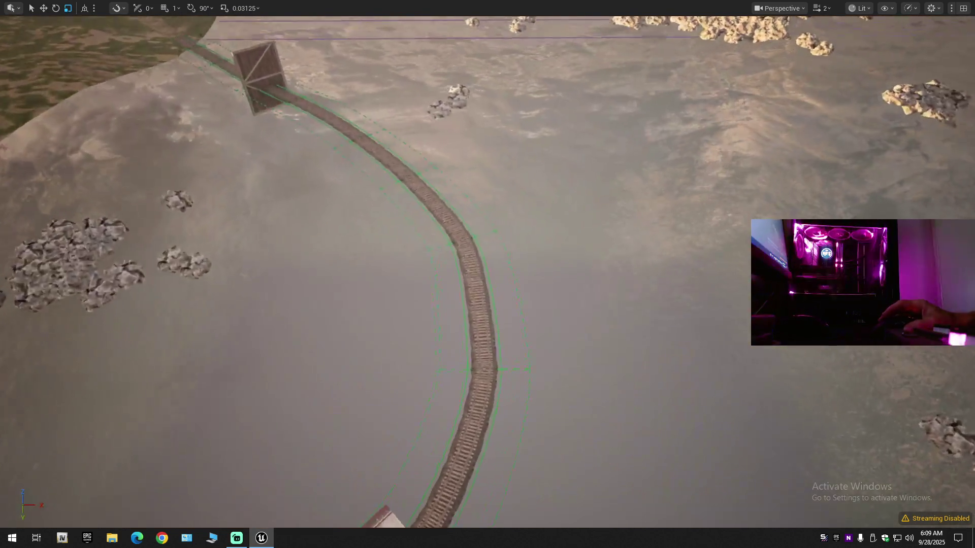
key(w)
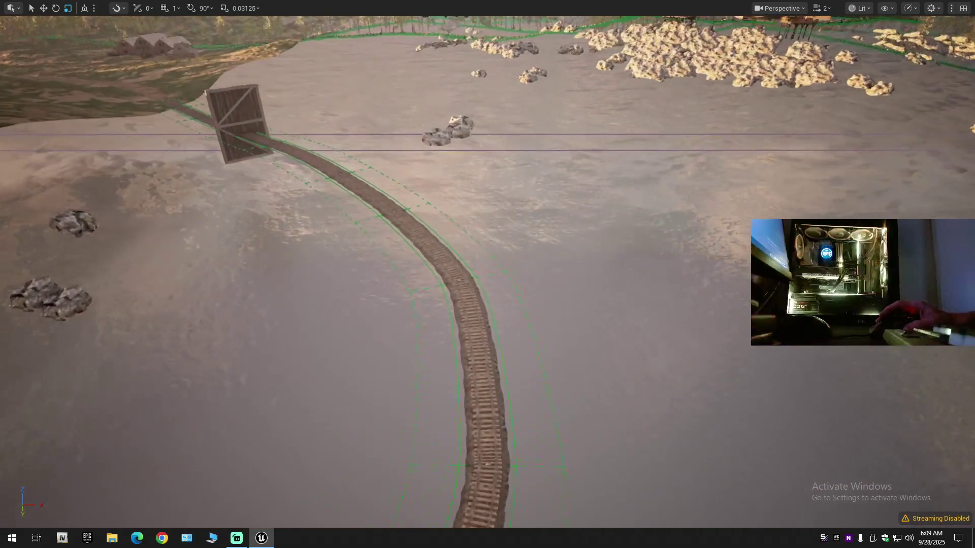
key(w)
key(w)
scroll(487, 274, down, 1)
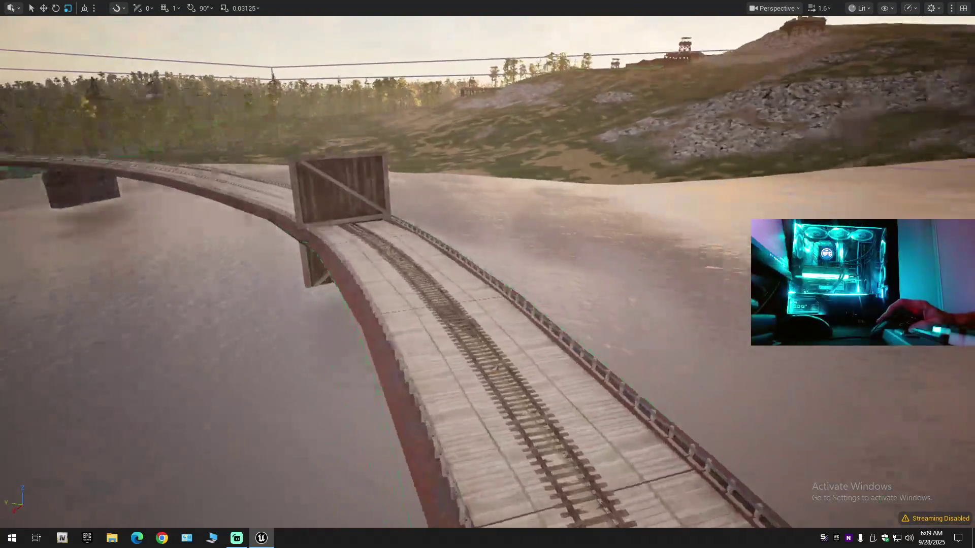
key(w)
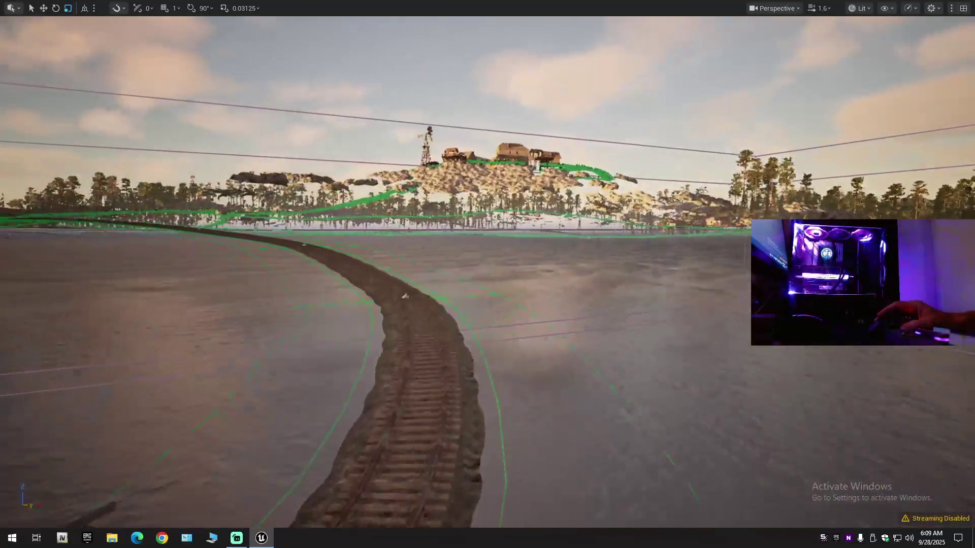
key(w)
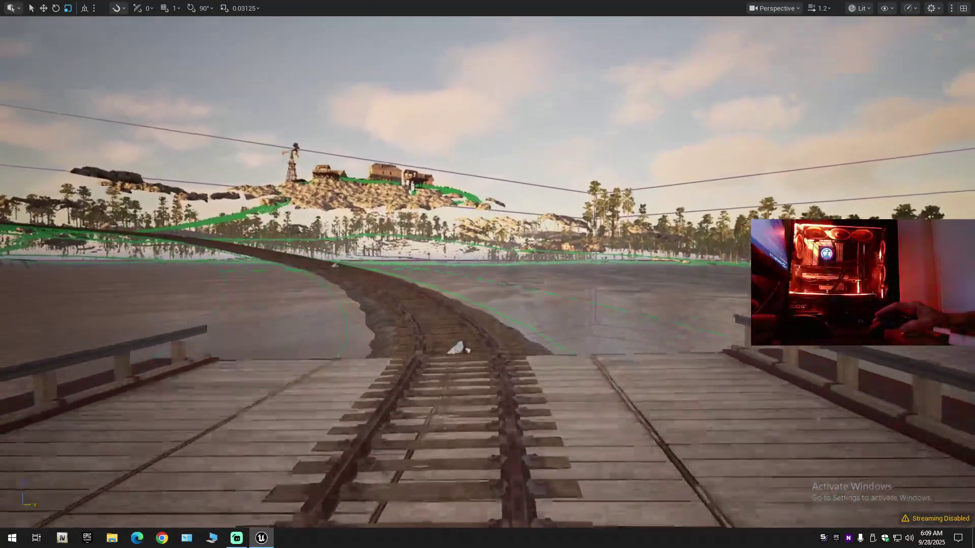
scroll(487, 274, down, 1)
key(w)
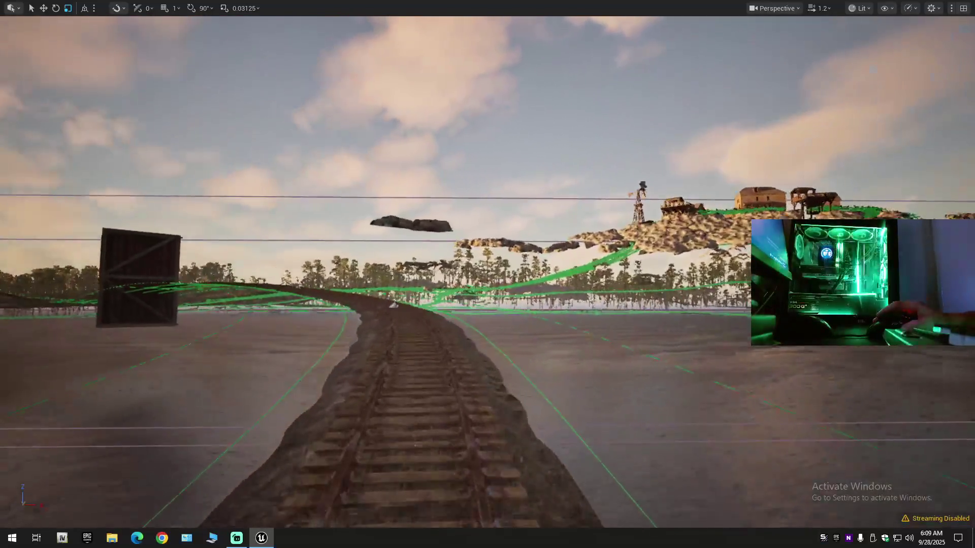
key(w)
scroll(488, 274, down, 1)
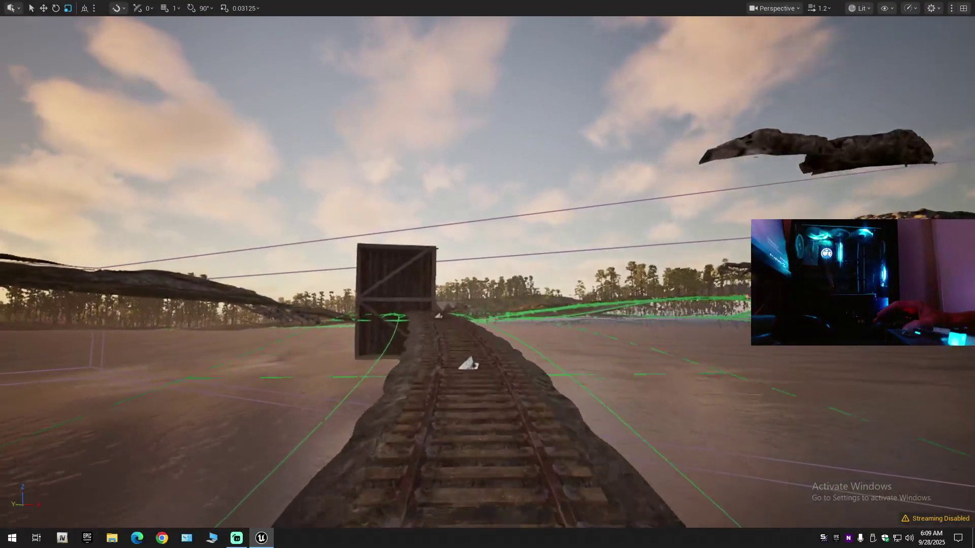
key(e)
scroll(488, 274, up, 2)
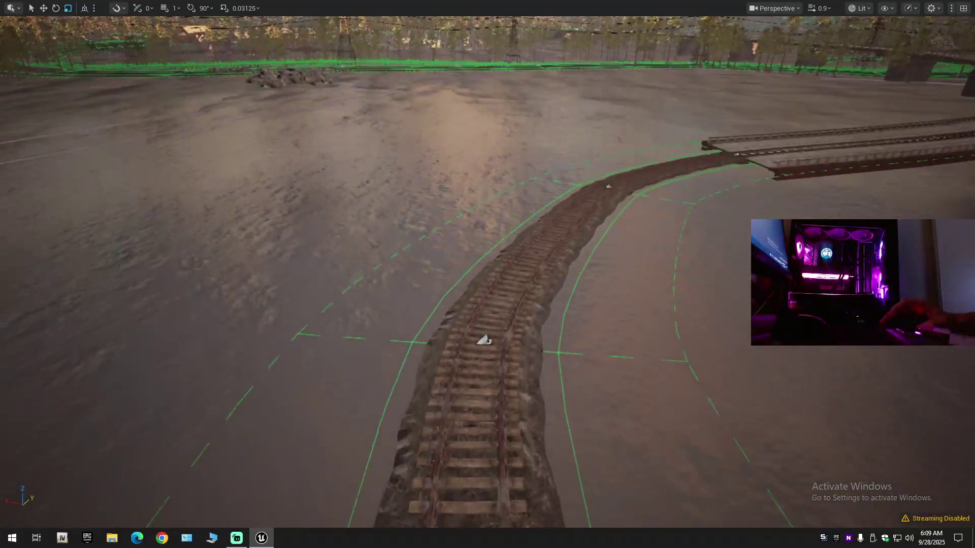
key(e)
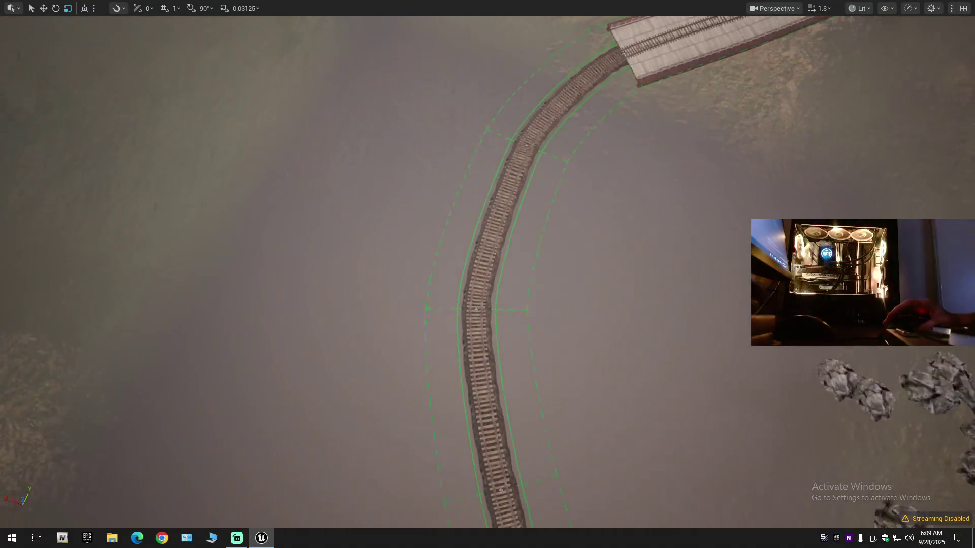
key(e)
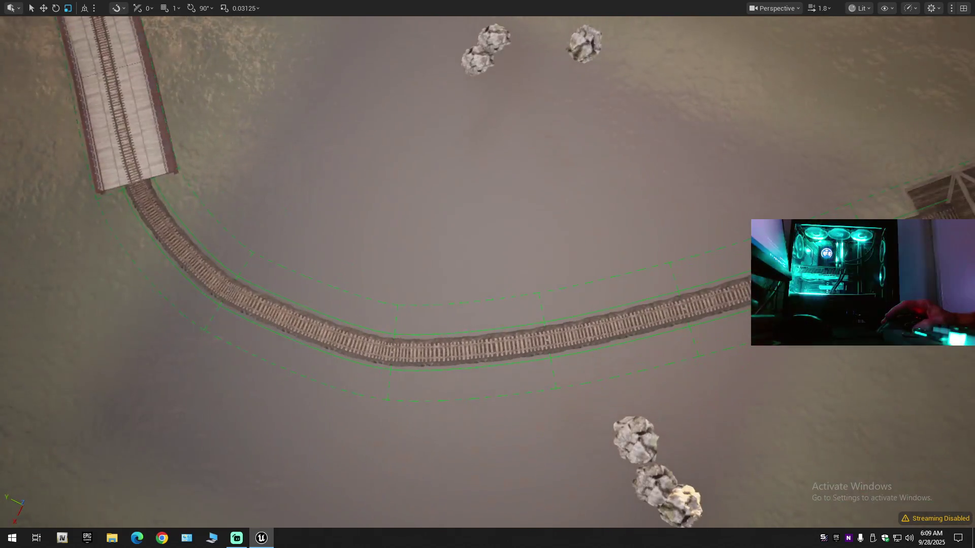
key(a)
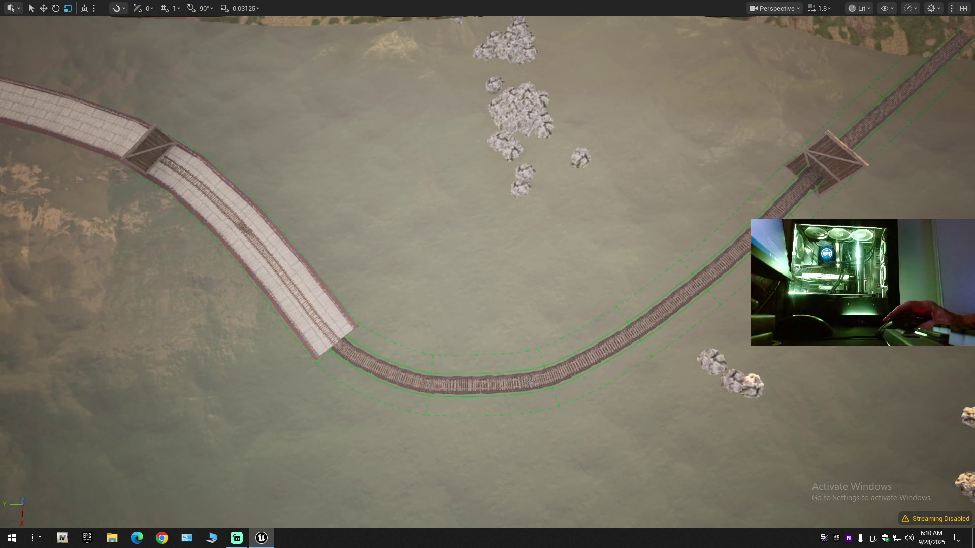
key(e)
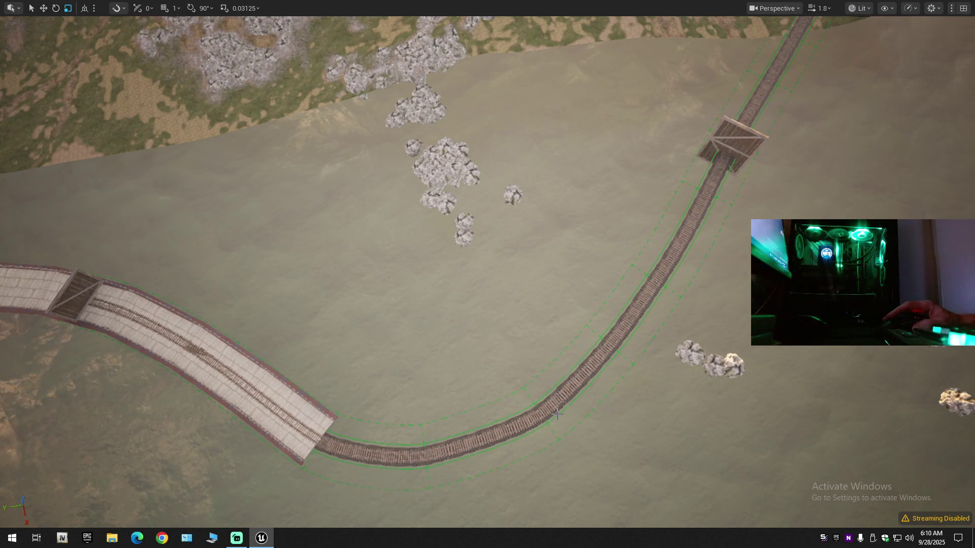
key(w)
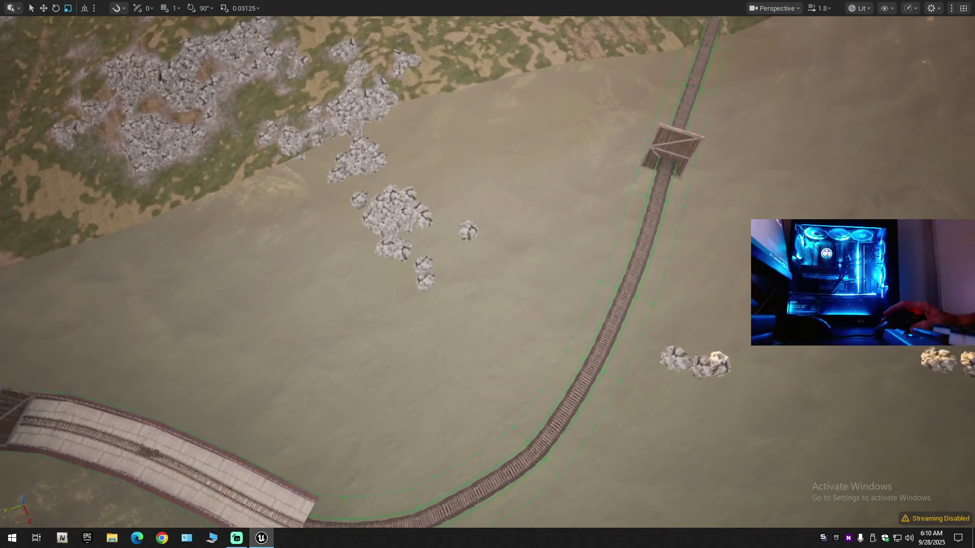
key(w)
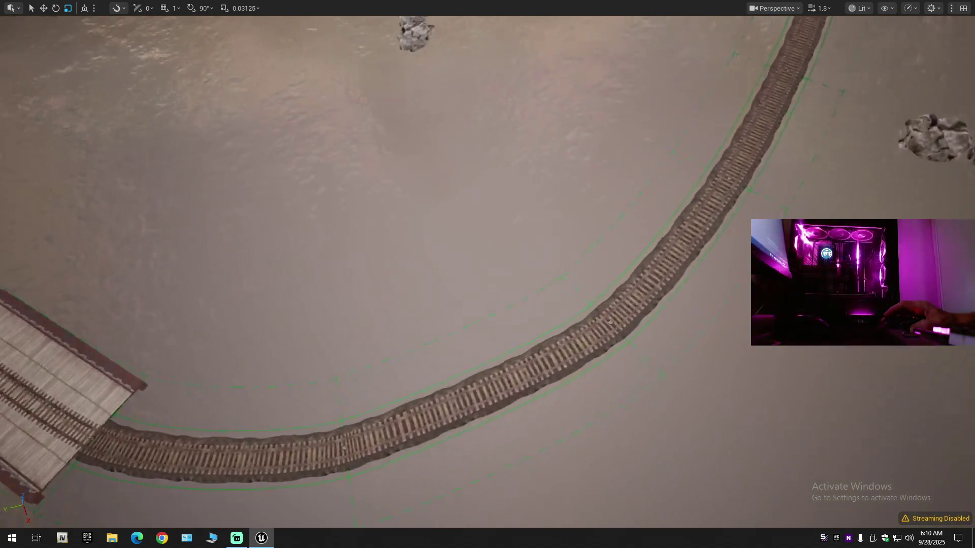
key(w)
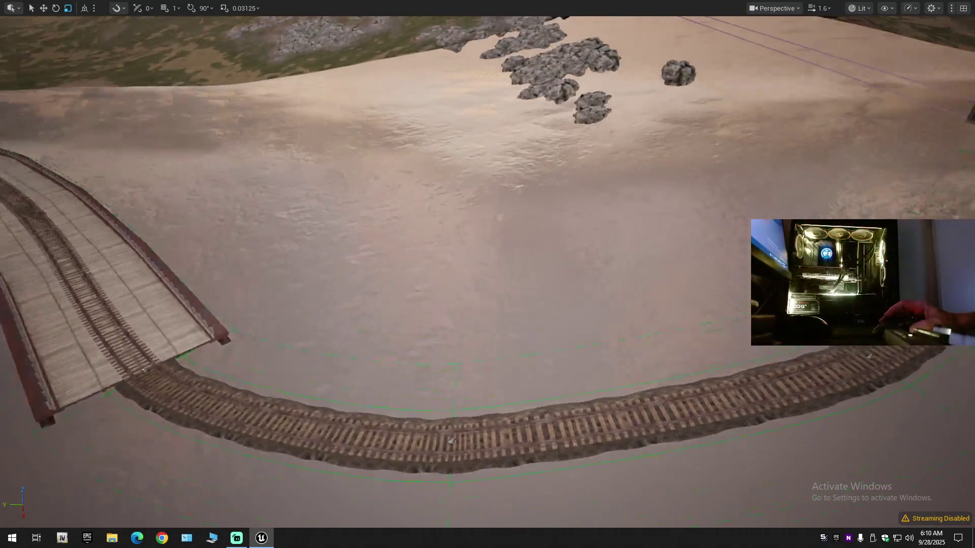
key(w)
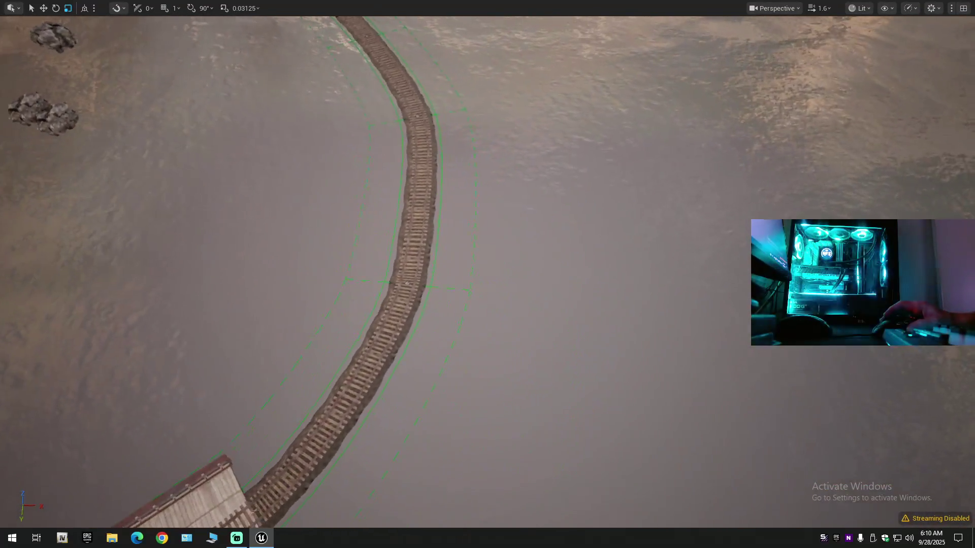
key(s)
click(454, 321)
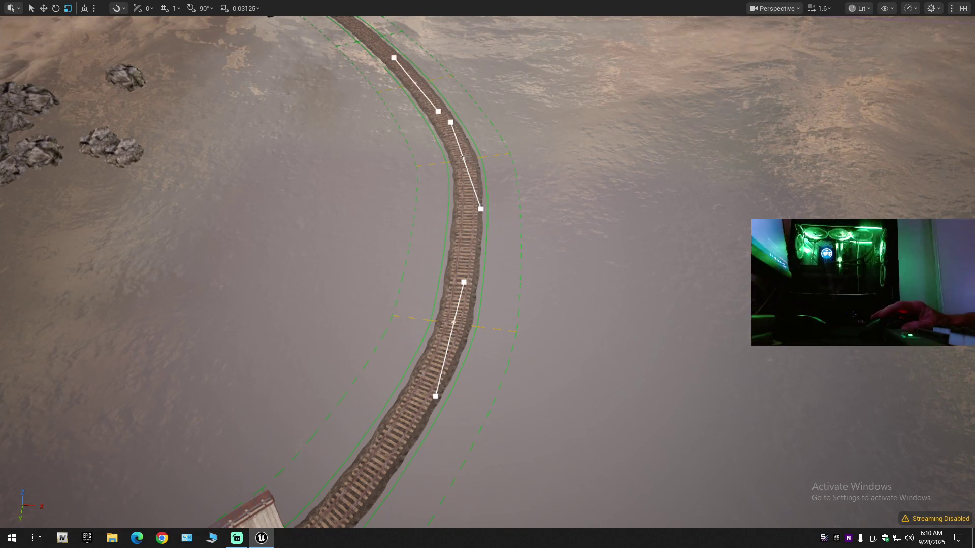
Step: Select the railway spline segment near the wooden box structure
key(s)
scroll(488, 274, up, 1)
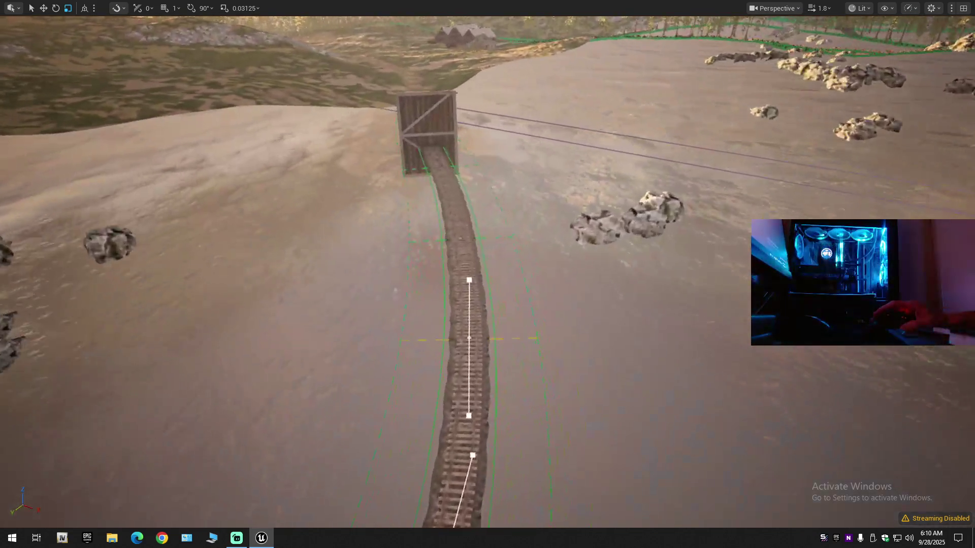
key(w)
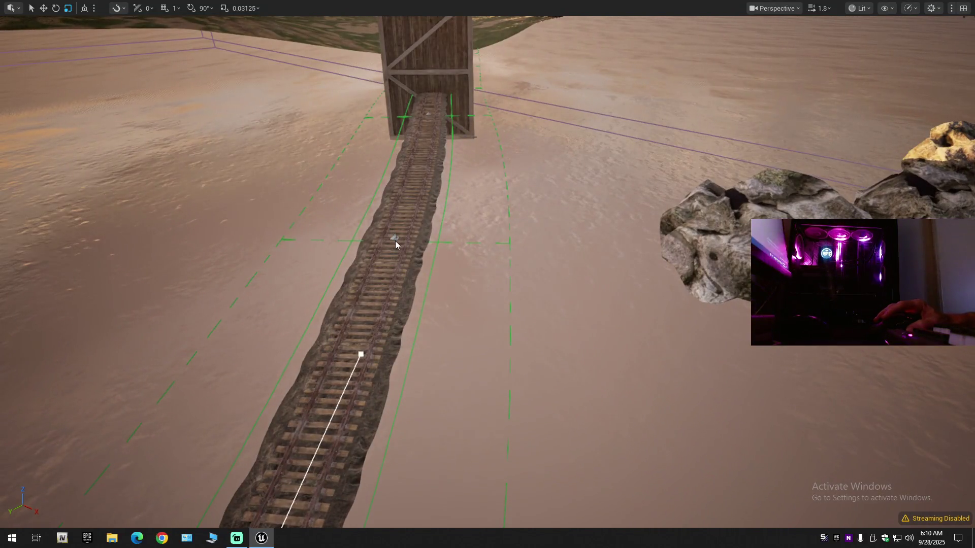
click(395, 238)
Step: Add the next curved track segment to the selection and switch to the Move gizmo
key(w)
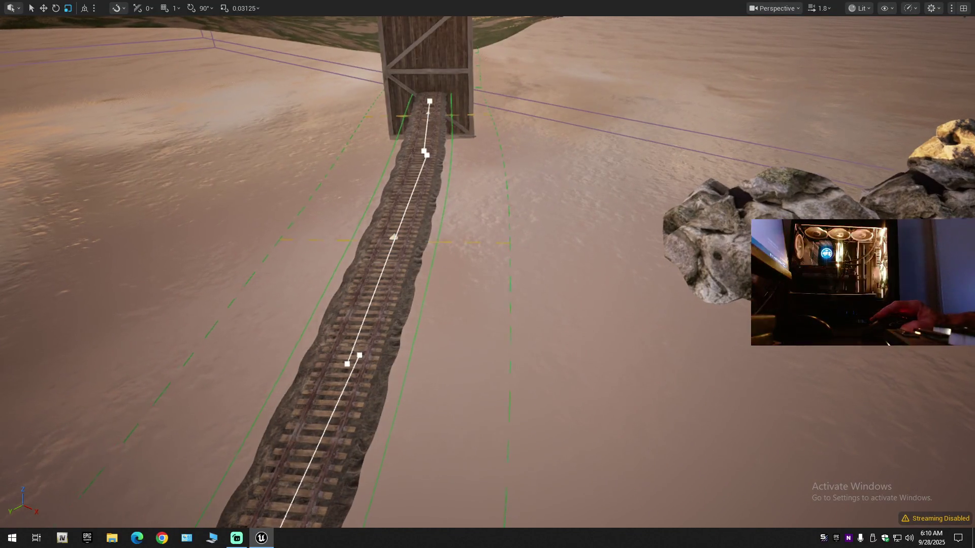
key(w)
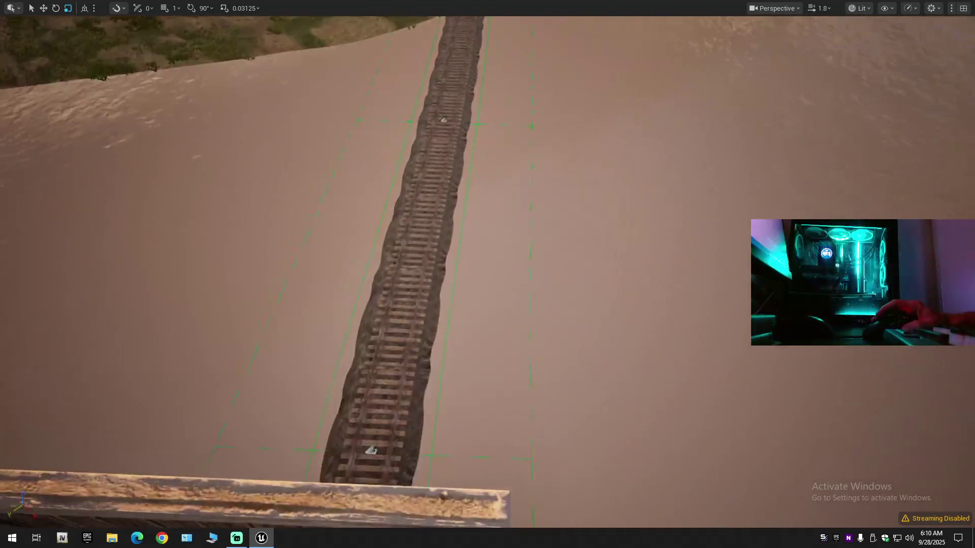
key(e)
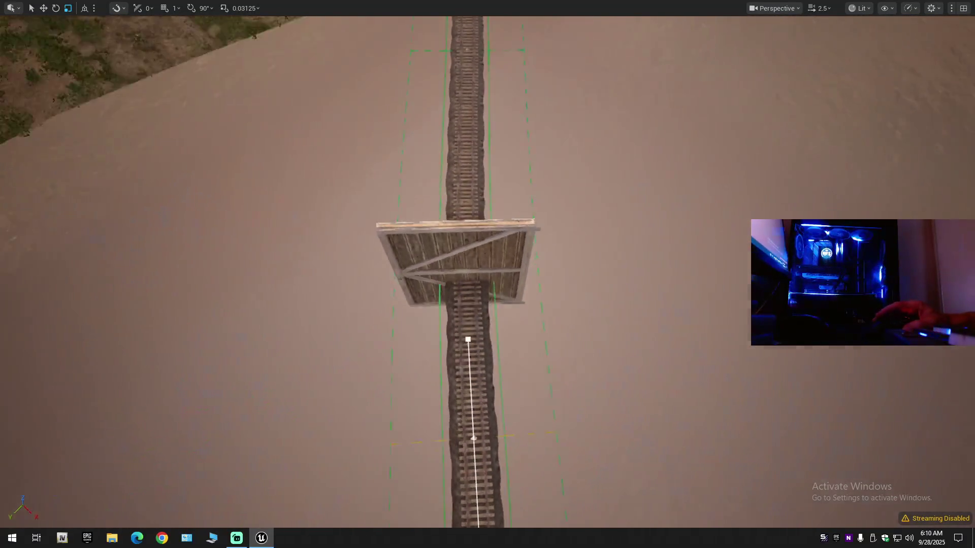
scroll(487, 274, up, 1)
drag(460, 156, 460, 156)
click(525, 200)
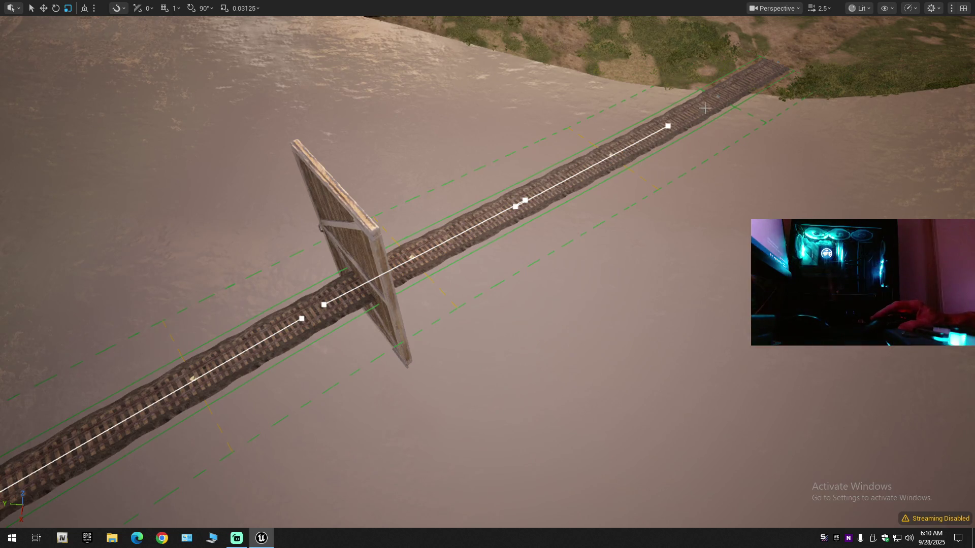
drag(717, 102, 717, 102)
drag(645, 196, 645, 197)
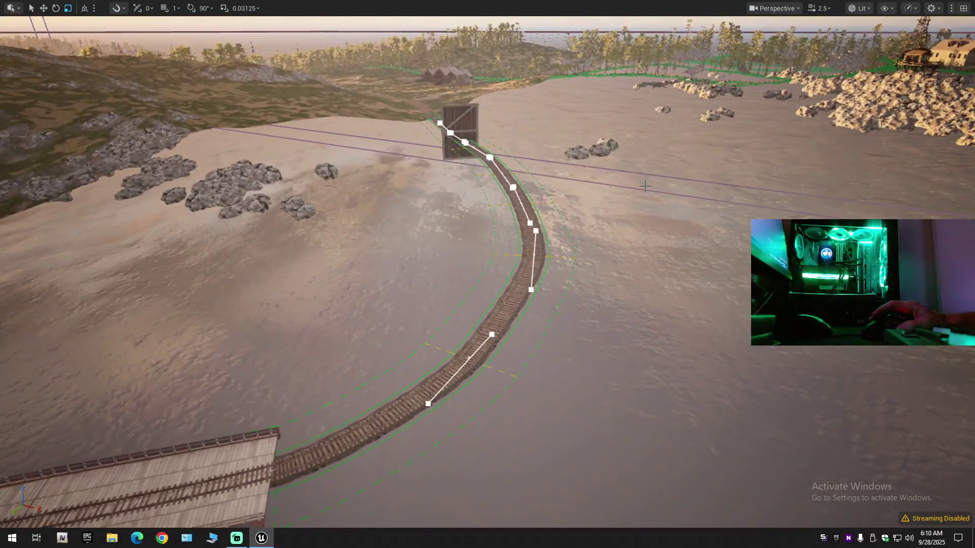
key(w)
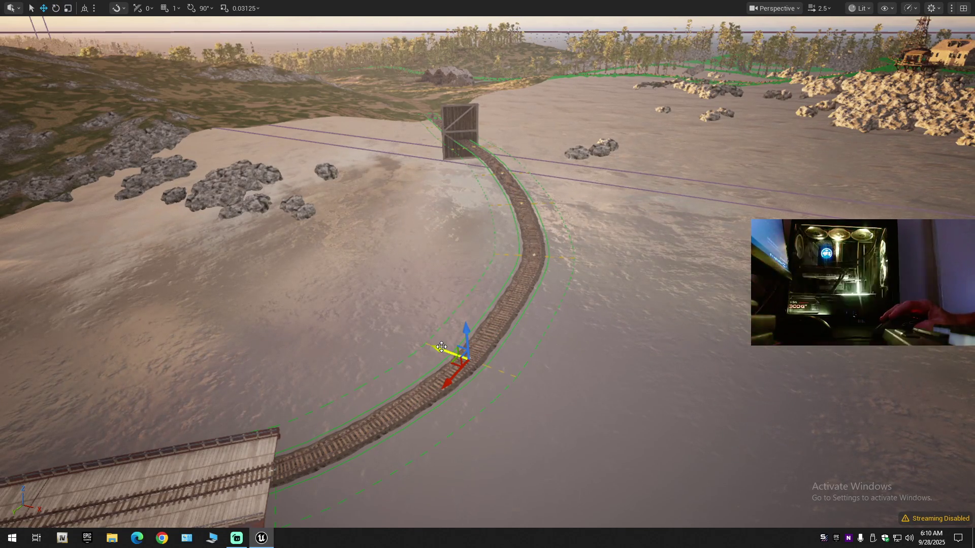
Step: Switch the transform coordinate system to World space
drag(507, 343, 508, 343)
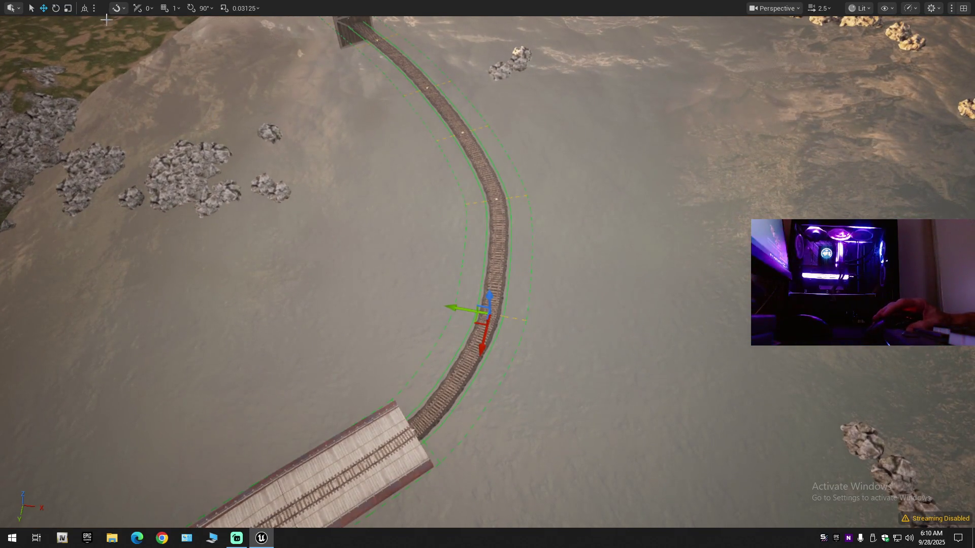
click(87, 10)
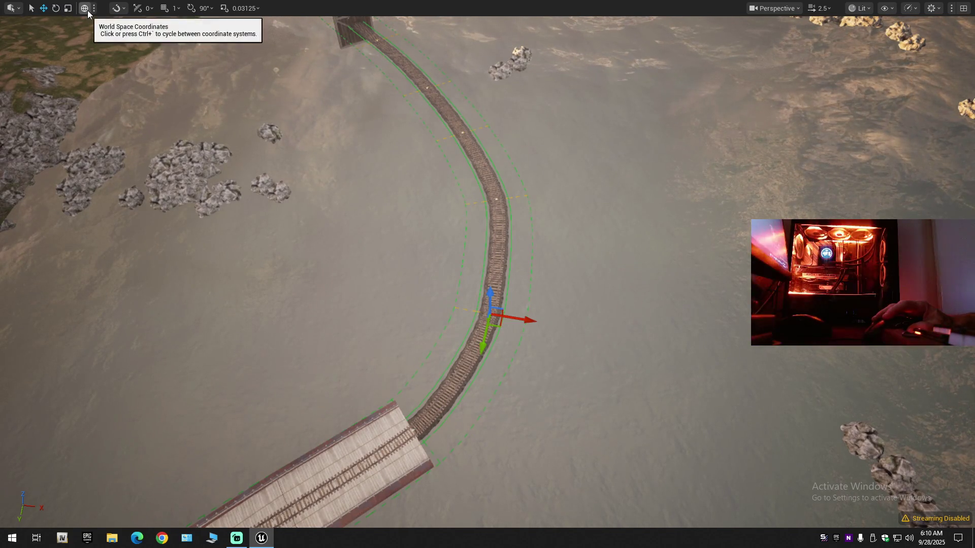
click(85, 8)
click(86, 10)
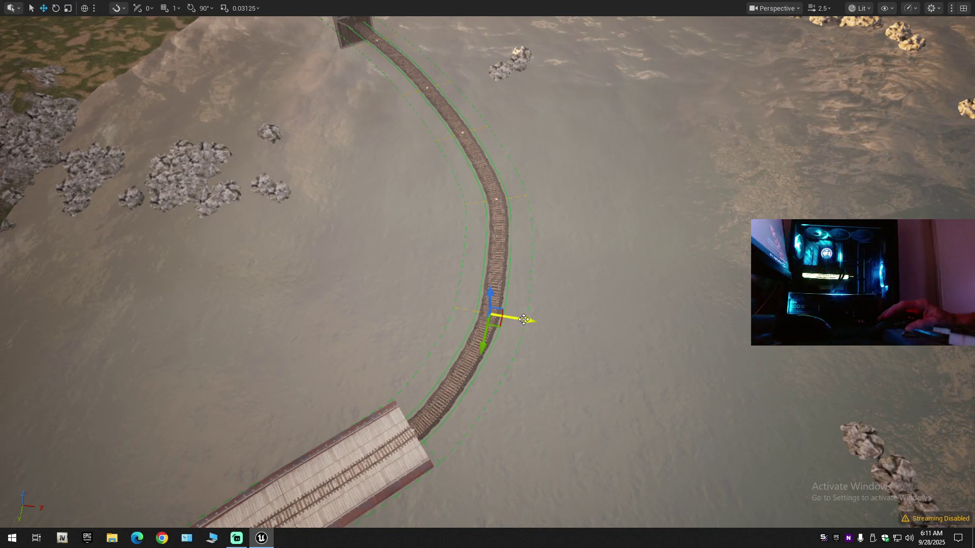
Step: Slide the curve's spline point sideways along X, then undo the move
mouse_move(525, 319)
mouse_down()
mouse_move(587, 339)
mouse_move(546, 329)
mouse_up()
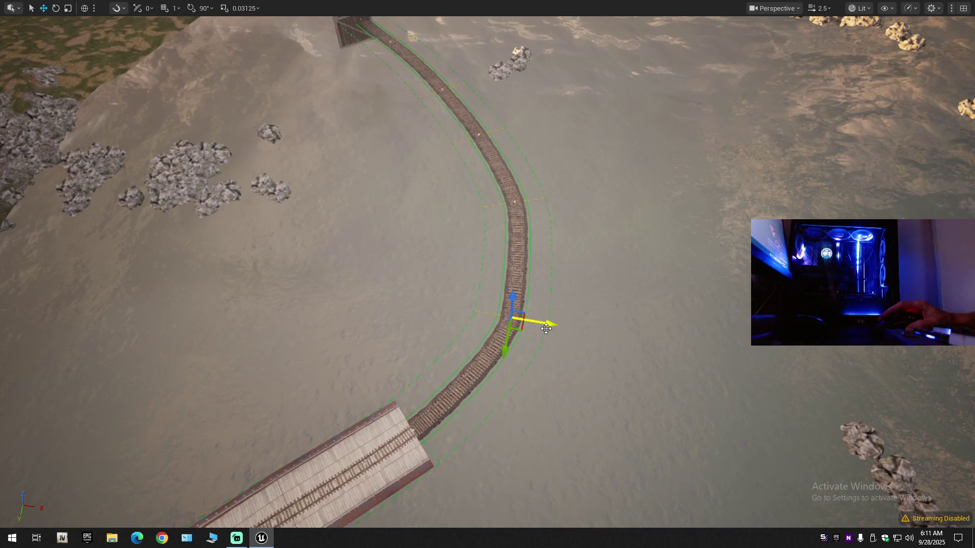
key(ctrl+z)
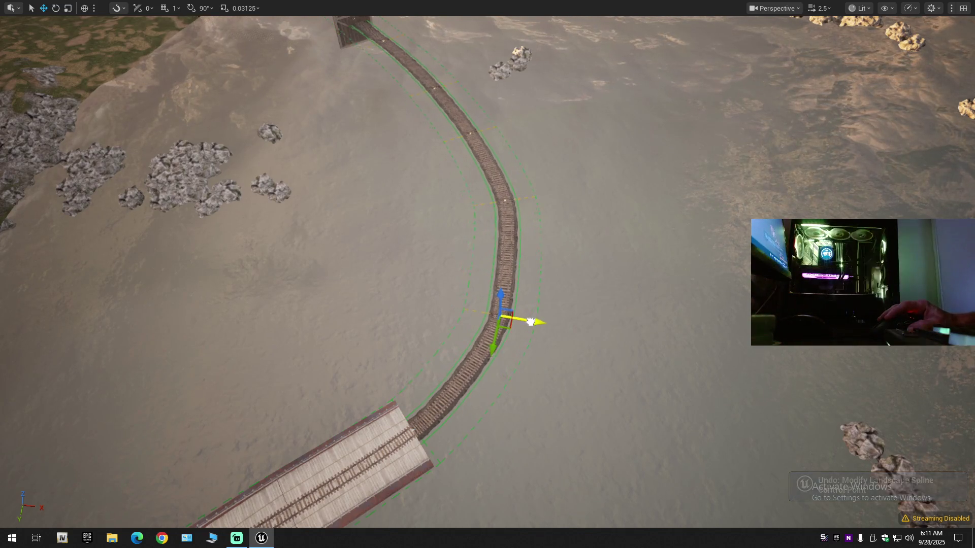
scroll(538, 324, down, 3)
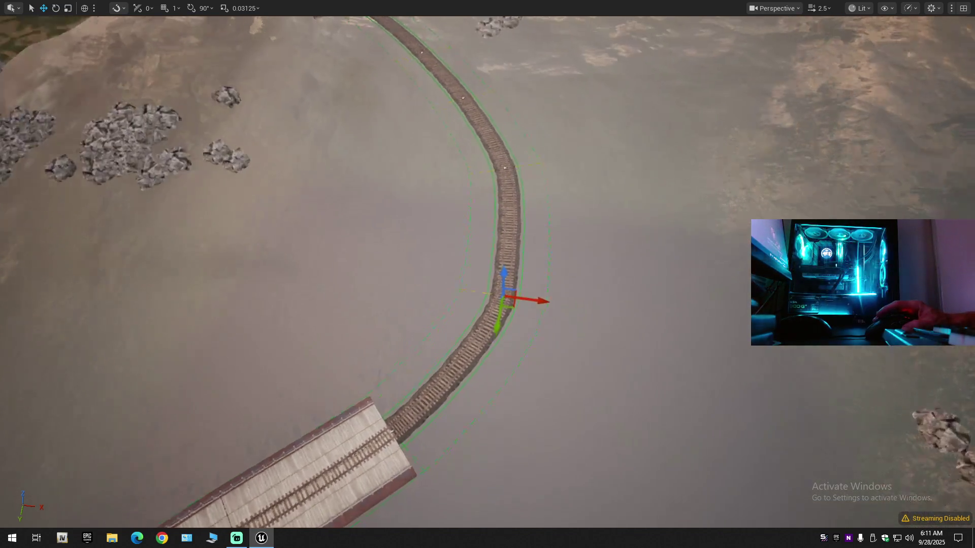
scroll(487, 274, down, 2)
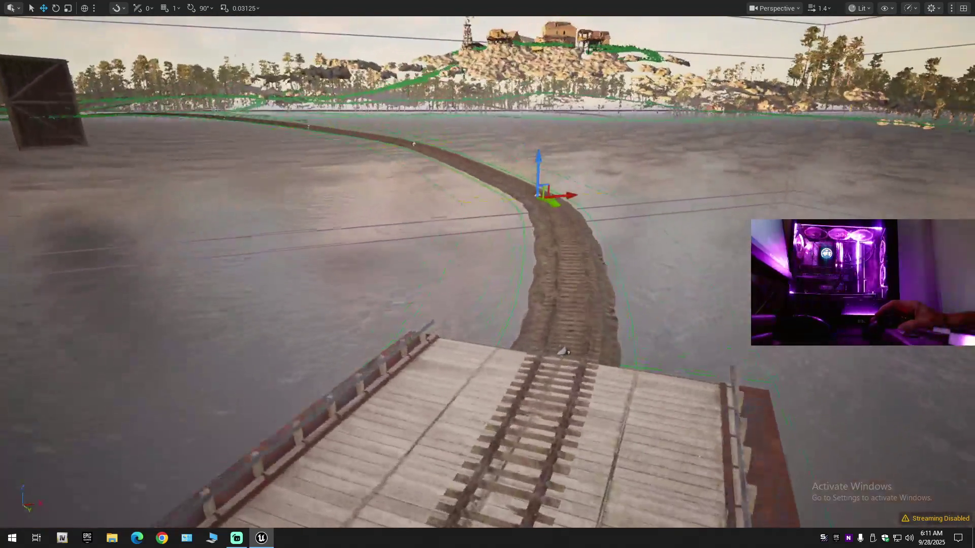
scroll(488, 274, down, 3)
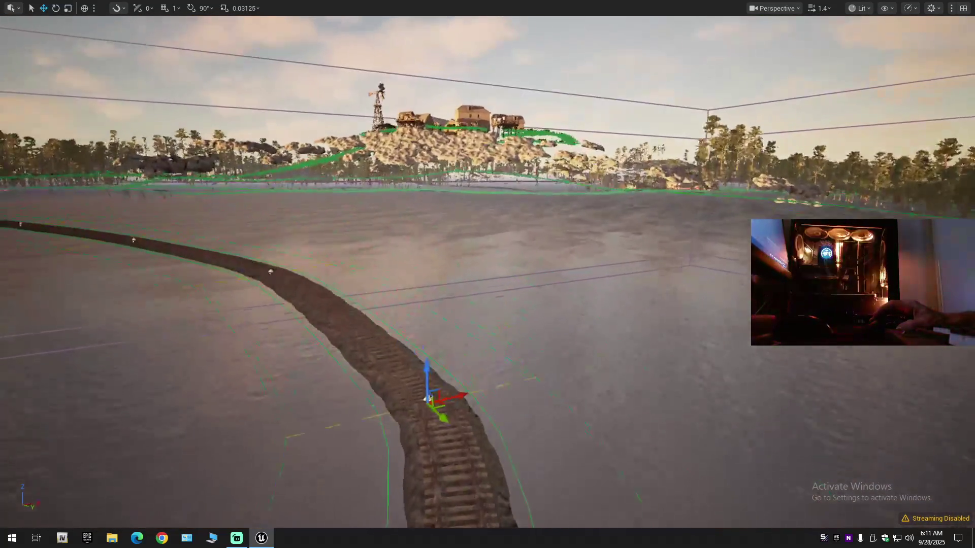
scroll(487, 274, down, 3)
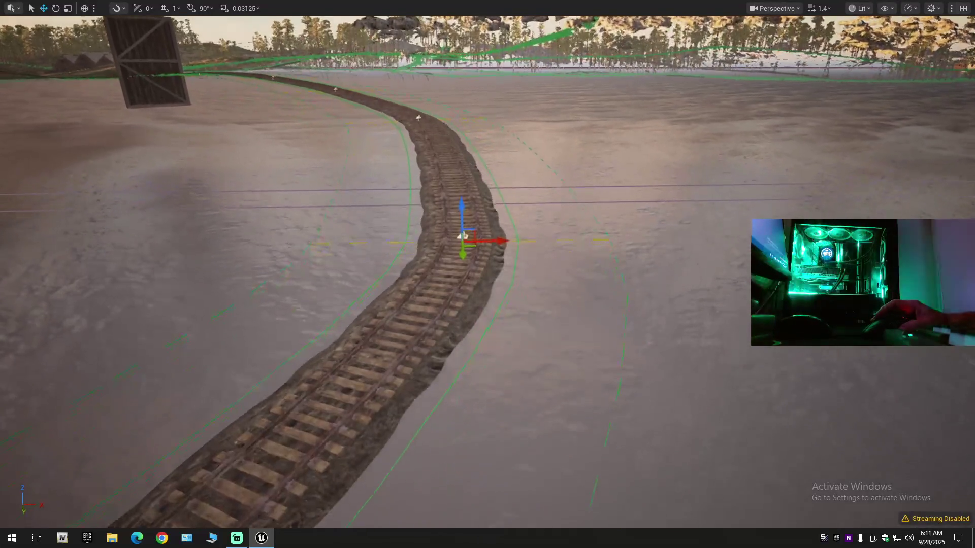
scroll(527, 338, up, 3)
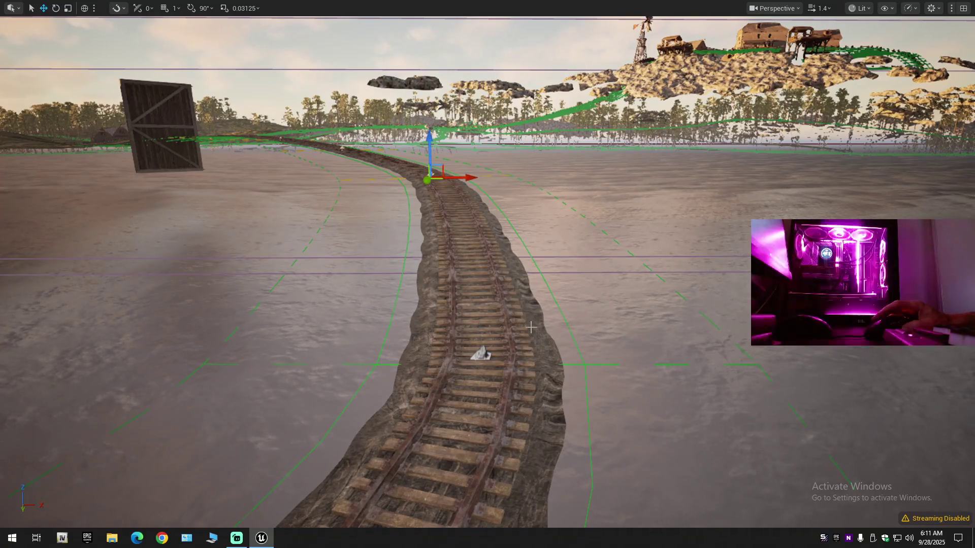
scroll(531, 328, down, 5)
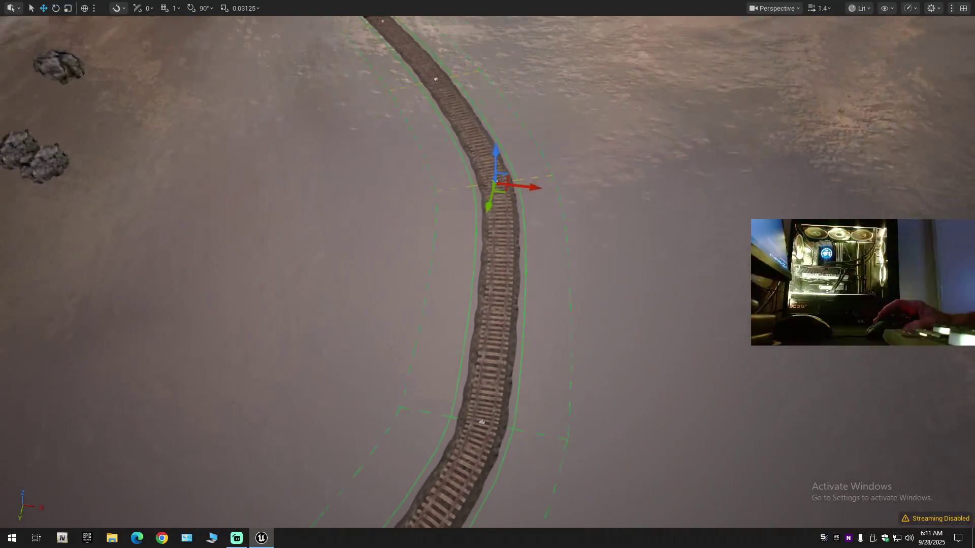
scroll(523, 277, down, 2)
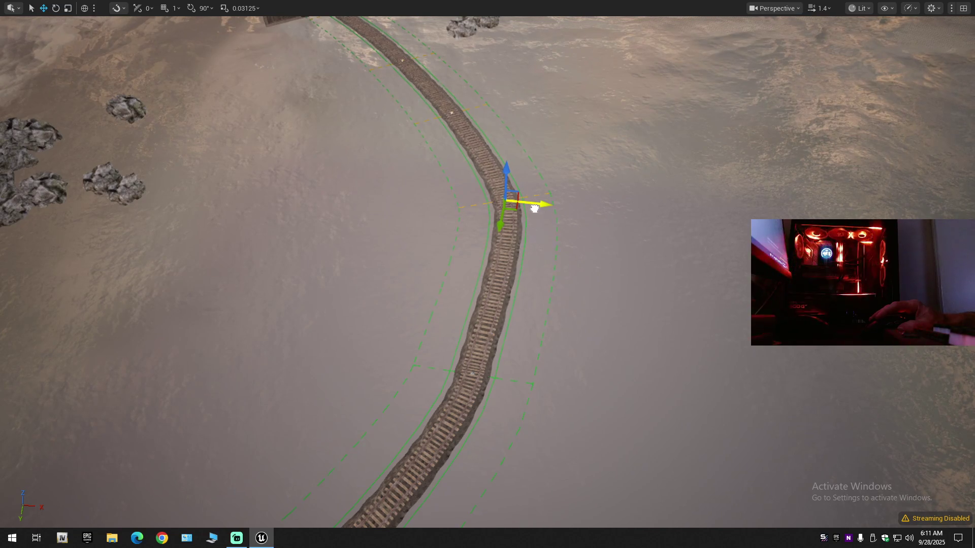
mouse_move(534, 208)
mouse_down()
mouse_move(526, 132)
mouse_move(526, 190)
mouse_up()
key(e)
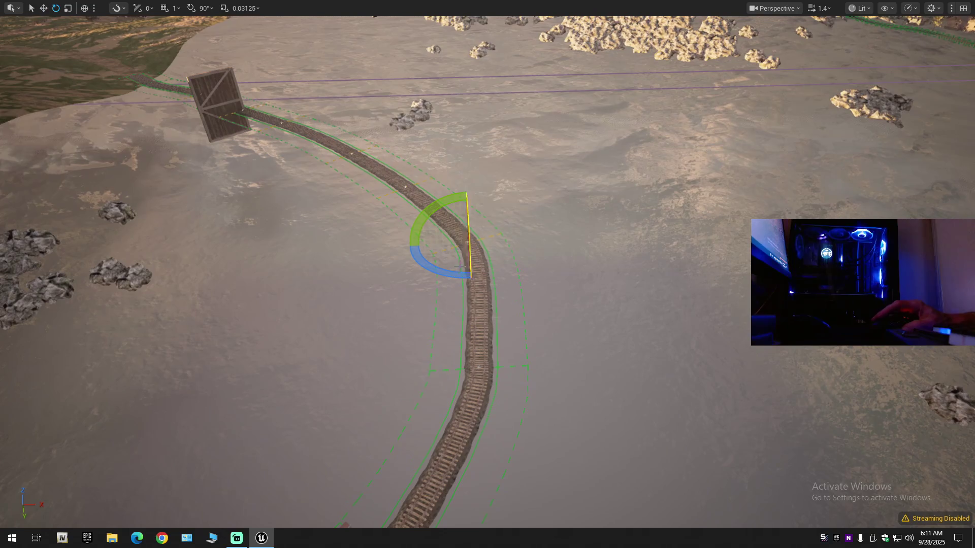
Step: Rotate the track's spline point around its Z axis, undo it, and retry the twist
drag(443, 269, 443, 270)
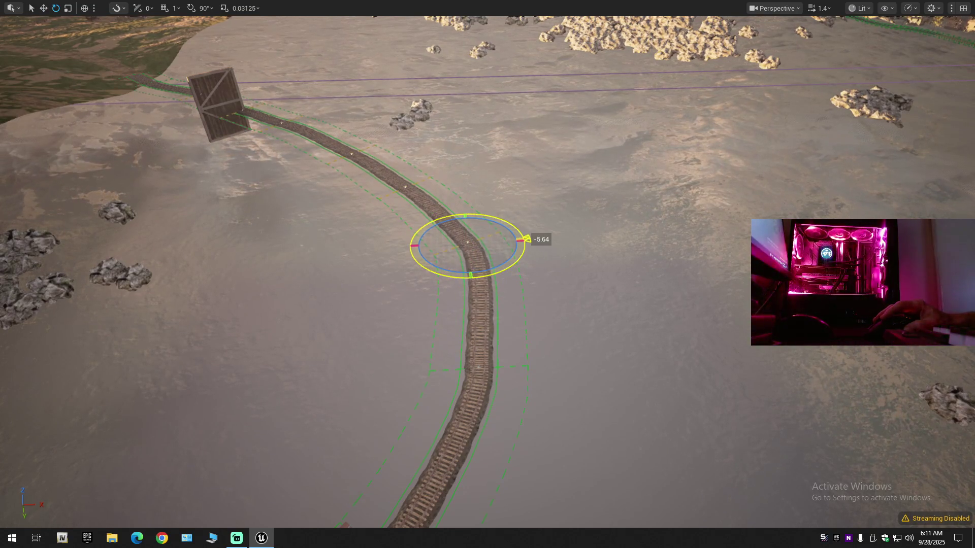
key(ctrl+z)
drag(445, 271, 446, 271)
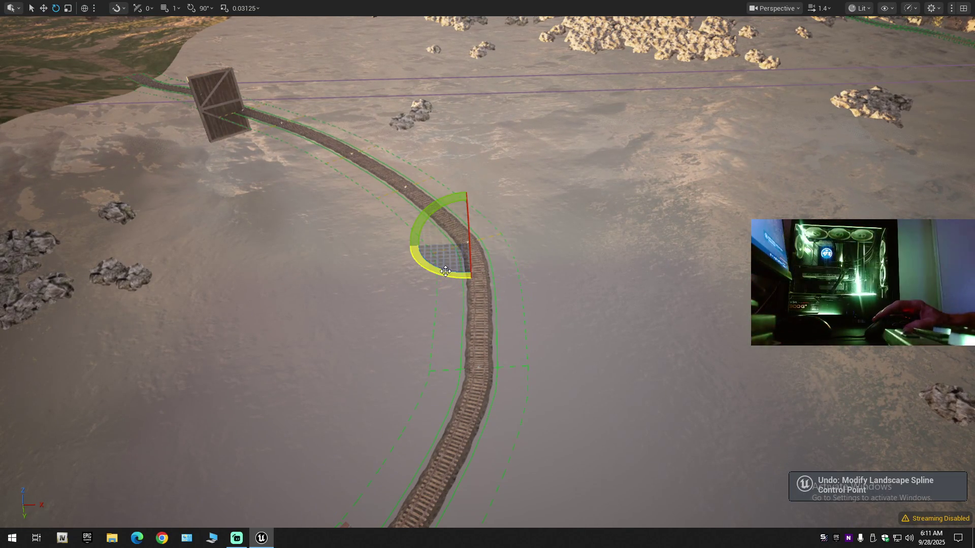
scroll(527, 286, up, 3)
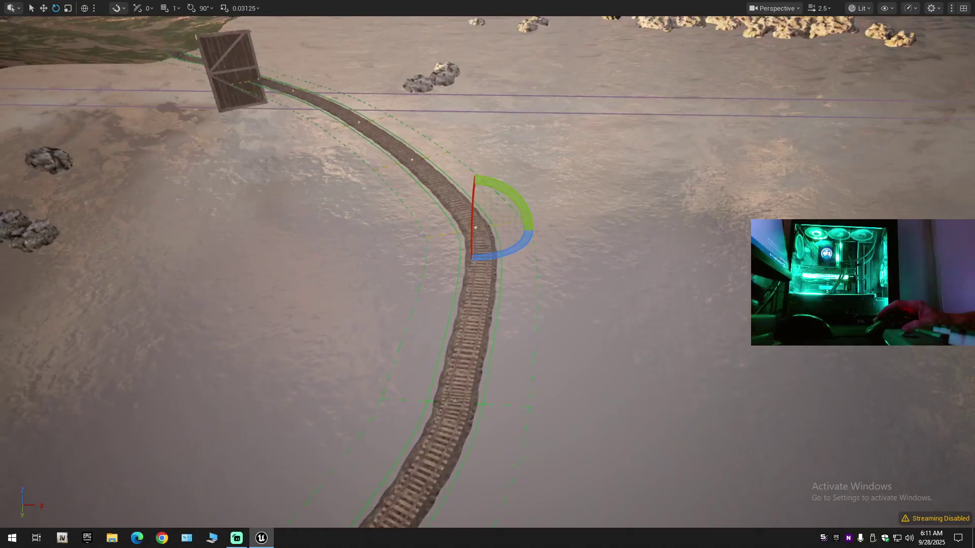
scroll(488, 274, up, 1)
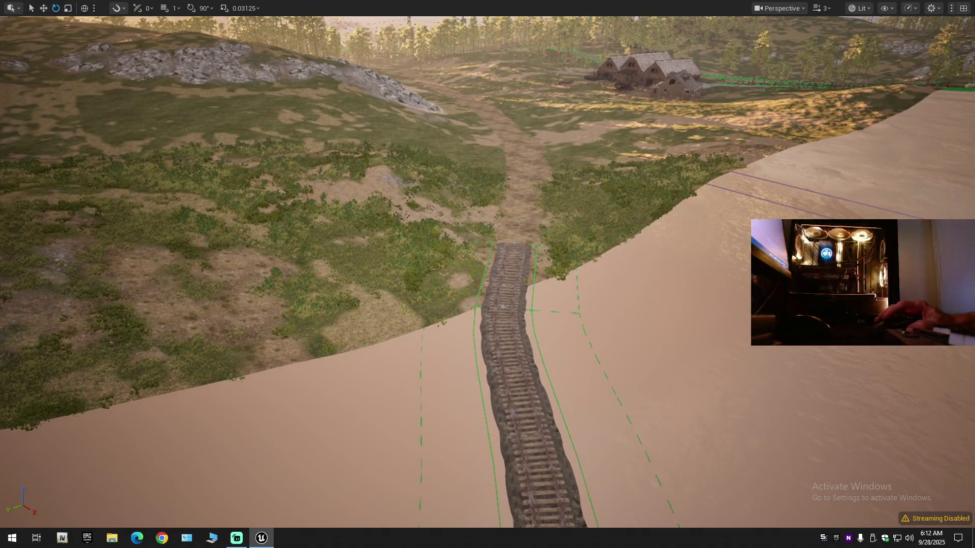
Step: Select the hill-edge track spline point and shift it sideways with the move gizmo in Local space
click(503, 307)
click(503, 307)
key(w)
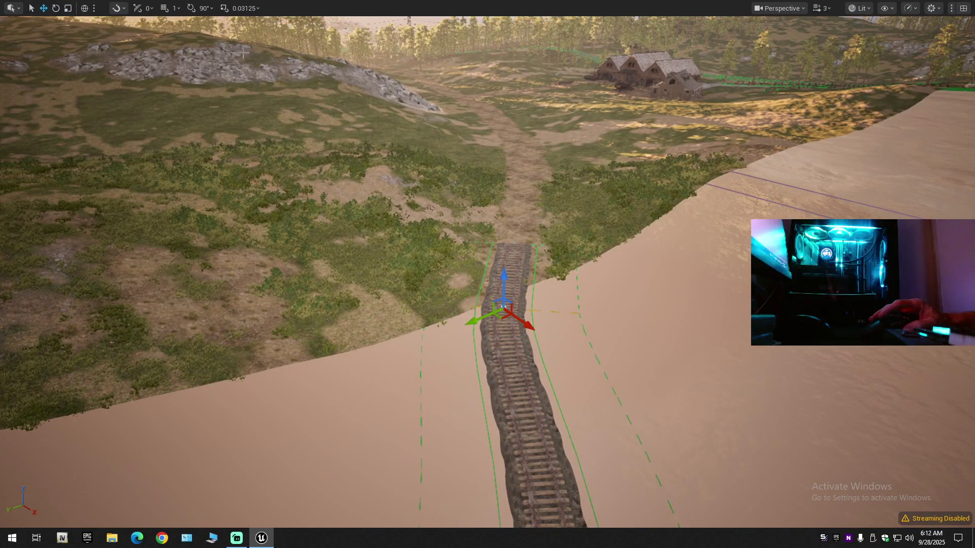
click(84, 11)
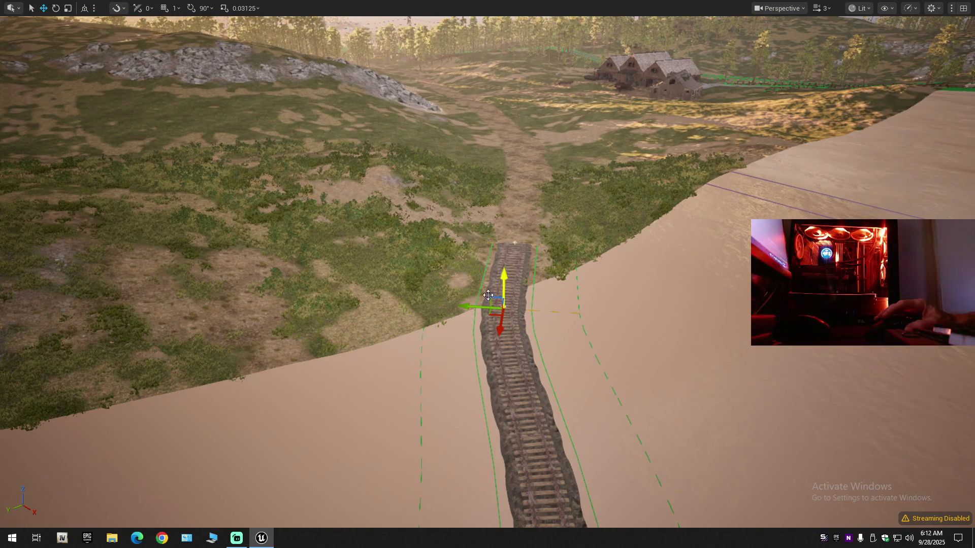
drag(475, 307, 497, 307)
drag(632, 297, 538, 300)
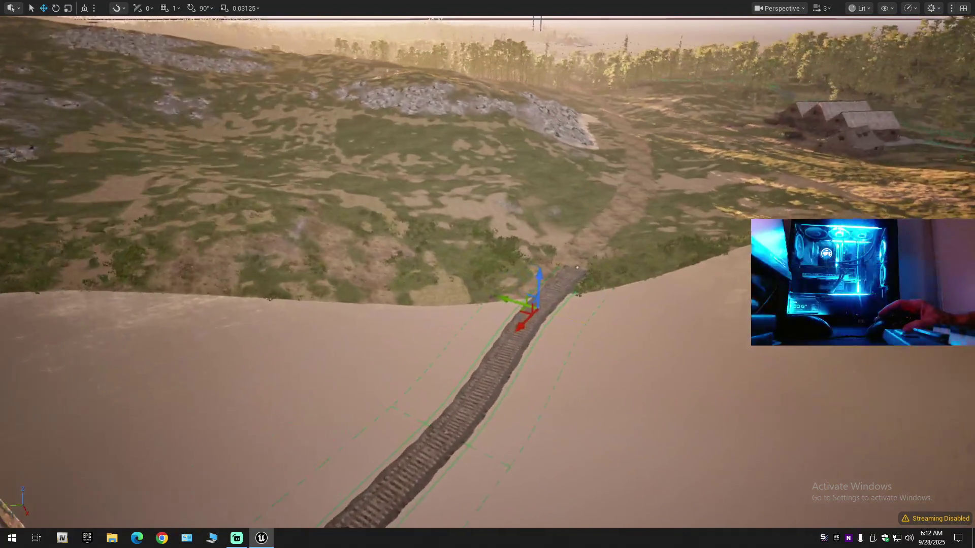
Step: Undo that shift, reselect the hill-edge point and move it slightly right instead
key(ctrl+z)
key(e)
click(505, 297)
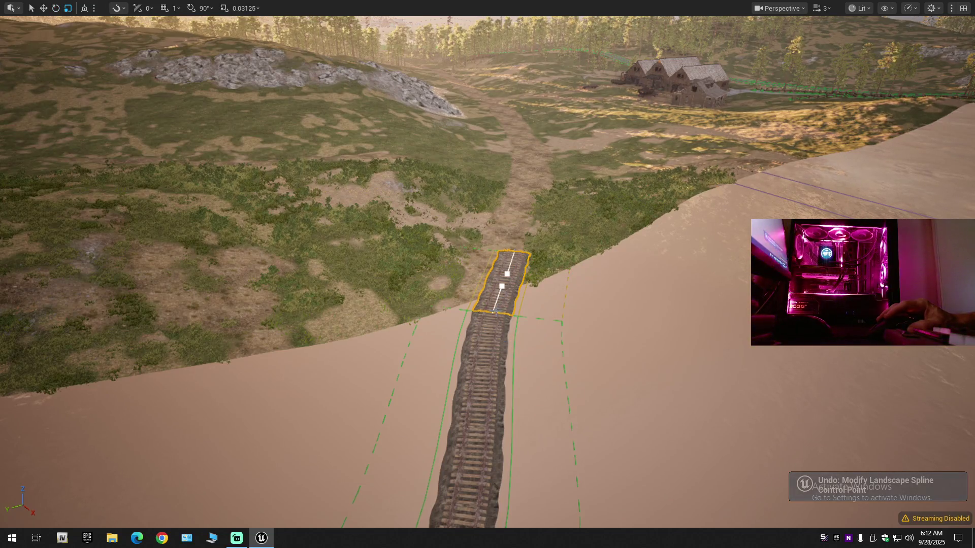
click(493, 311)
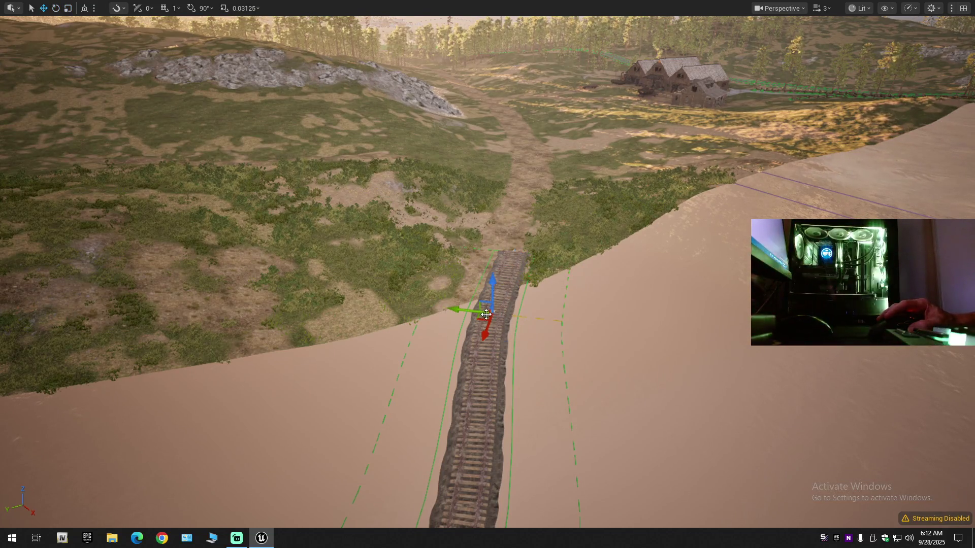
drag(476, 311, 483, 315)
scroll(483, 315, down, 6)
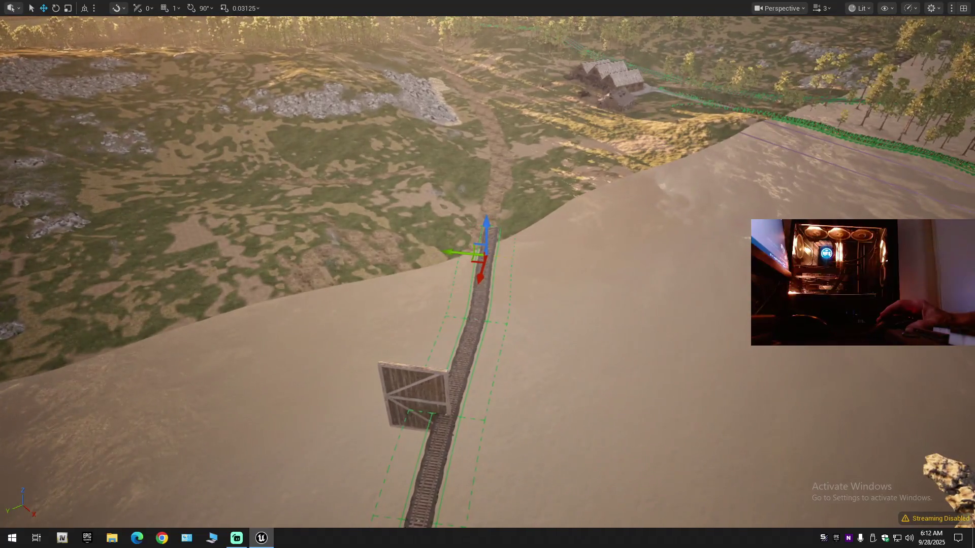
mouse_move(477, 281)
mouse_down()
mouse_move(478, 269)
mouse_move(477, 280)
mouse_move(467, 280)
mouse_move(467, 386)
mouse_move(467, 284)
mouse_move(514, 283)
mouse_move(480, 271)
mouse_up()
click(485, 265)
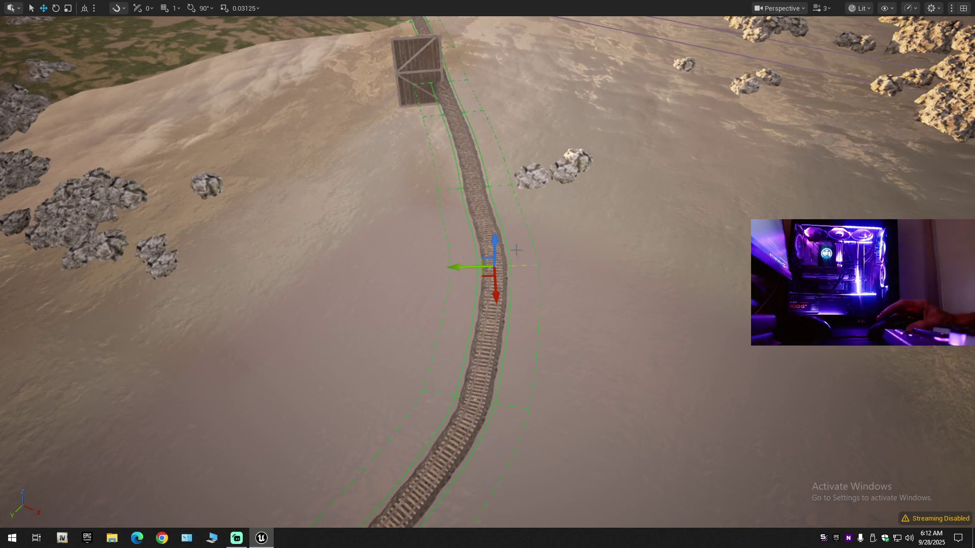
Step: Nudge the spline points up the track, below the crate and beside the crate slightly right
click(472, 188)
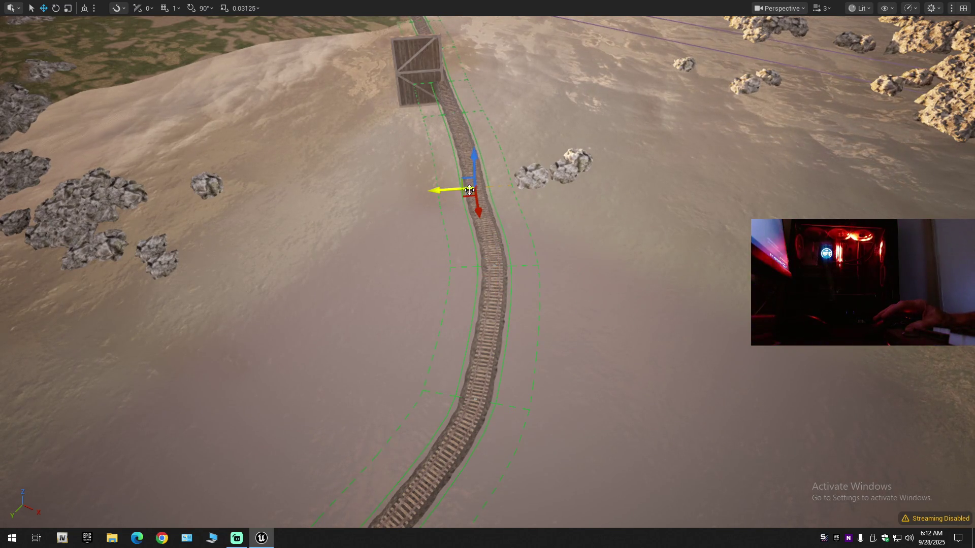
drag(456, 190, 533, 217)
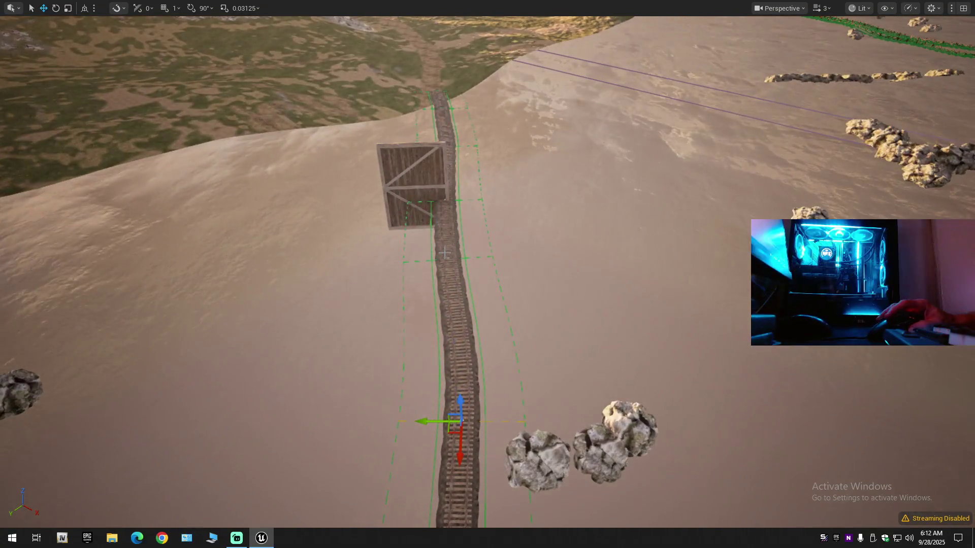
click(447, 259)
drag(430, 261, 434, 260)
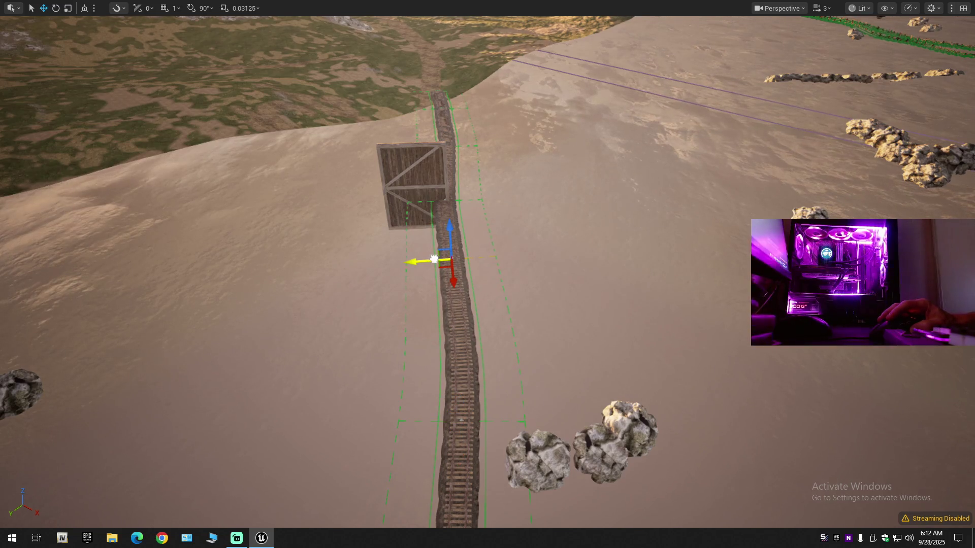
click(444, 202)
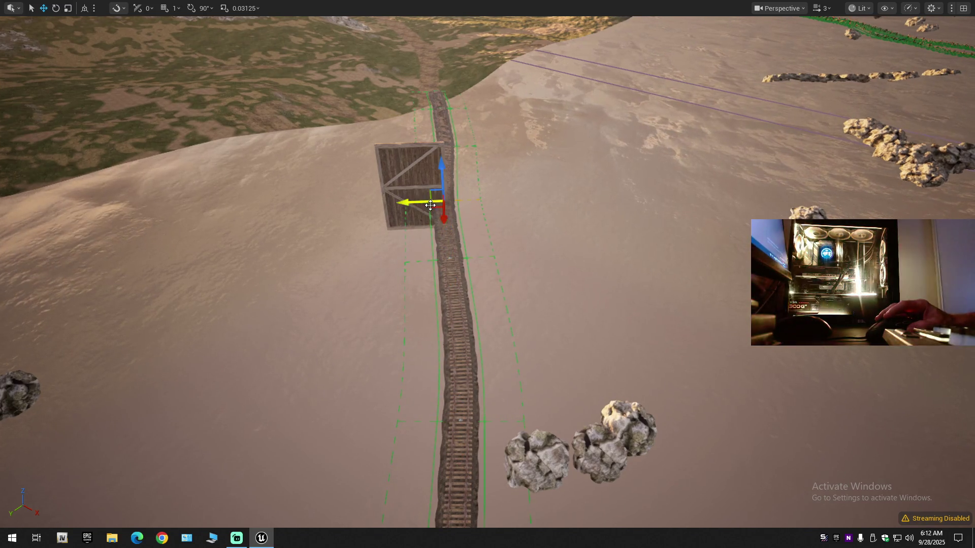
drag(423, 203, 427, 204)
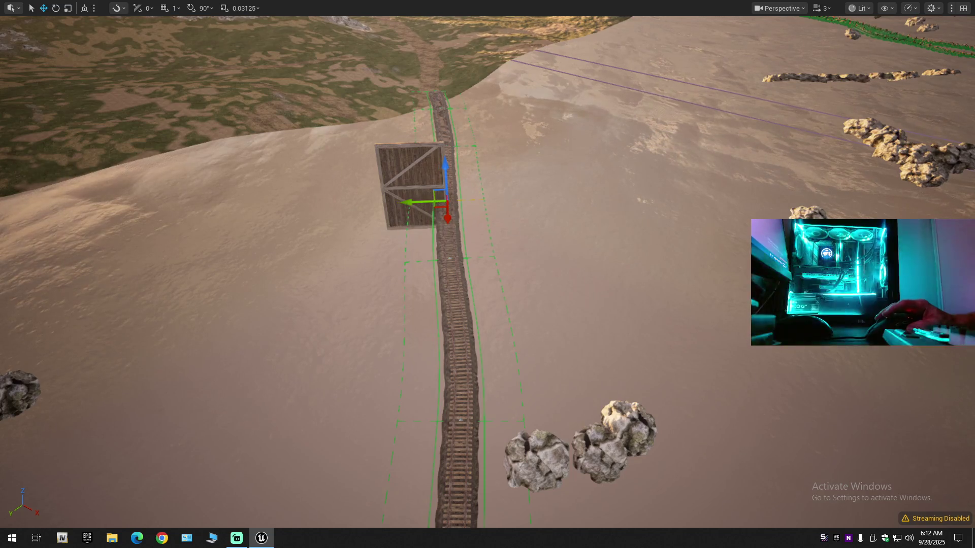
scroll(488, 274, down, 5)
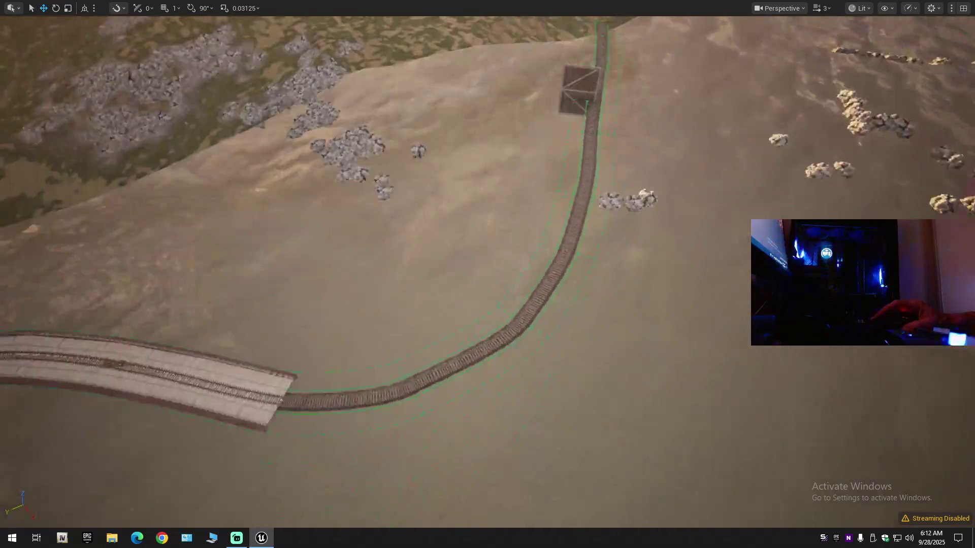
Step: Rotate the selected track spline point about 9.48° with the rotate gizmo ring
scroll(487, 274, up, 5)
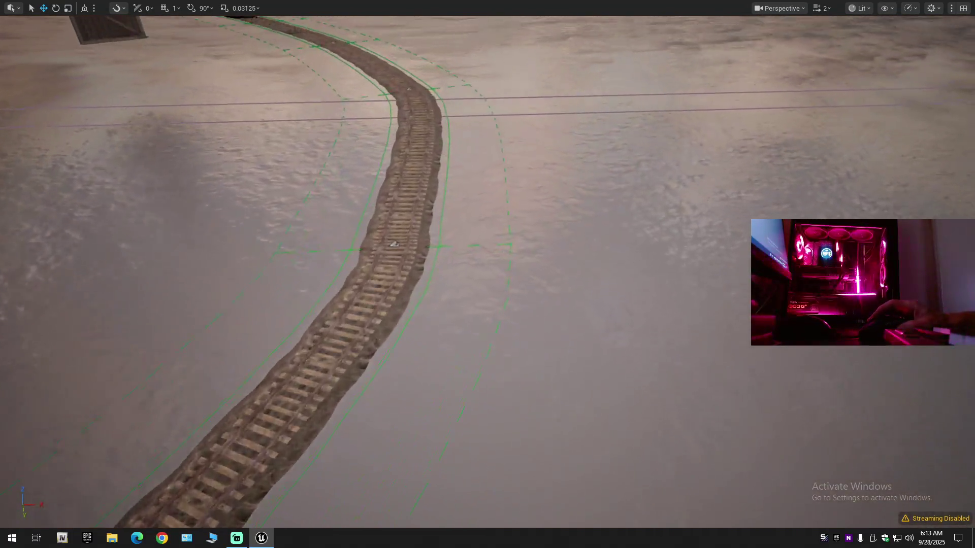
scroll(488, 274, up, 2)
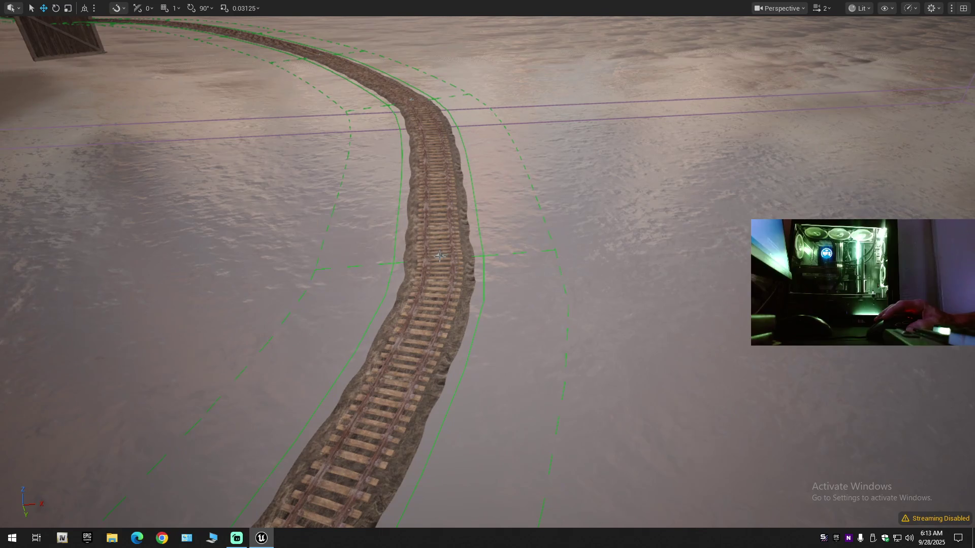
drag(417, 288, 430, 289)
scroll(441, 290, down, 5)
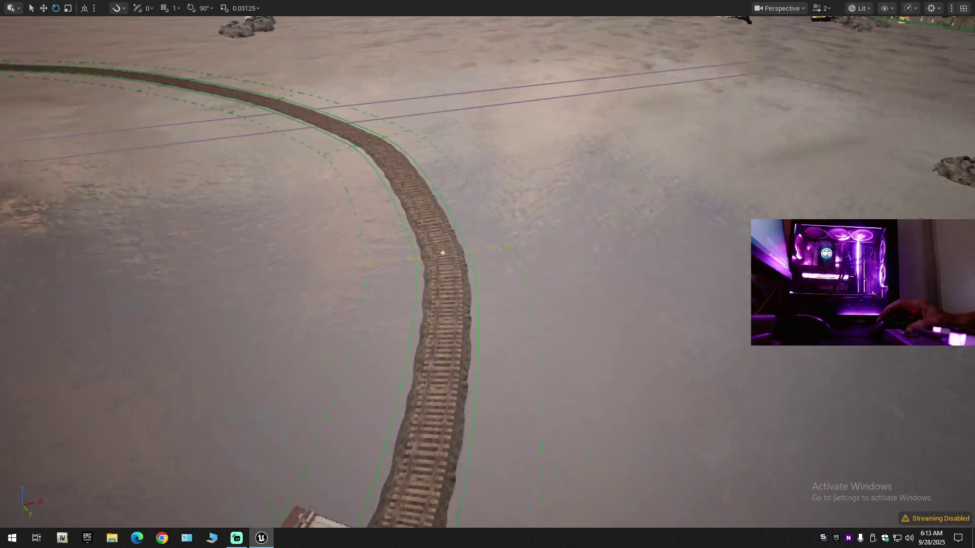
Step: Fly along the track past the bridge and look steeply down onto the rails
scroll(410, 266, up, 5)
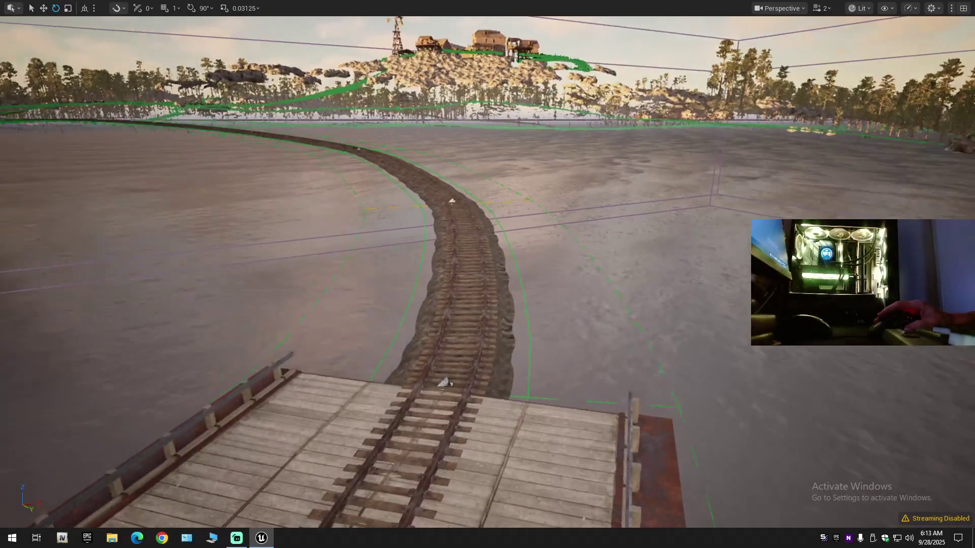
mouse_move(409, 266)
mouse_down()
mouse_move(536, 169)
mouse_move(592, 457)
mouse_move(533, 463)
mouse_move(419, 419)
mouse_move(422, 300)
mouse_move(457, 300)
mouse_move(447, 315)
mouse_move(446, 285)
mouse_up()
scroll(447, 314, down, 1)
drag(447, 401, 456, 370)
drag(419, 275, 419, 355)
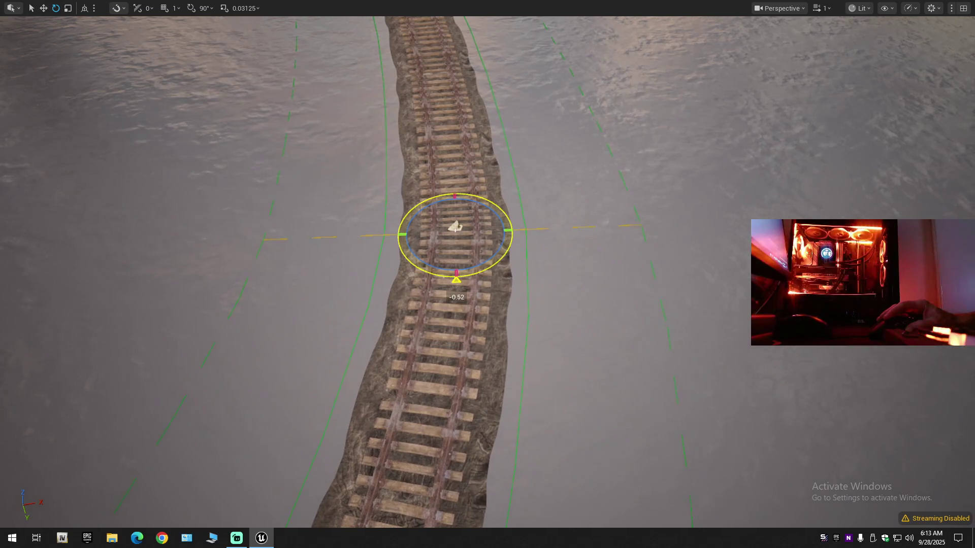
Step: Fine-tune the control point's angle from above so the rails curve smoothly between the gatehouses
scroll(454, 227, up, 4)
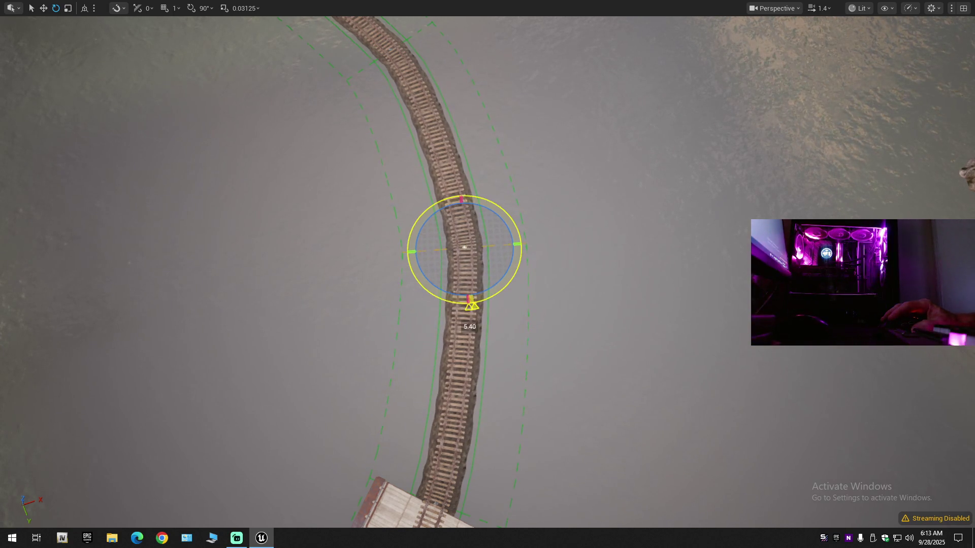
mouse_move(464, 249)
mouse_down()
mouse_move(439, 292)
mouse_move(447, 290)
mouse_move(425, 297)
mouse_up()
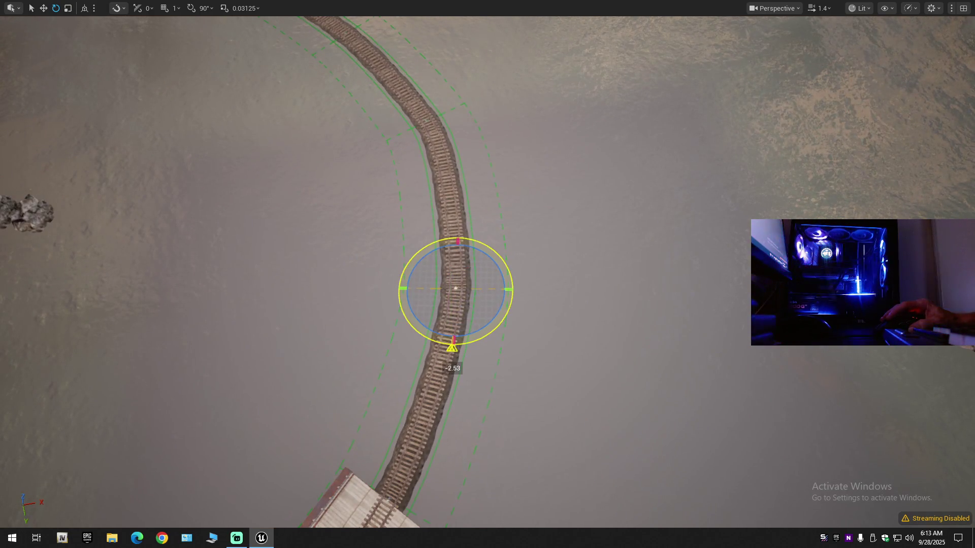
mouse_move(455, 289)
mouse_down()
mouse_move(383, 451)
mouse_move(450, 264)
mouse_move(475, 287)
mouse_up()
key(r)
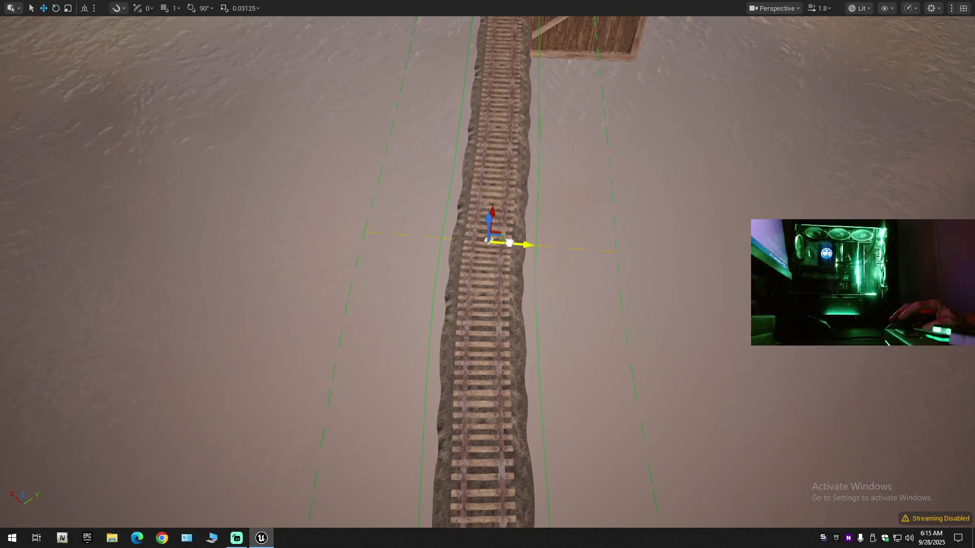
mouse_move(505, 242)
mouse_down()
mouse_move(505, 197)
mouse_move(449, 165)
mouse_move(439, 215)
mouse_up()
Step: Undo the last two Split Landscape Spline Segment operations while viewing the track from above
scroll(426, 283, down, 10)
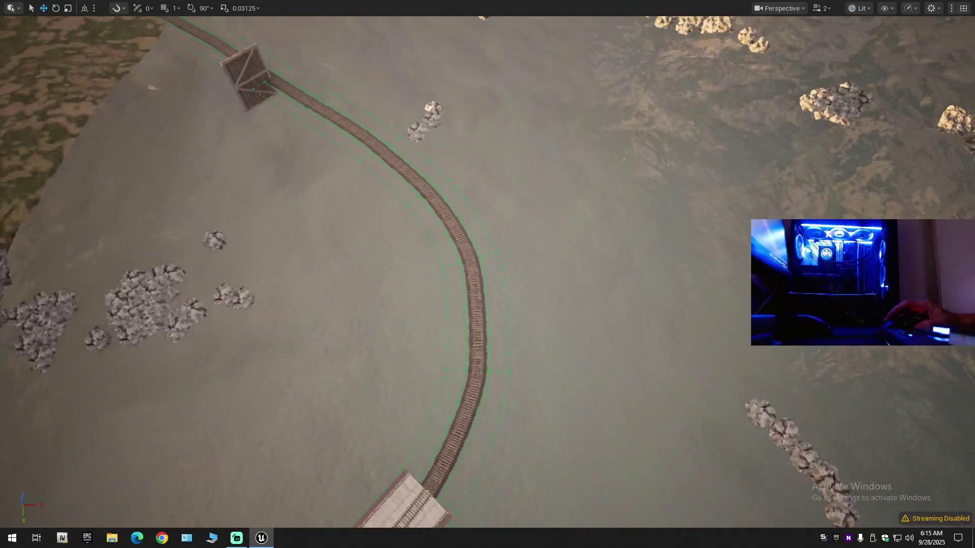
drag(425, 282, 421, 285)
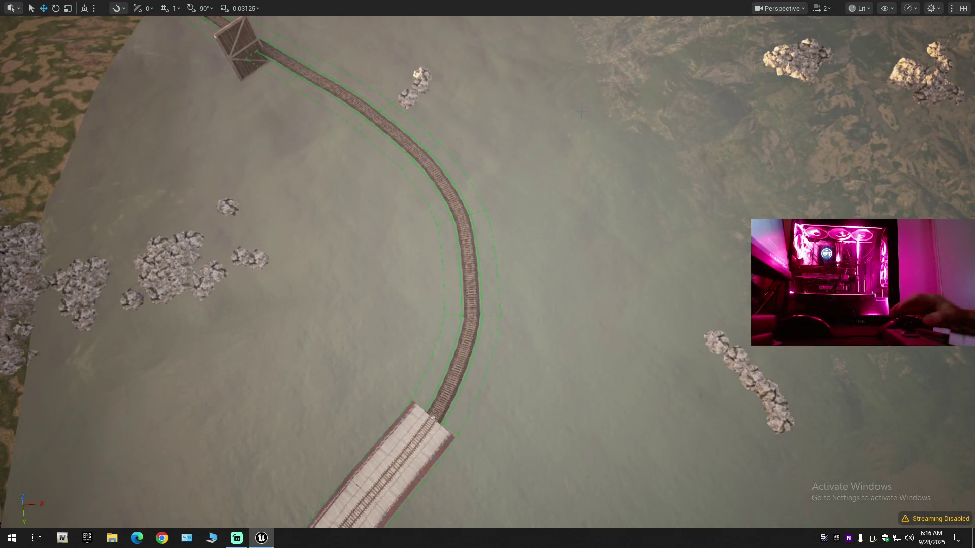
scroll(425, 283, up, 2)
scroll(487, 274, down, 1)
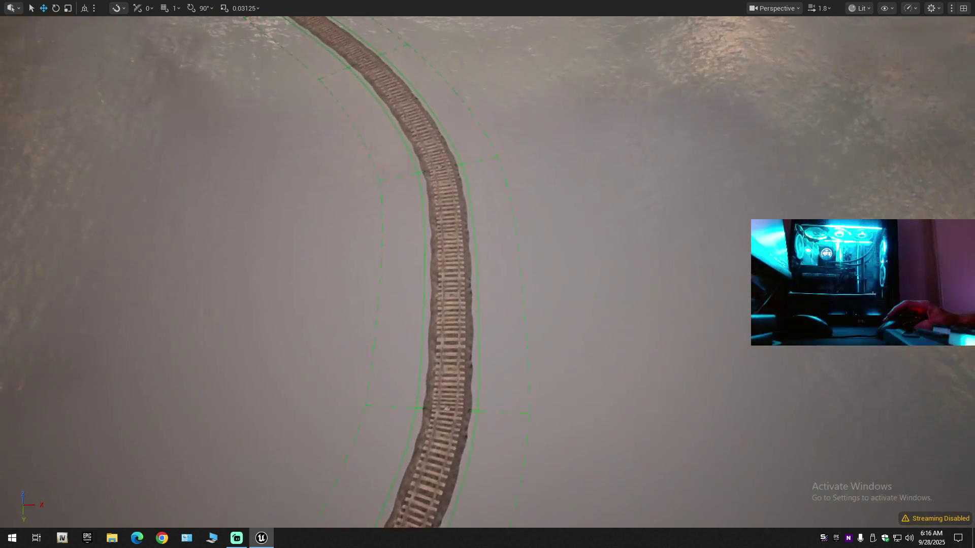
scroll(586, 105, up, 2)
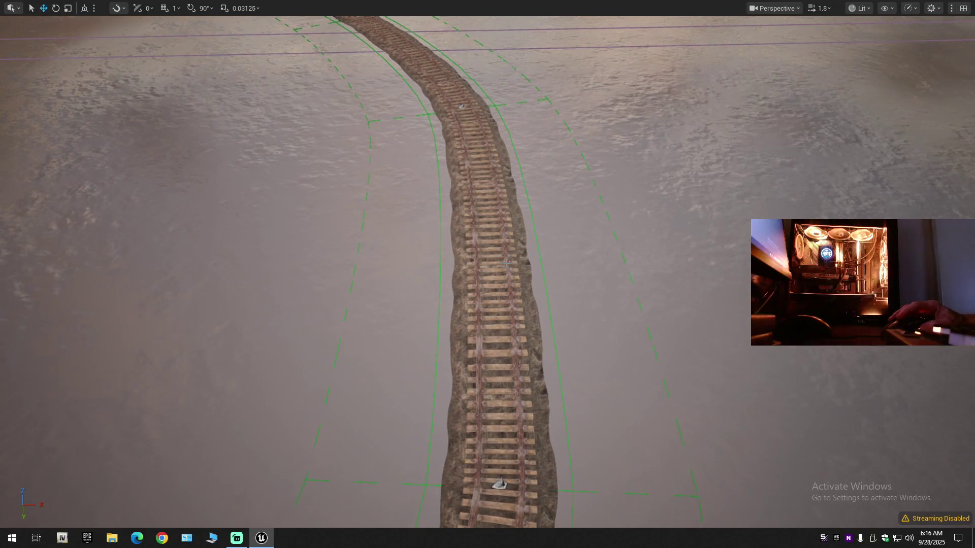
drag(514, 305, 514, 269)
key(ctrl+z)
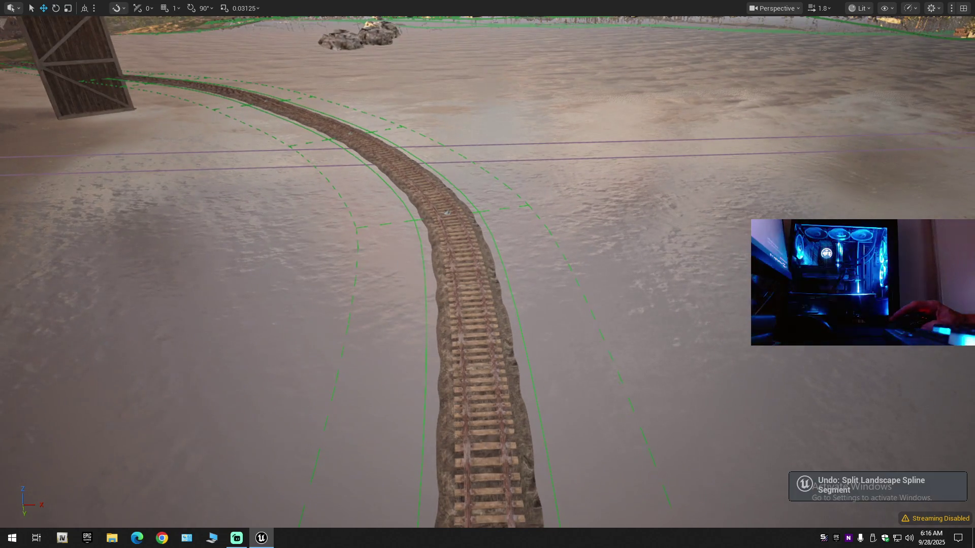
drag(511, 322, 512, 305)
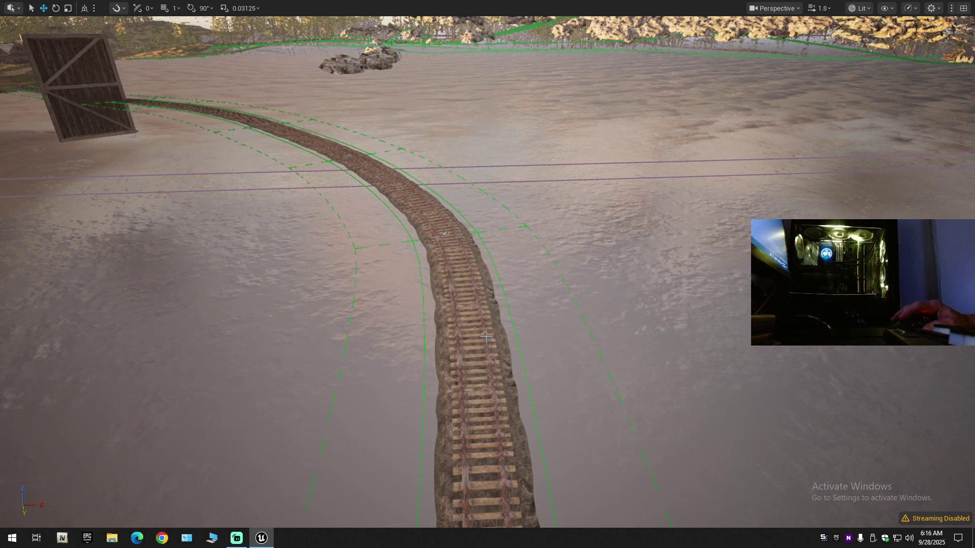
mouse_move(507, 350)
mouse_down()
mouse_move(507, 330)
mouse_move(507, 350)
mouse_up()
key(ctrl+z)
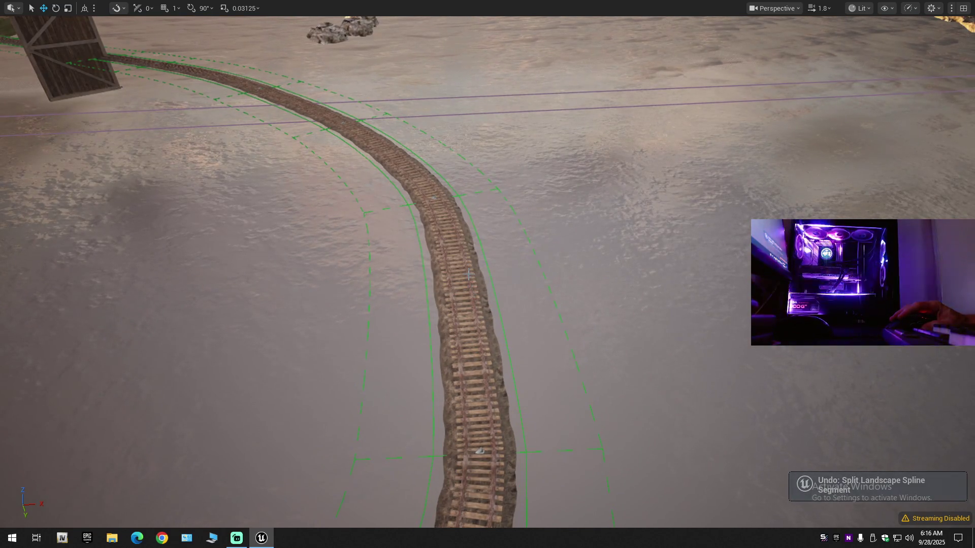
Step: Undo two further spline segment splits so the track sweeps in one curve again
drag(467, 268, 467, 284)
drag(487, 341, 500, 345)
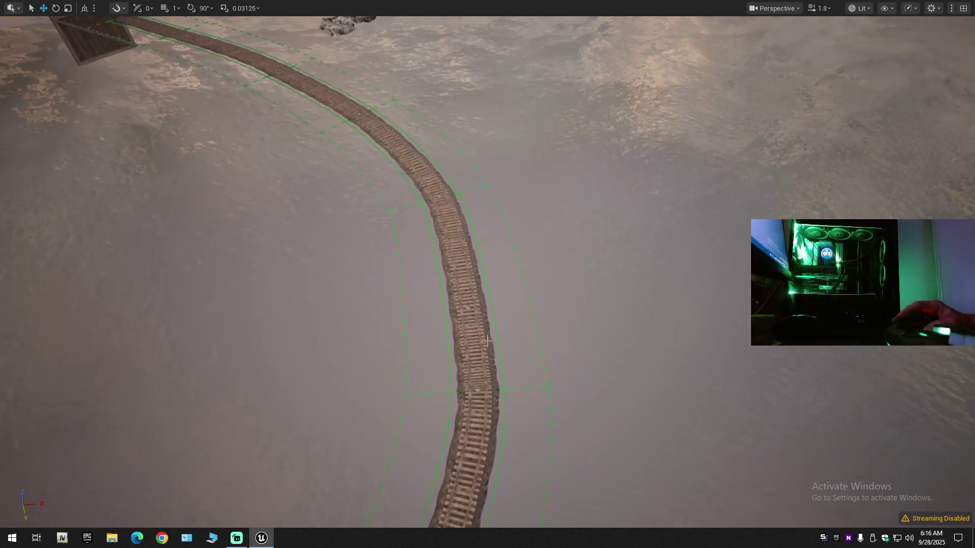
key(ctrl+z)
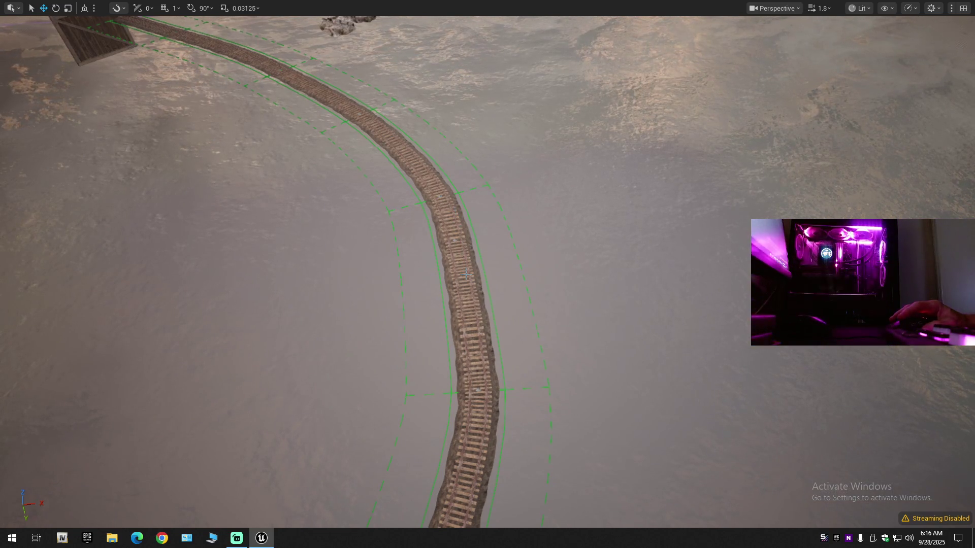
key(ctrl+z)
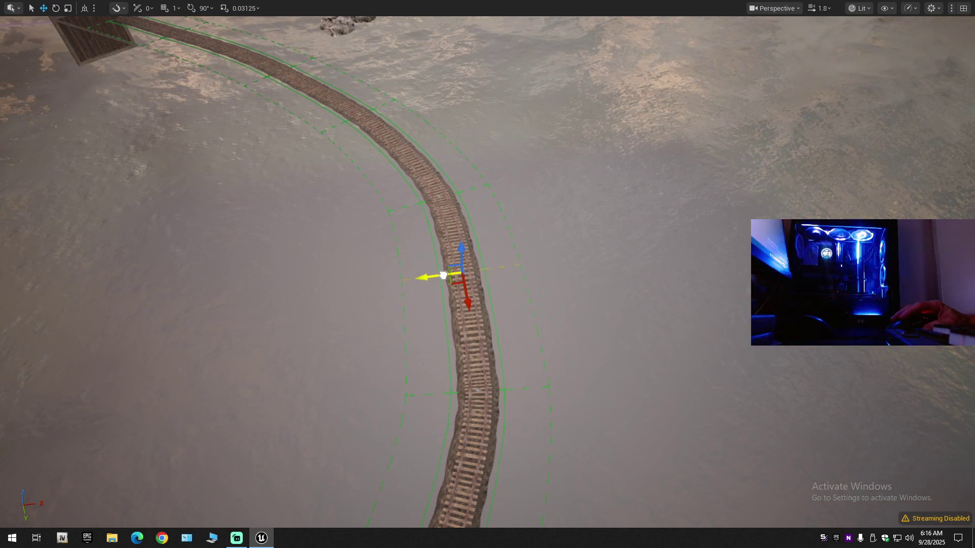
scroll(447, 276, down, 8)
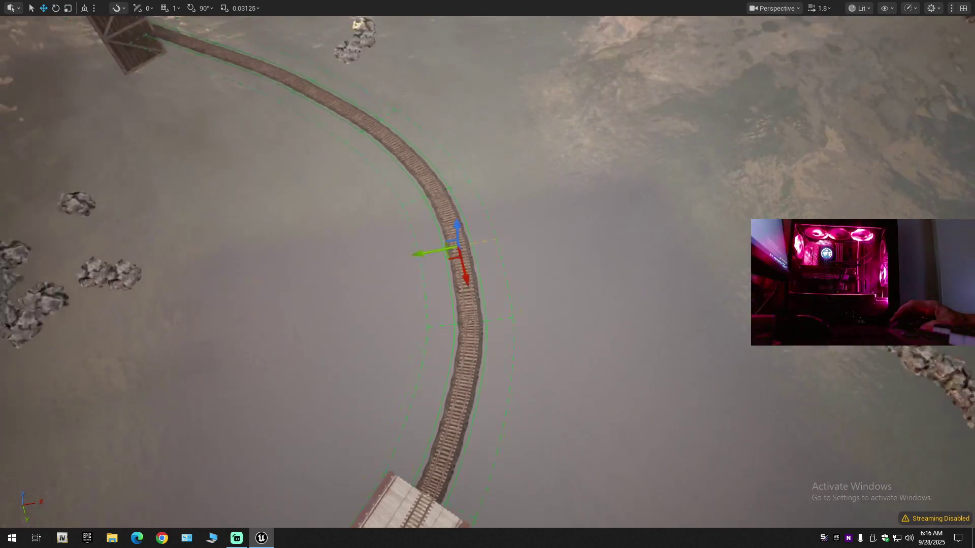
scroll(493, 292, up, 3)
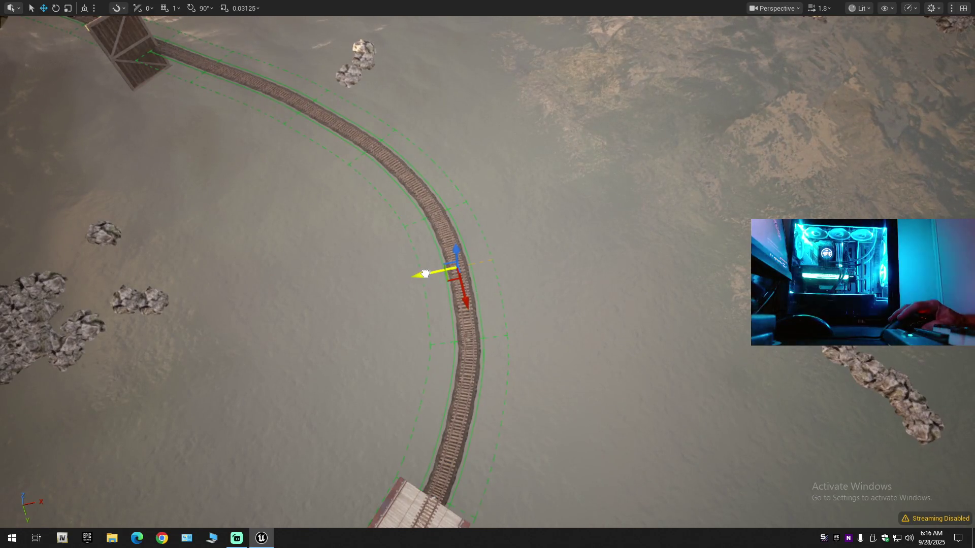
scroll(427, 274, up, 3)
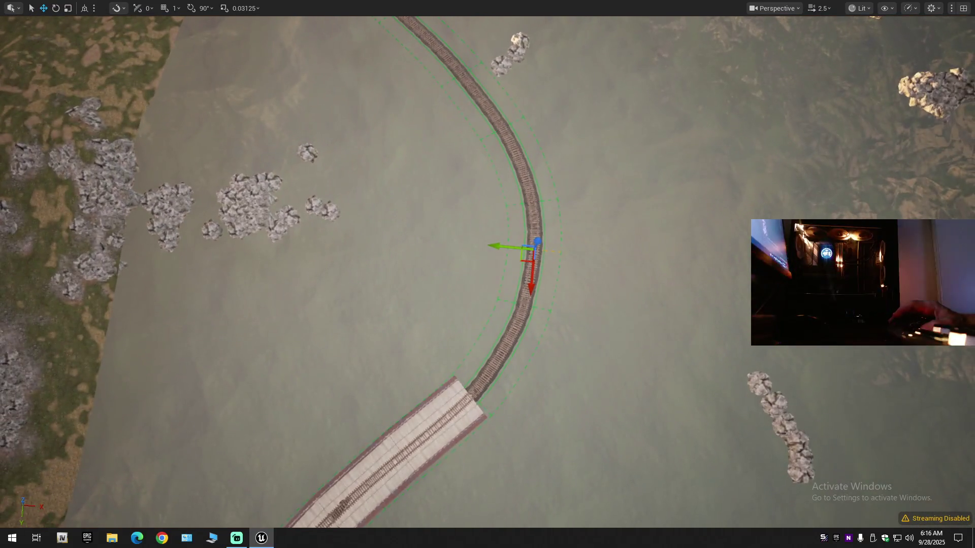
scroll(488, 275, up, 5)
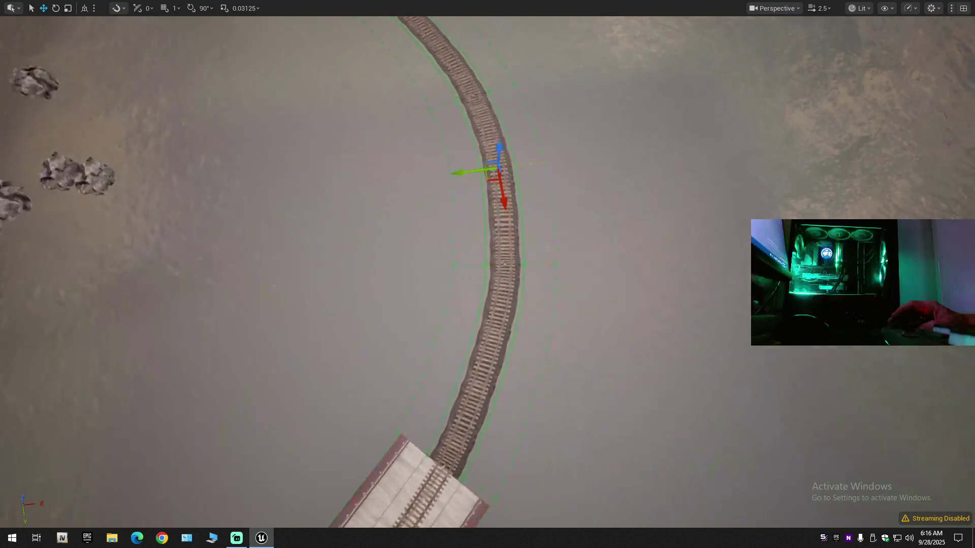
scroll(488, 274, down, 5)
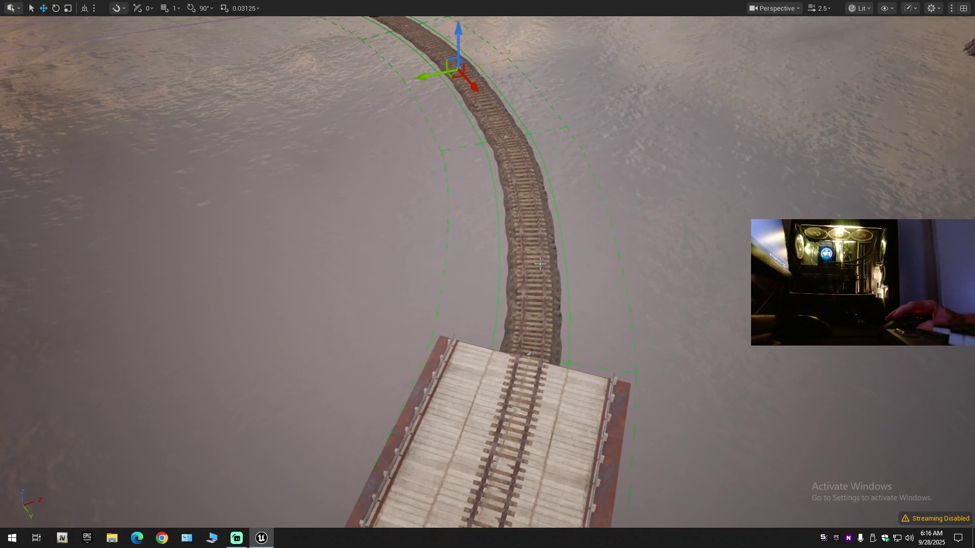
click(540, 222)
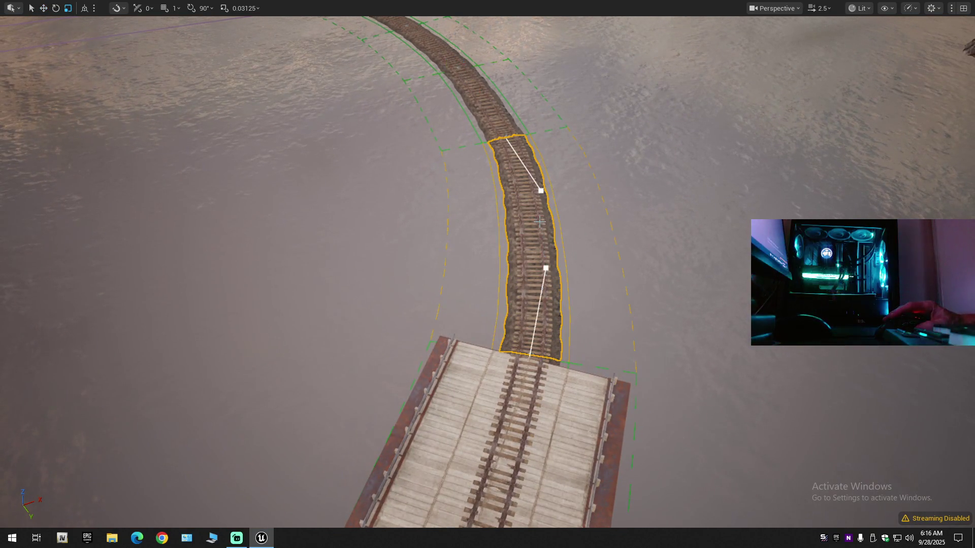
click(551, 280)
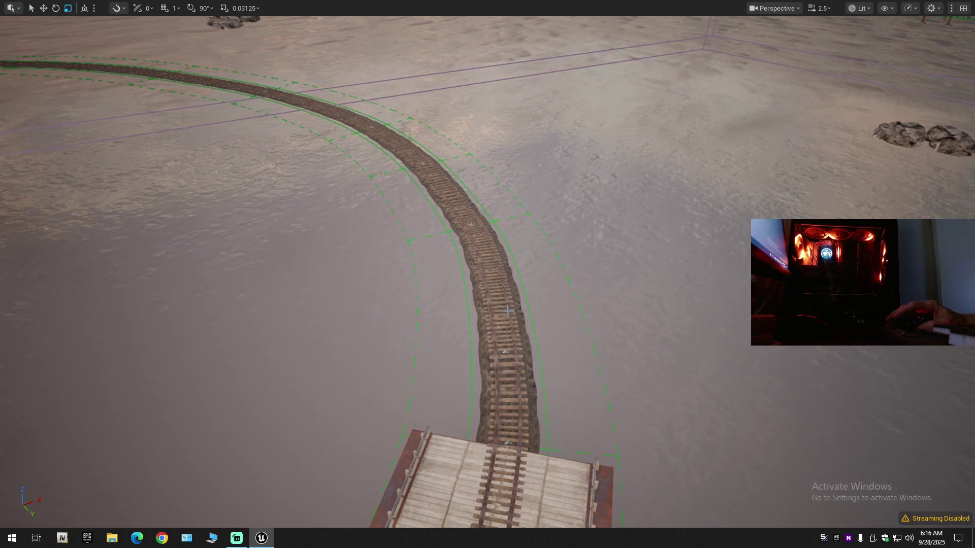
key(ctrl+z)
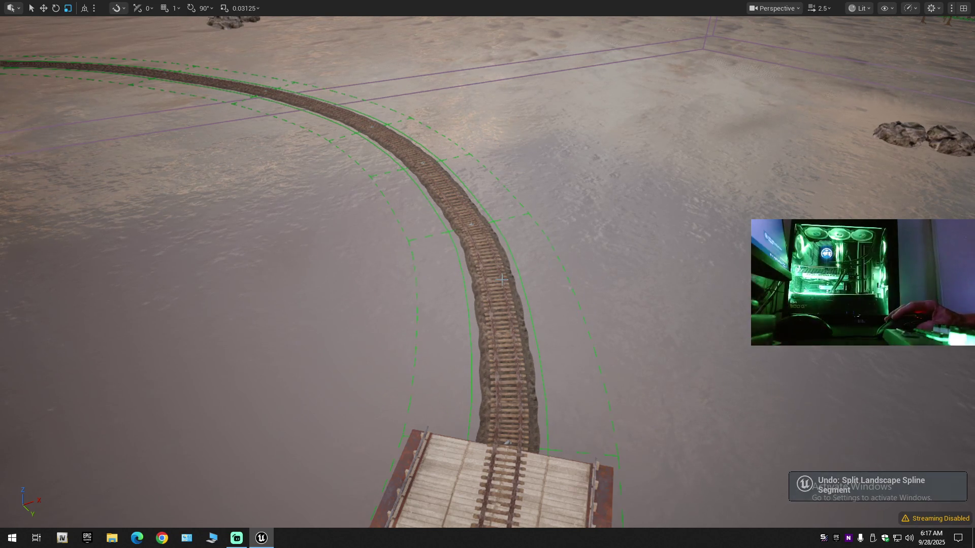
scroll(488, 274, down, 5)
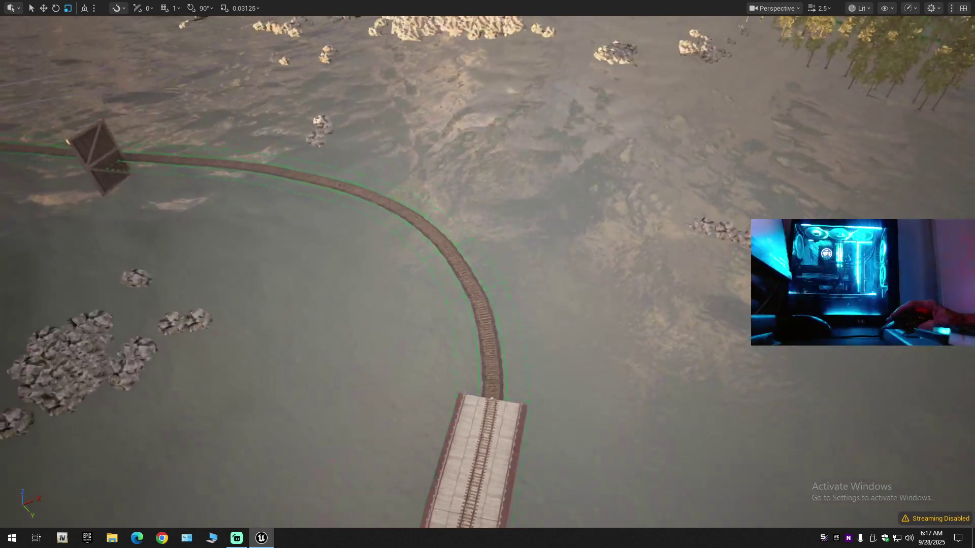
scroll(487, 274, up, 2)
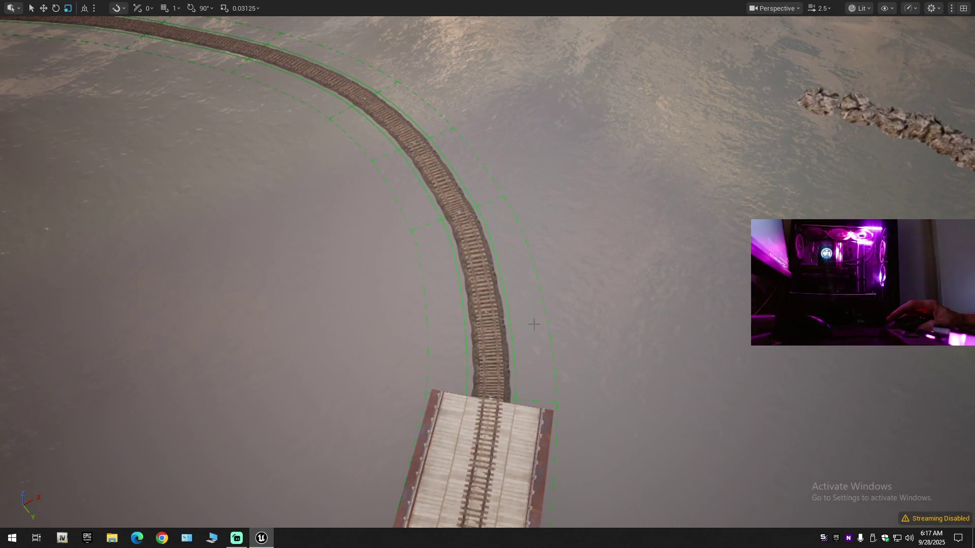
key(ctrl+z)
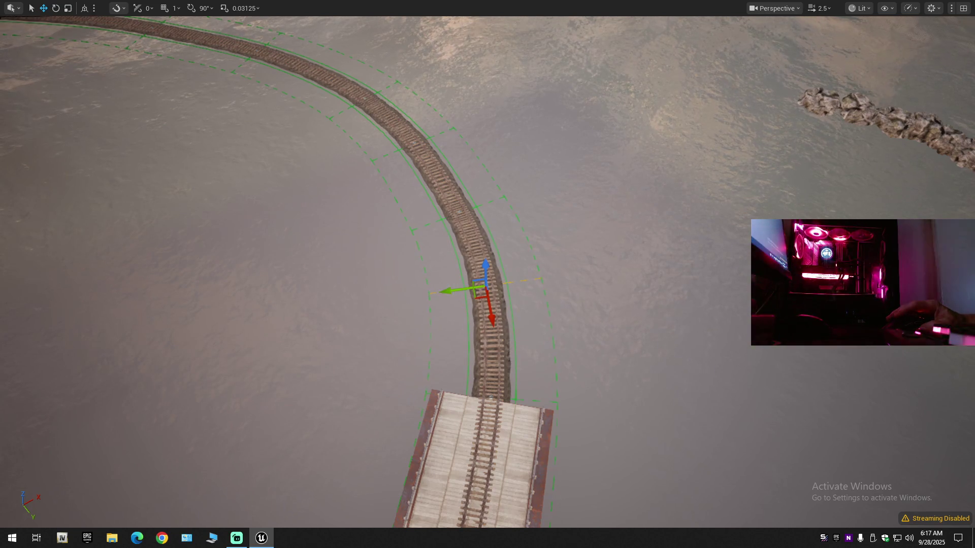
scroll(488, 274, down, 5)
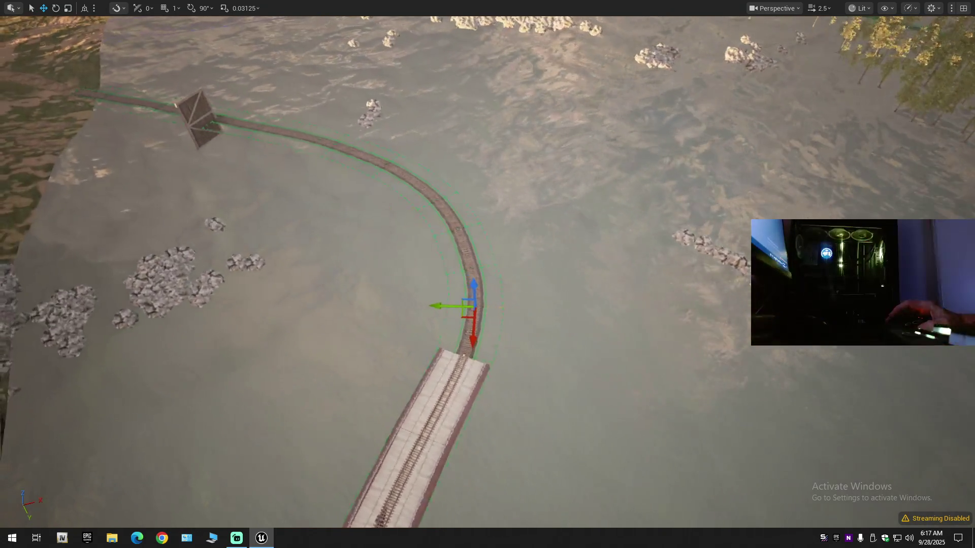
scroll(487, 274, down, 2)
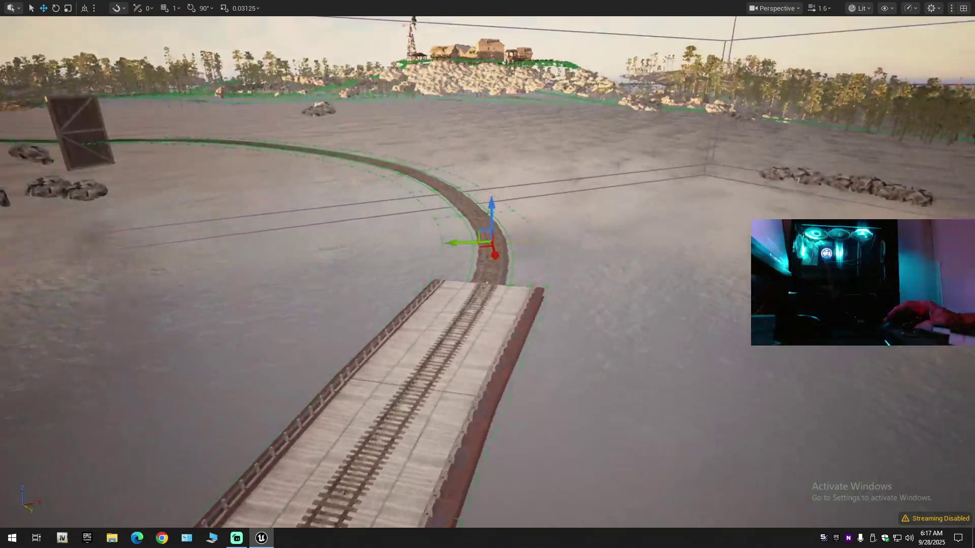
scroll(615, 87, down, 1)
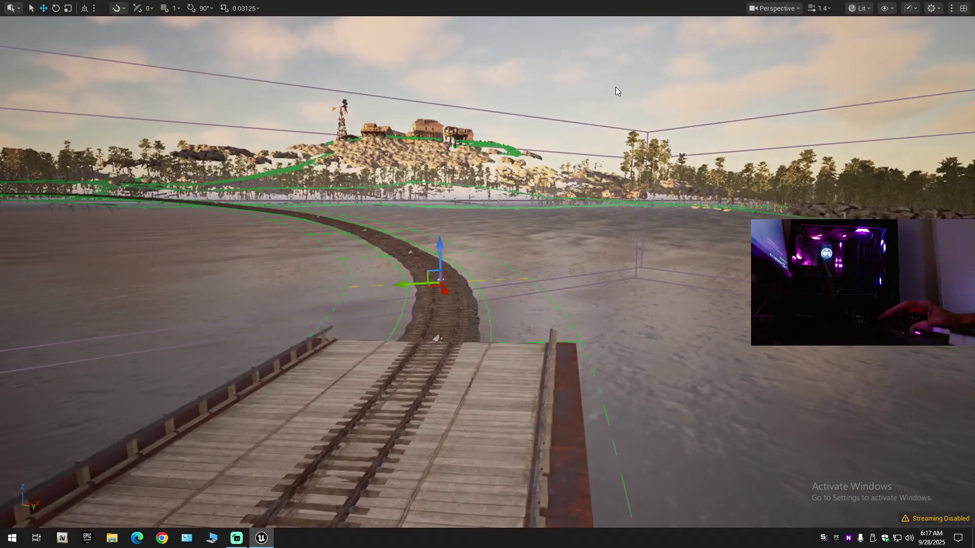
scroll(580, 120, up, 5)
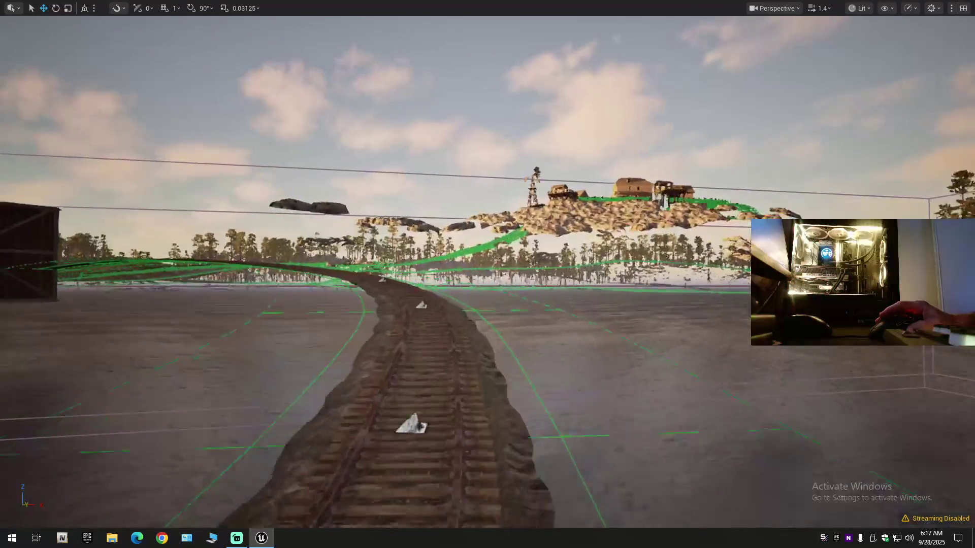
mouse_move(487, 274)
mouse_down()
mouse_move(366, 213)
mouse_move(366, 87)
mouse_move(417, 45)
mouse_up()
mouse_move(500, 203)
mouse_down()
mouse_move(500, 163)
mouse_move(419, 163)
mouse_move(419, 256)
mouse_move(419, 236)
mouse_up()
scroll(440, 162, up, 1)
scroll(419, 165, up, 2)
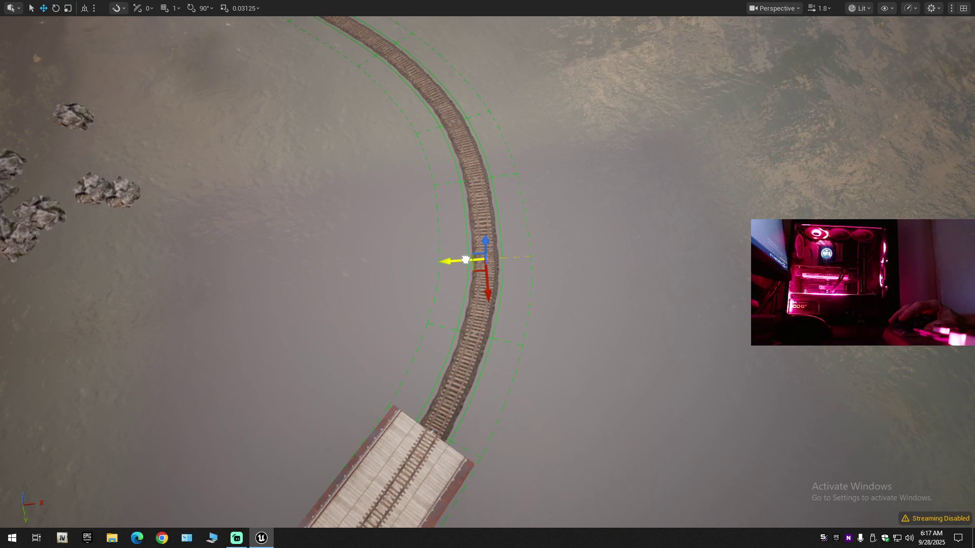
Step: Select a control point on the track curve and undo the previous control point changes
mouse_move(466, 260)
mouse_down()
mouse_move(466, 274)
mouse_move(465, 249)
mouse_move(504, 246)
mouse_up()
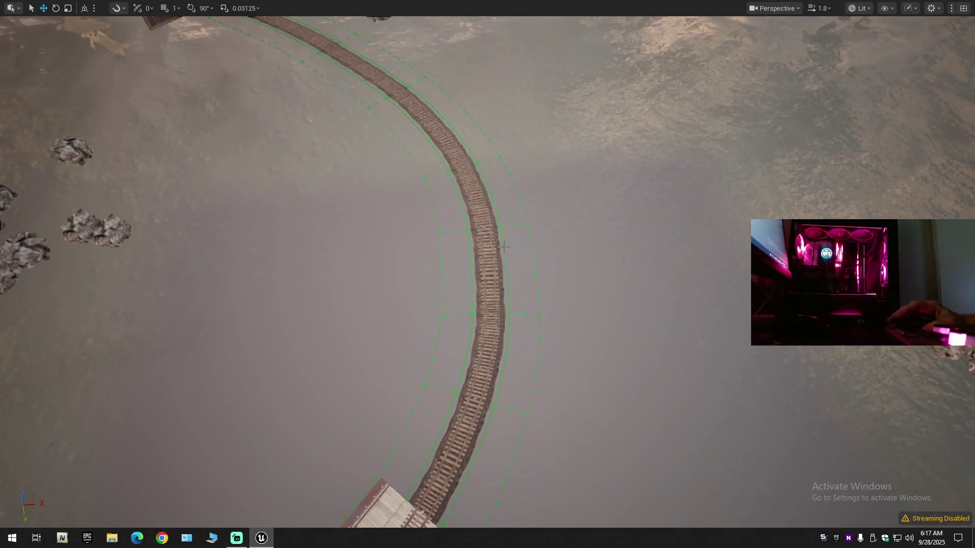
click(481, 228)
scroll(503, 238, down, 5)
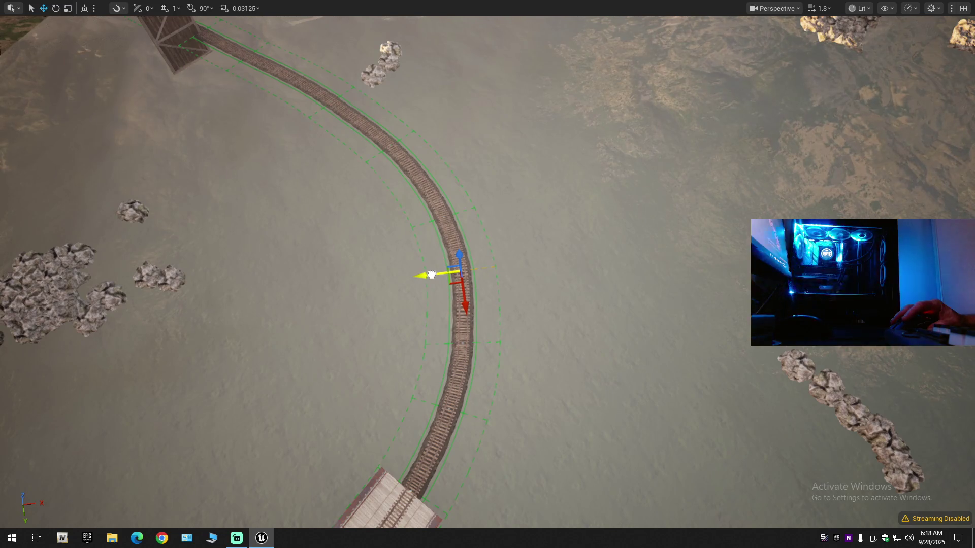
key(super)
drag(555, 265, 544, 279)
key(ctrl+z)
Step: Try rotating the mid-curve control point, then undo the rotation and pull back
drag(490, 344, 493, 358)
drag(430, 374, 450, 365)
drag(407, 337, 410, 331)
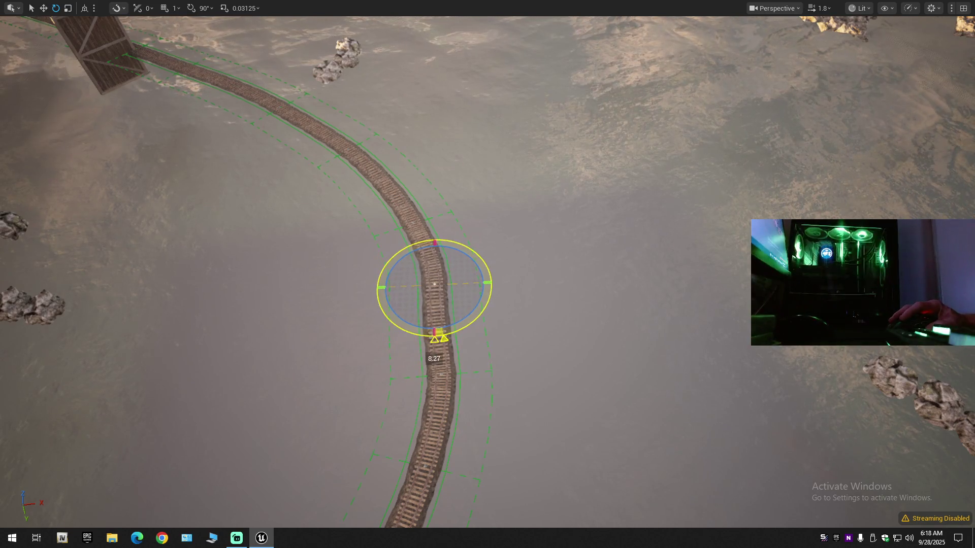
key(ctrl+z)
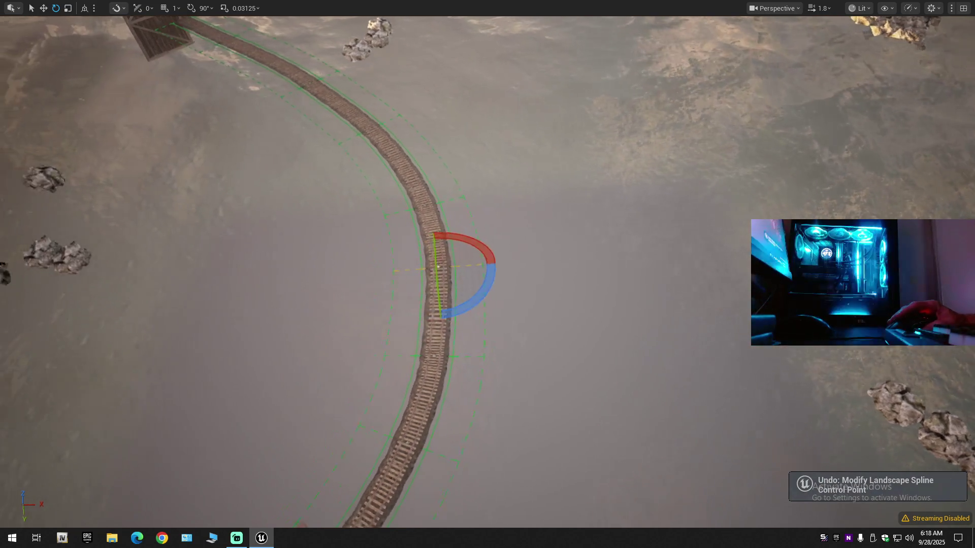
key(s)
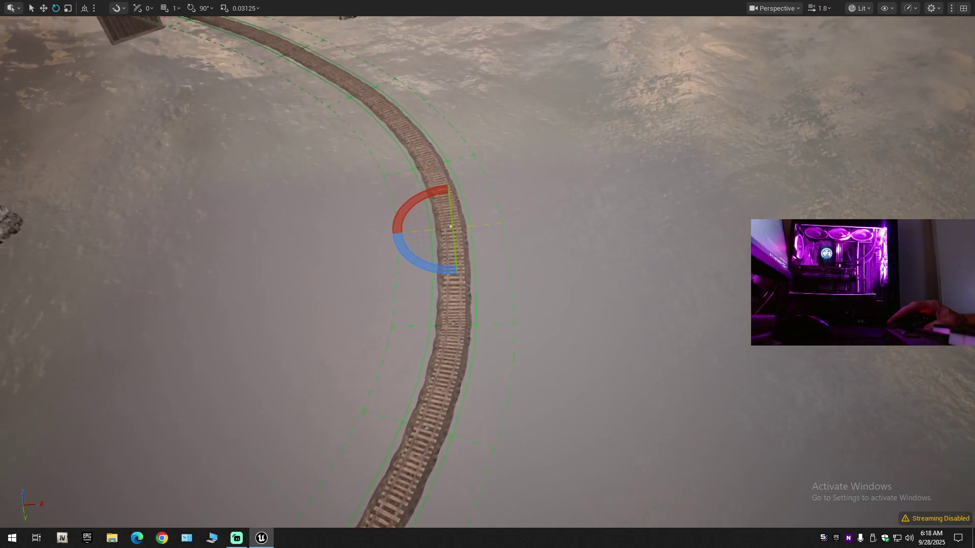
key(s)
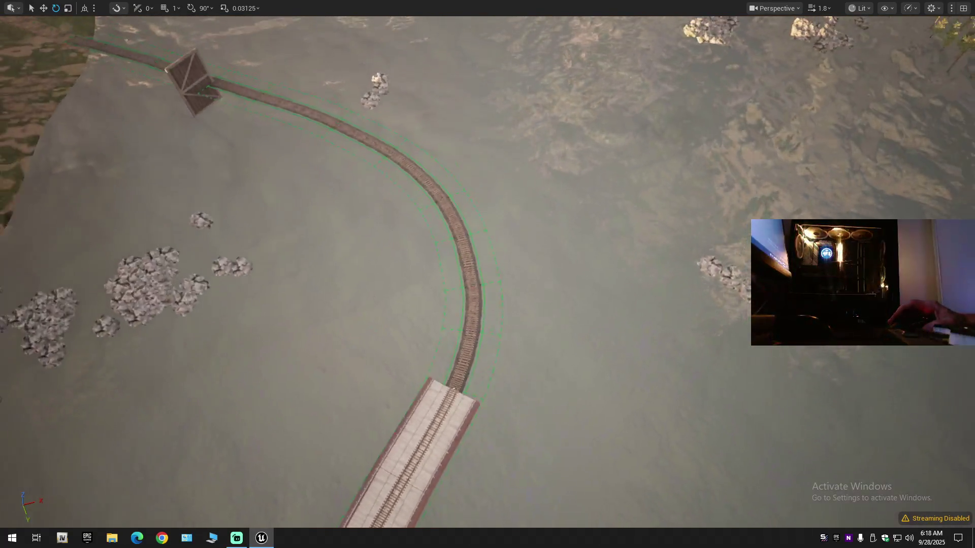
key(w)
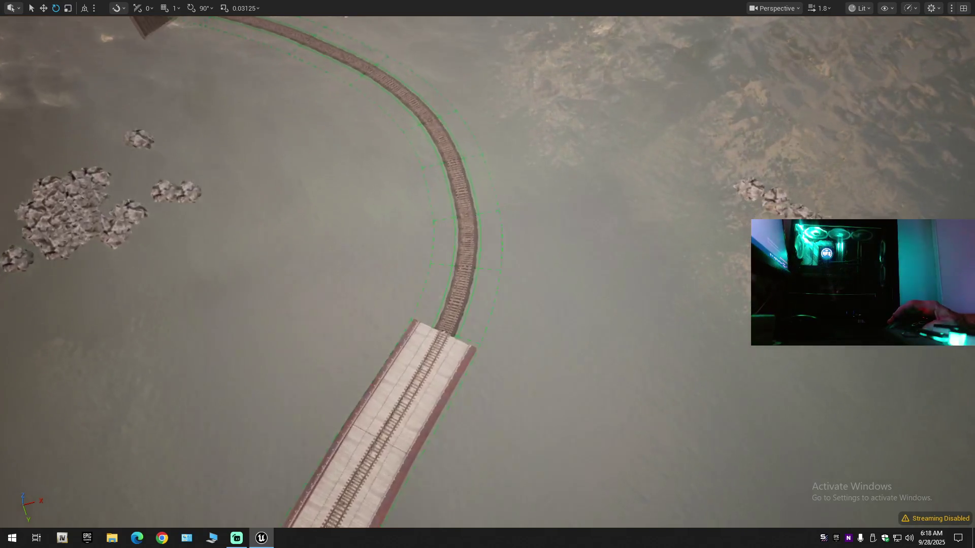
key(w)
scroll(487, 274, down, 2)
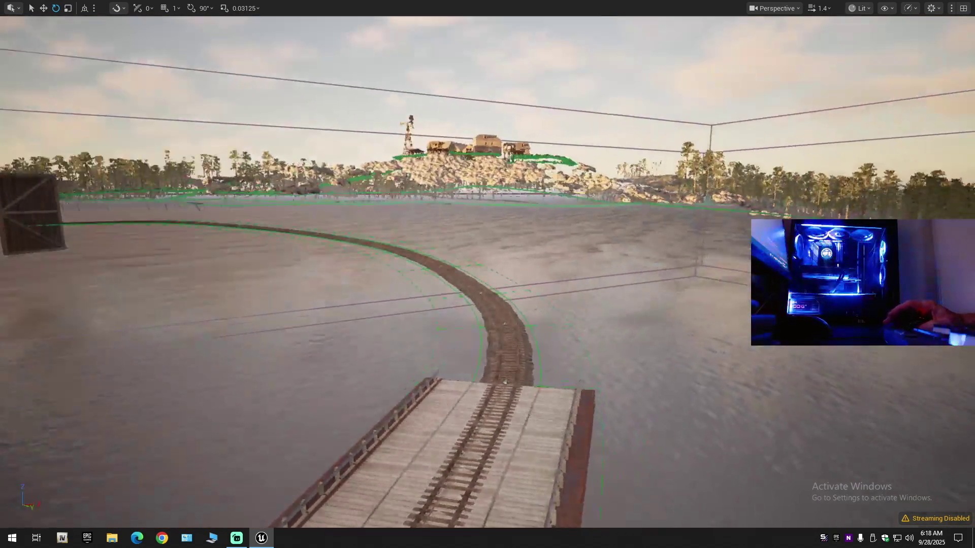
key(w)
scroll(487, 274, down, 1)
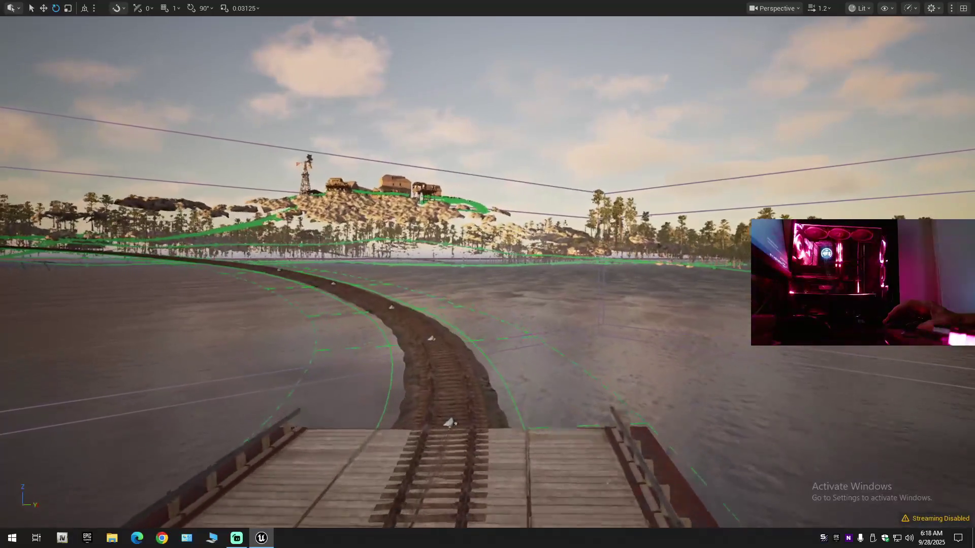
key(w)
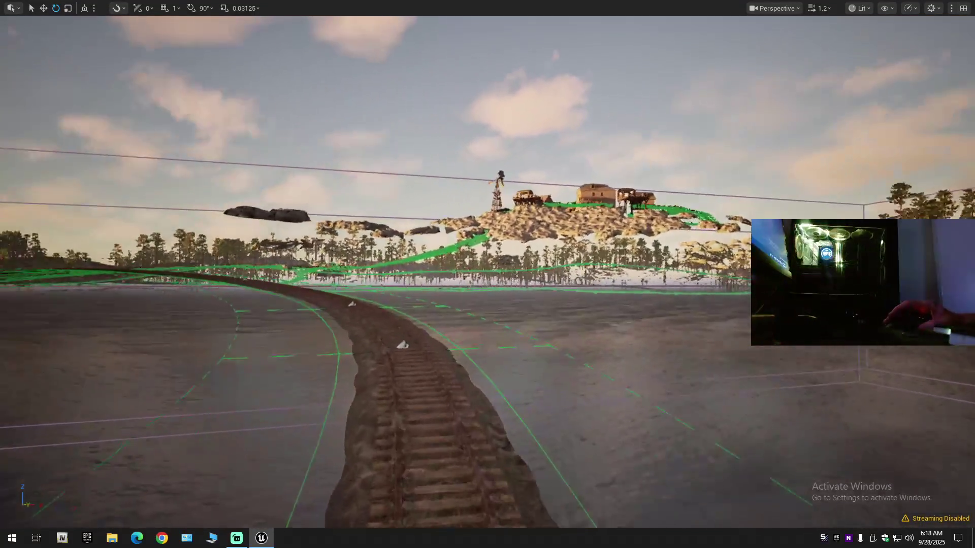
key(w)
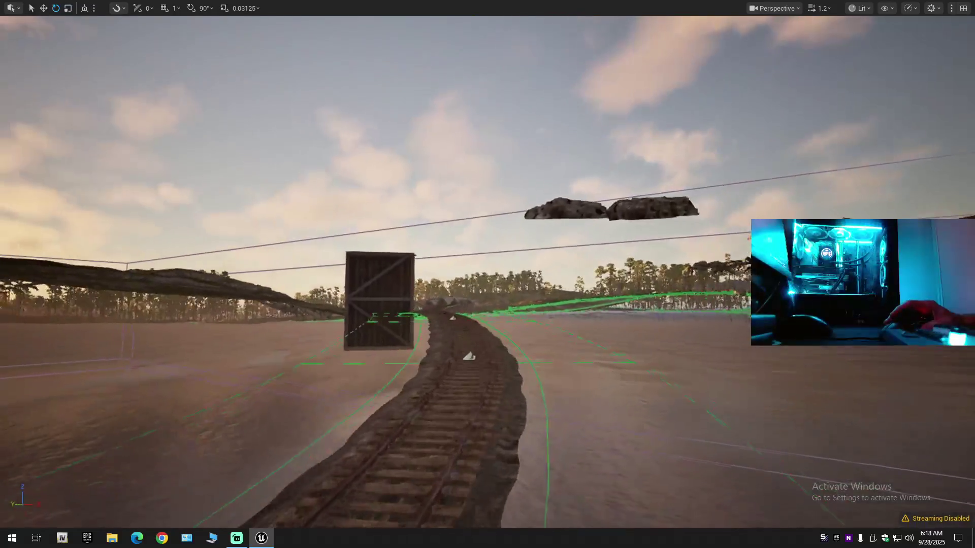
scroll(487, 275, up, 3)
key(e)
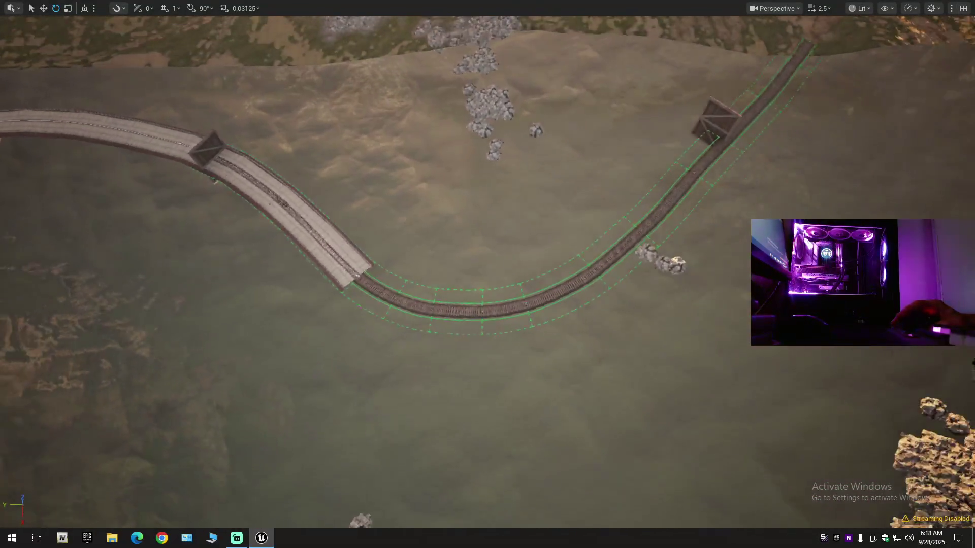
key(w)
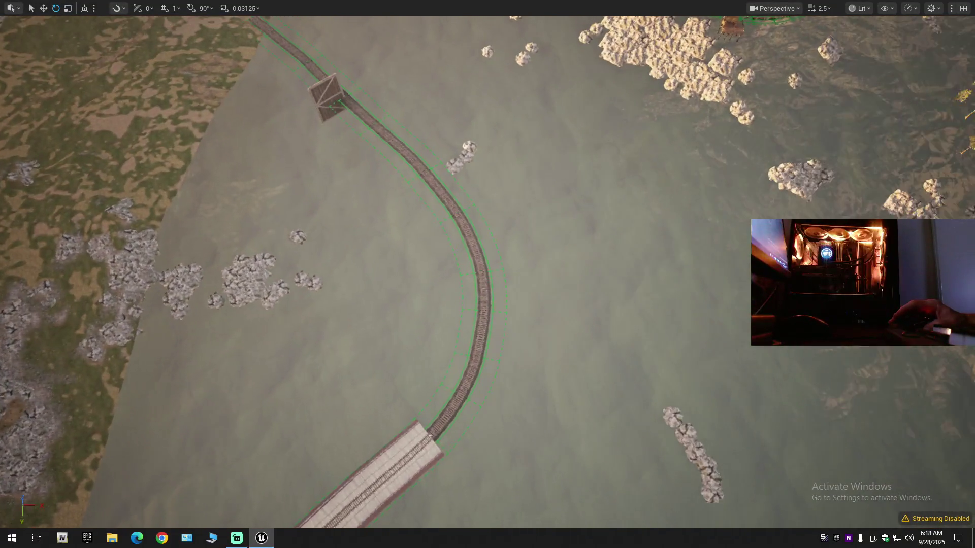
key(w)
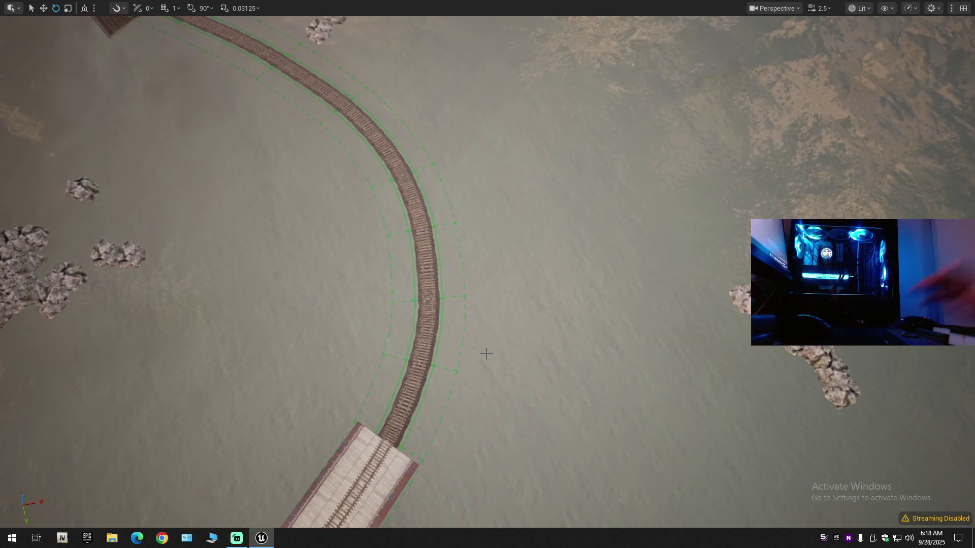
key(w)
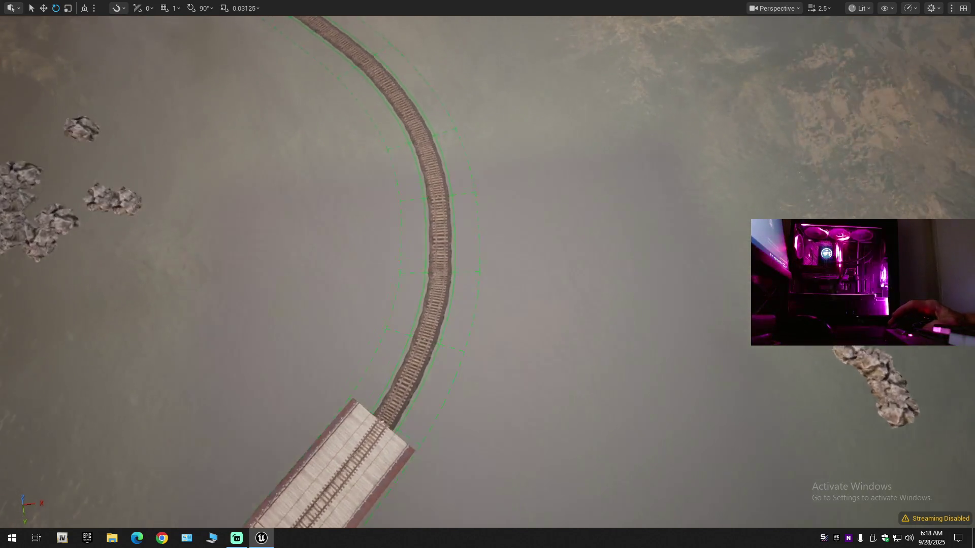
scroll(487, 274, up, 1)
key(s)
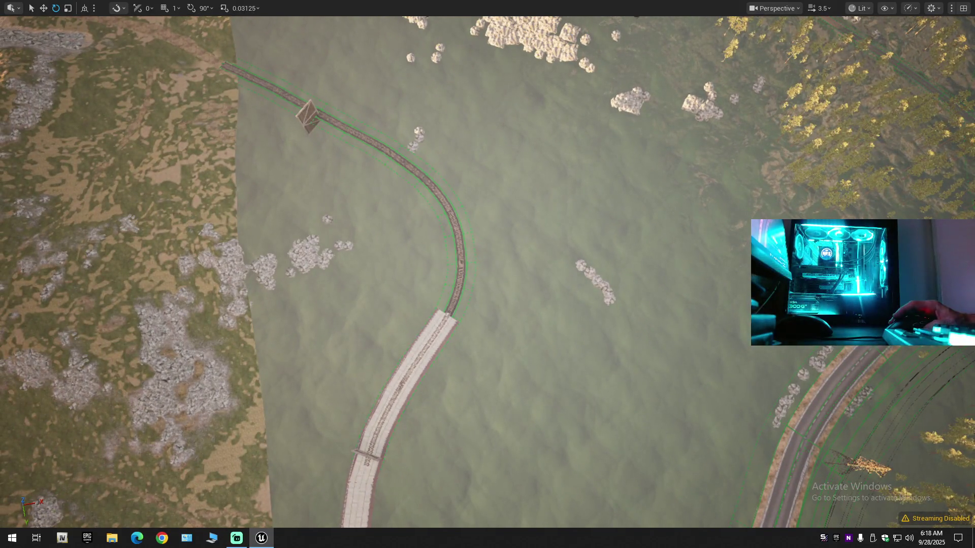
key(w)
key(w)
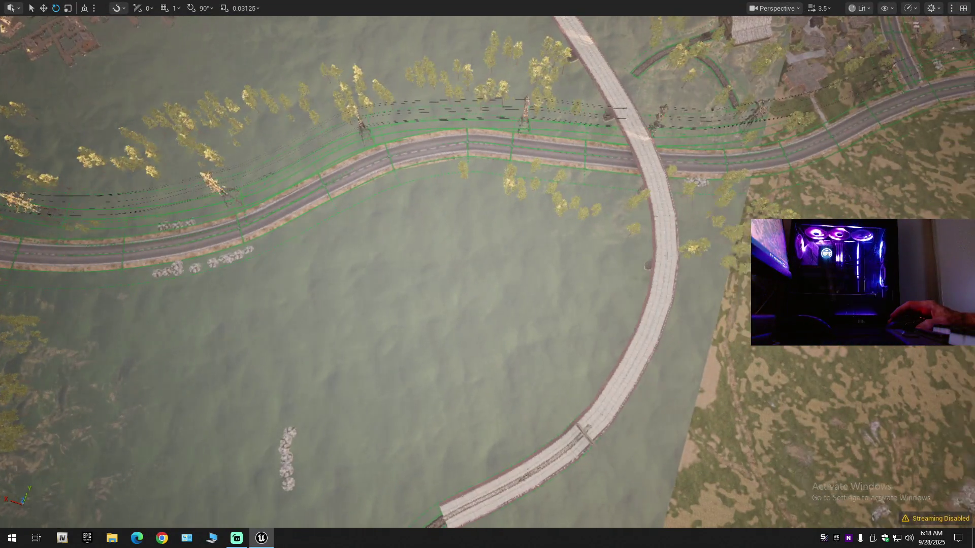
key(w)
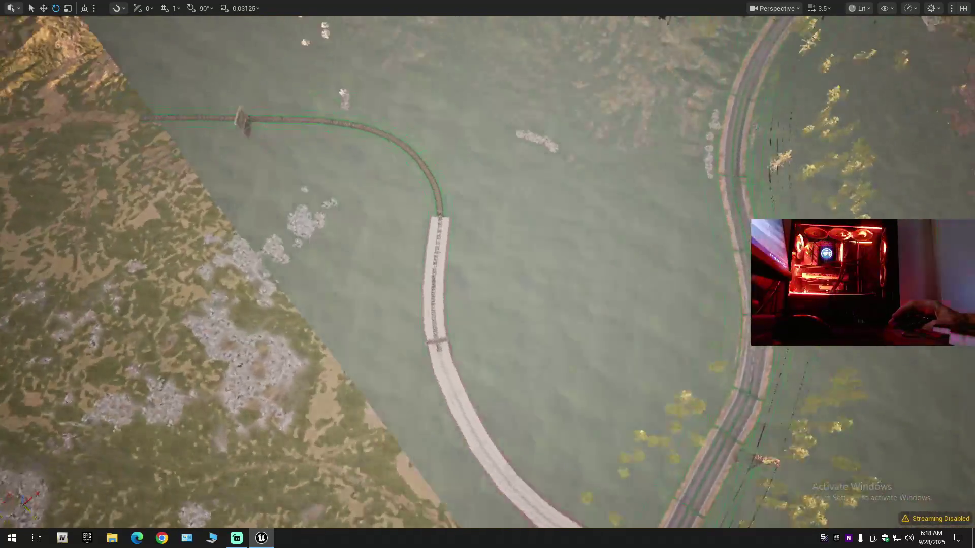
key(w)
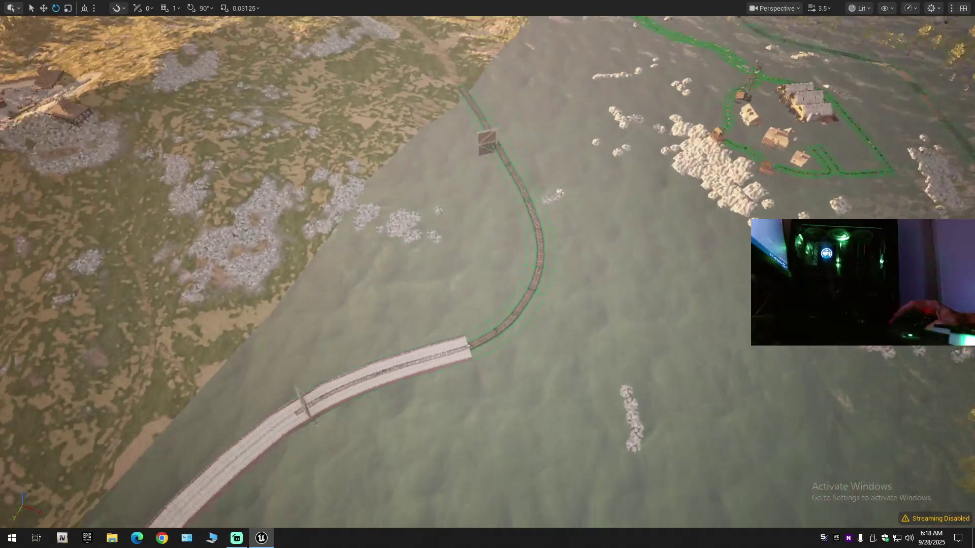
key(w)
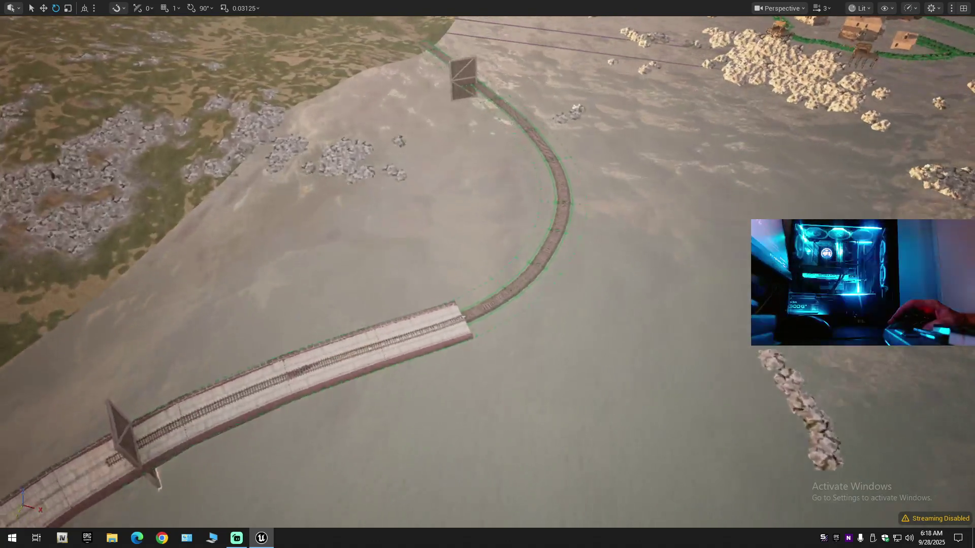
scroll(488, 274, down, 1)
key(s)
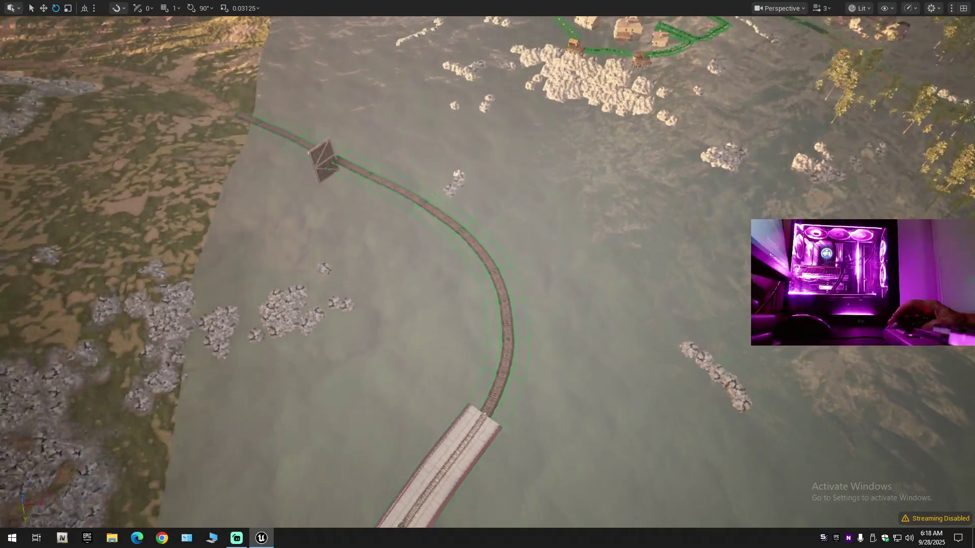
key(s)
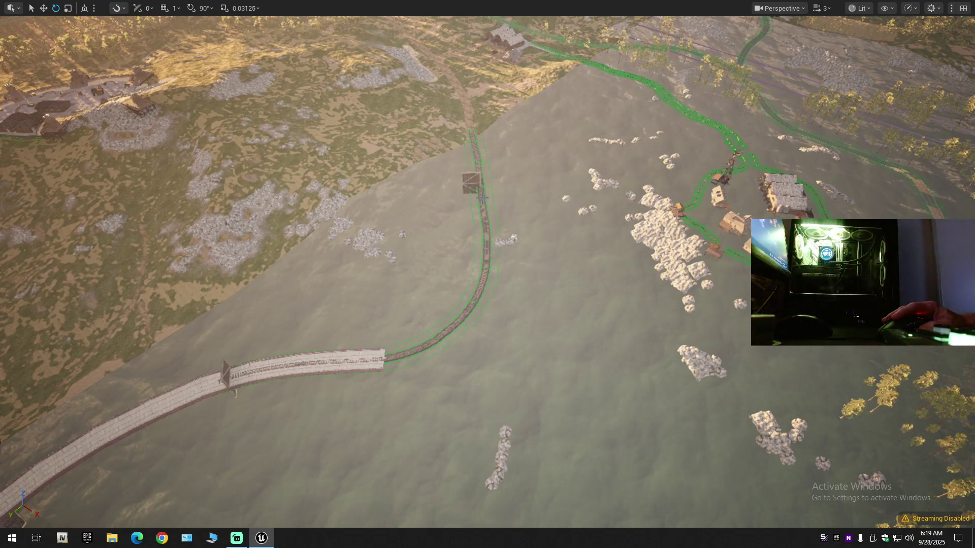
key(w)
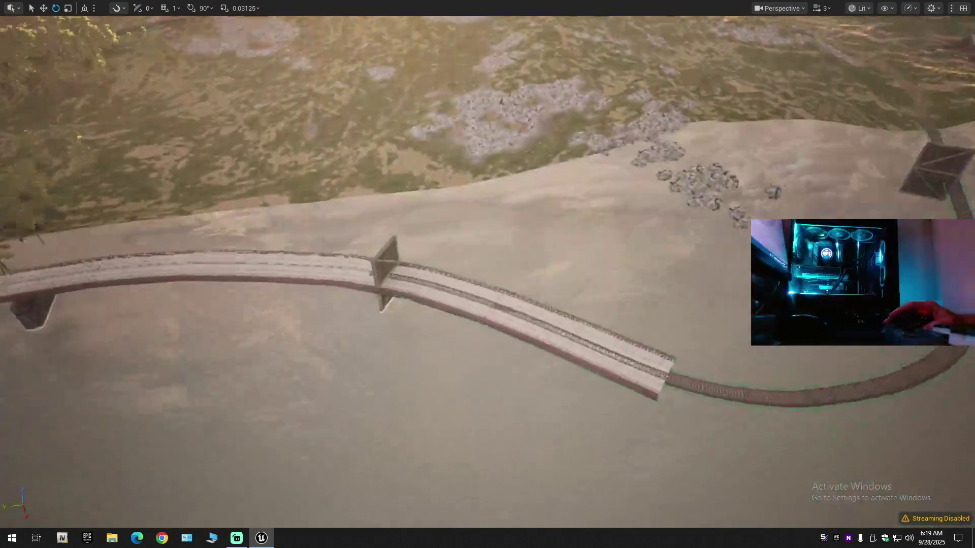
key(w)
scroll(487, 274, down, 1)
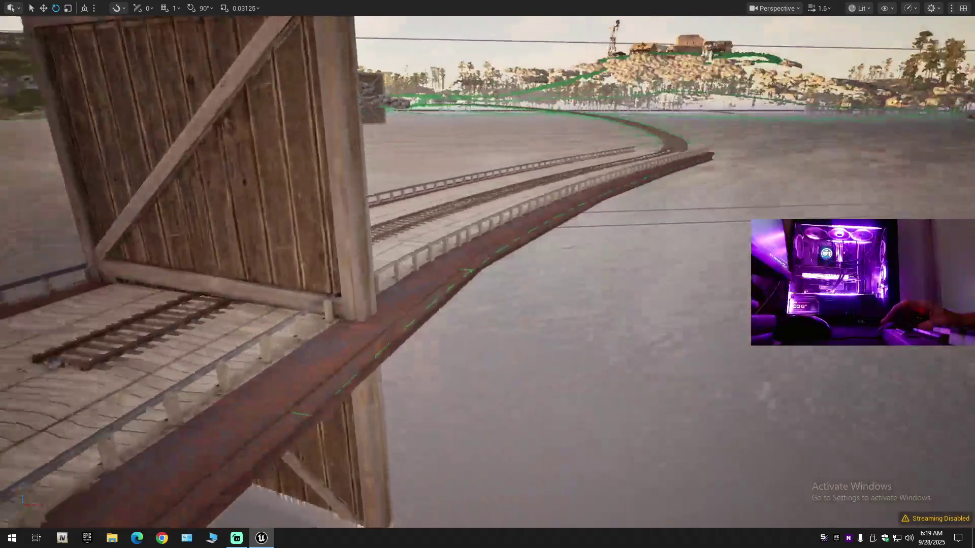
key(w)
scroll(488, 274, down, 1)
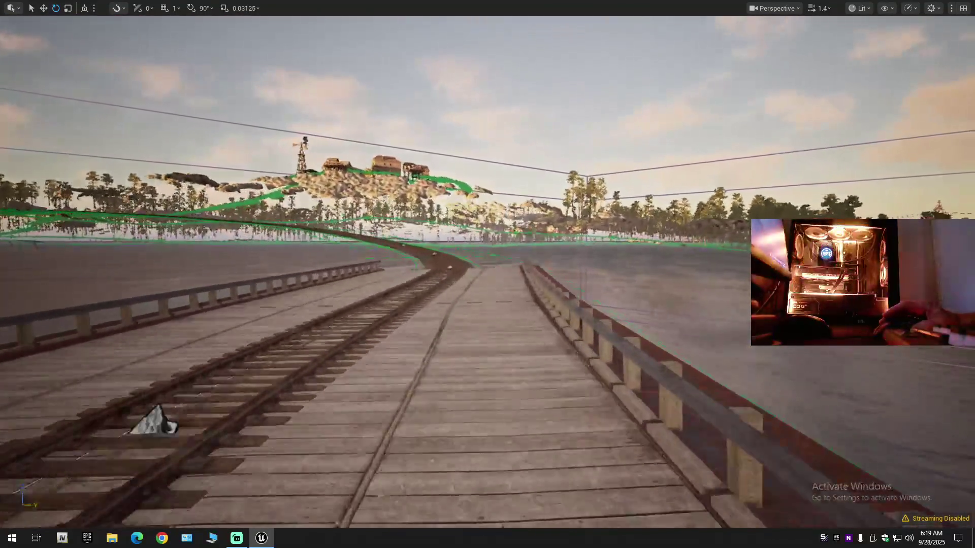
key(w)
scroll(488, 274, down, 1)
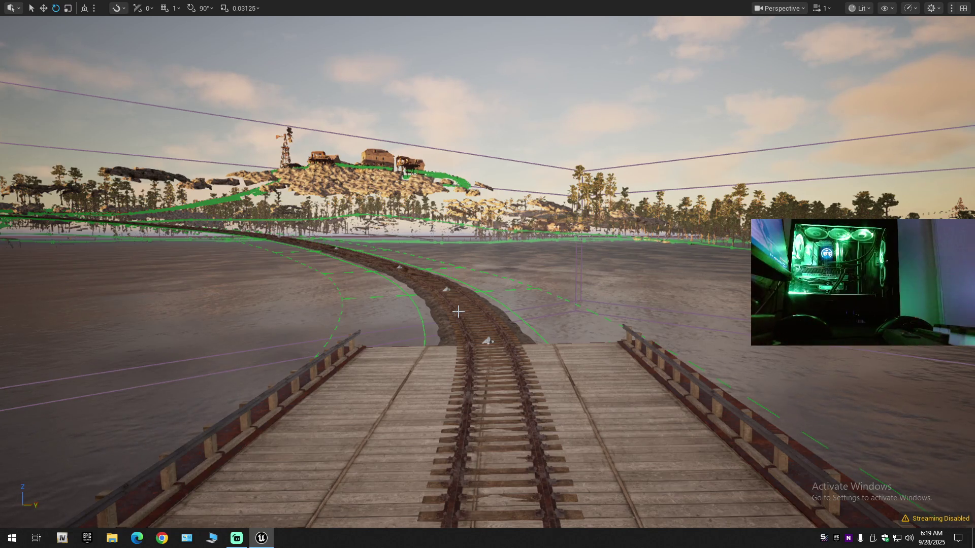
Step: Look around from the bridge, then exit immersive mode with F11 to restore the editor panels
drag(591, 441, 590, 440)
drag(574, 354, 574, 354)
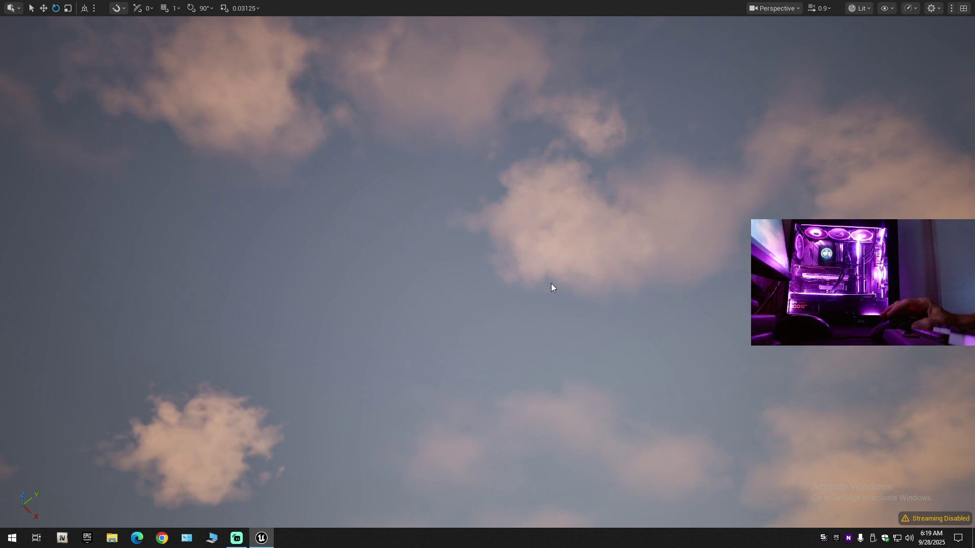
mouse_move(529, 290)
mouse_down()
mouse_move(529, 366)
mouse_move(538, 376)
mouse_move(543, 264)
mouse_move(543, 304)
mouse_move(511, 407)
mouse_move(558, 391)
mouse_move(531, 414)
mouse_up()
scroll(533, 411, down, 1)
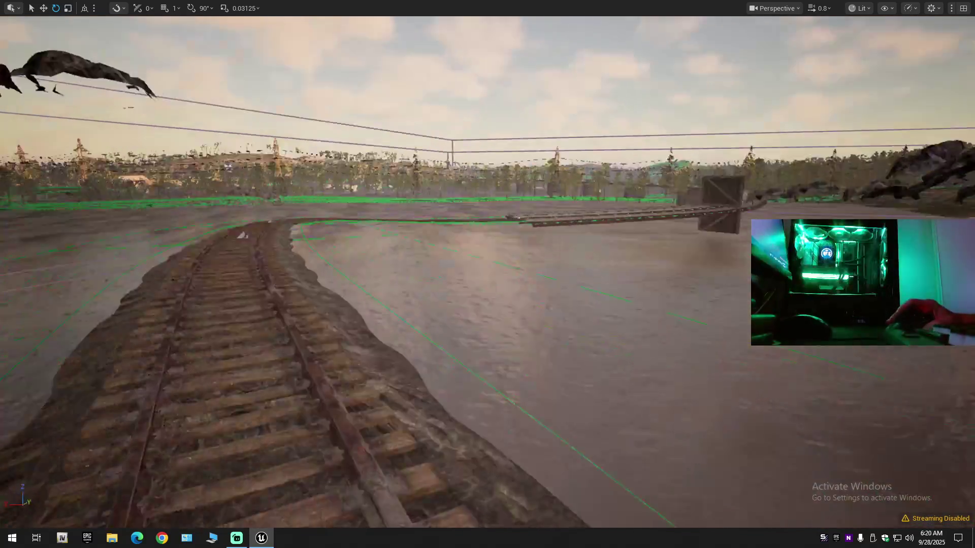
scroll(488, 274, up, 1)
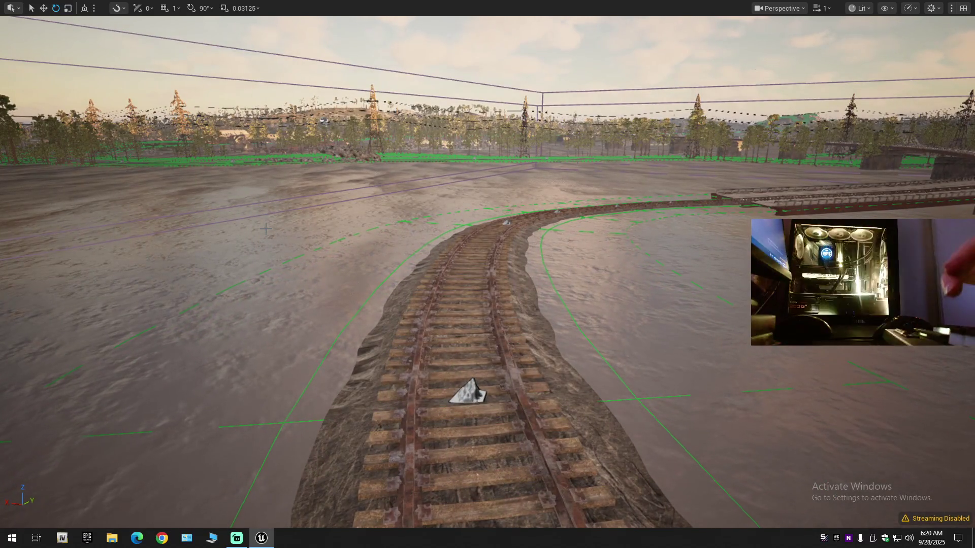
key(F11)
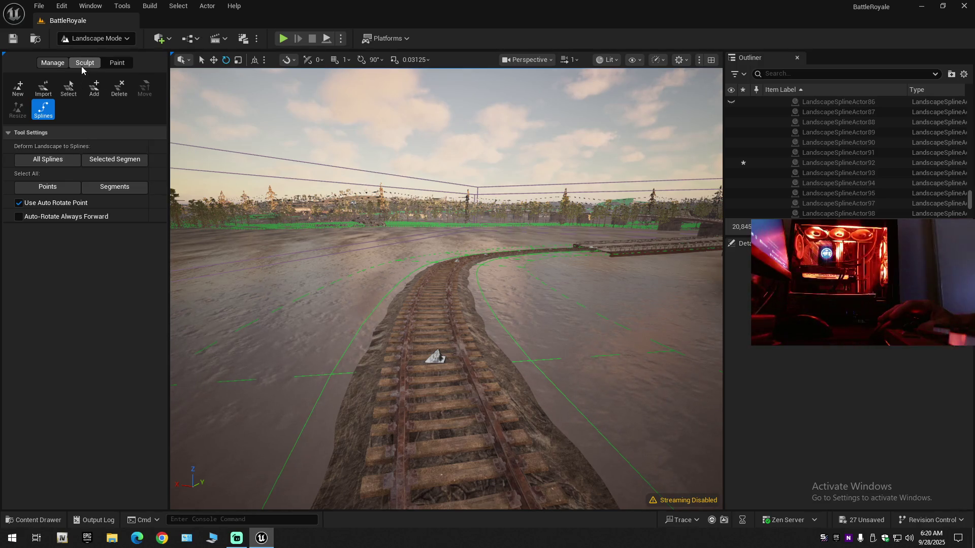
Step: Drag BP_FirstPersonCharacter from Content > FirstPerson > Blueprints onto the railway tracks
click(31, 523)
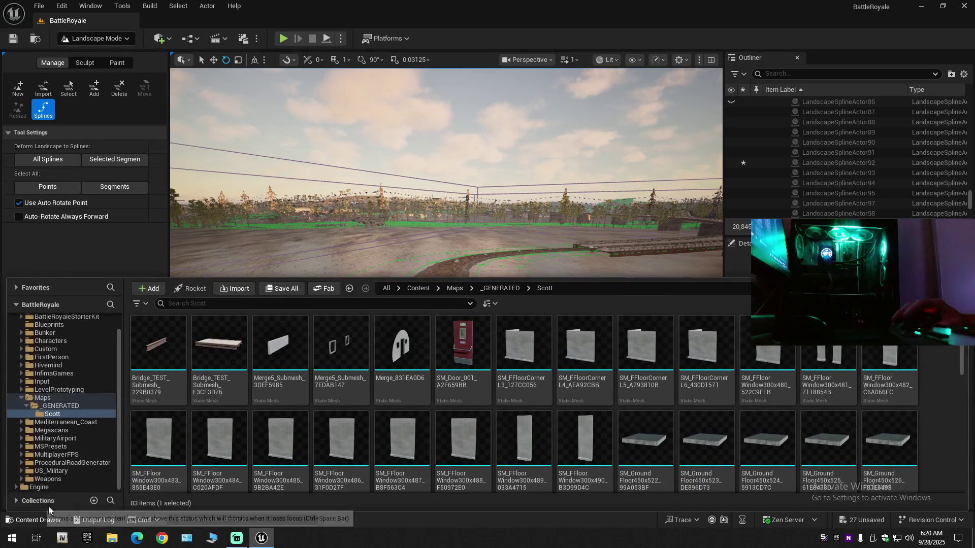
click(18, 397)
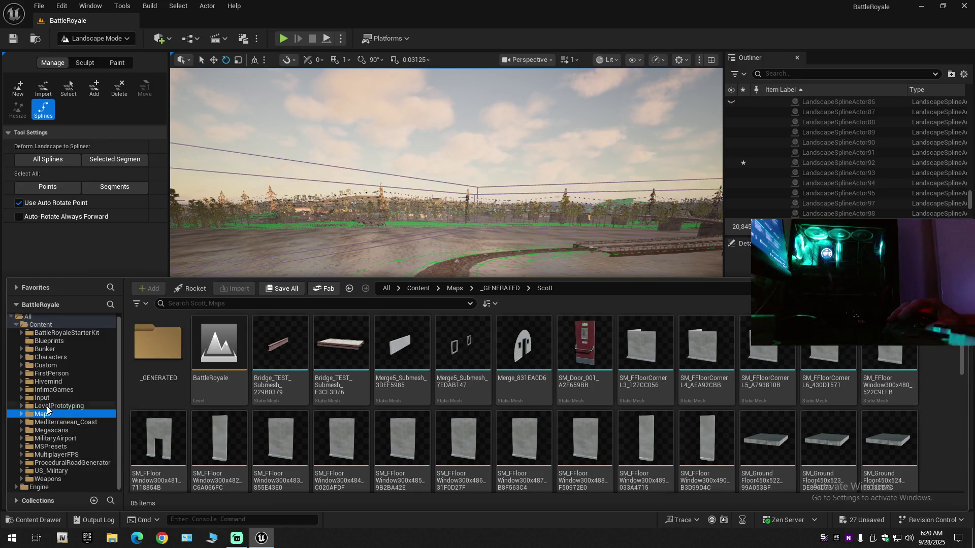
click(51, 374)
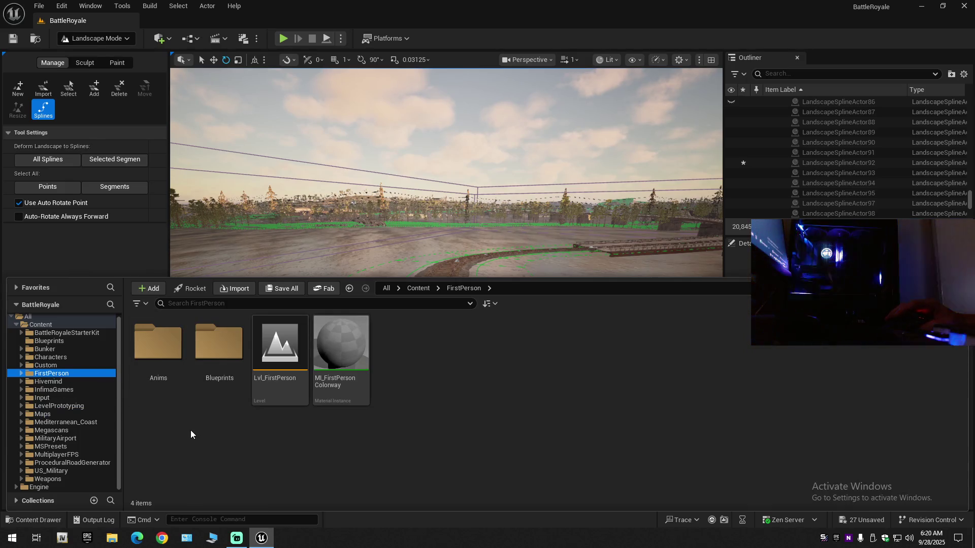
double_click(218, 373)
mouse_move(218, 373)
mouse_down()
mouse_move(392, 235)
mouse_move(429, 361)
mouse_up()
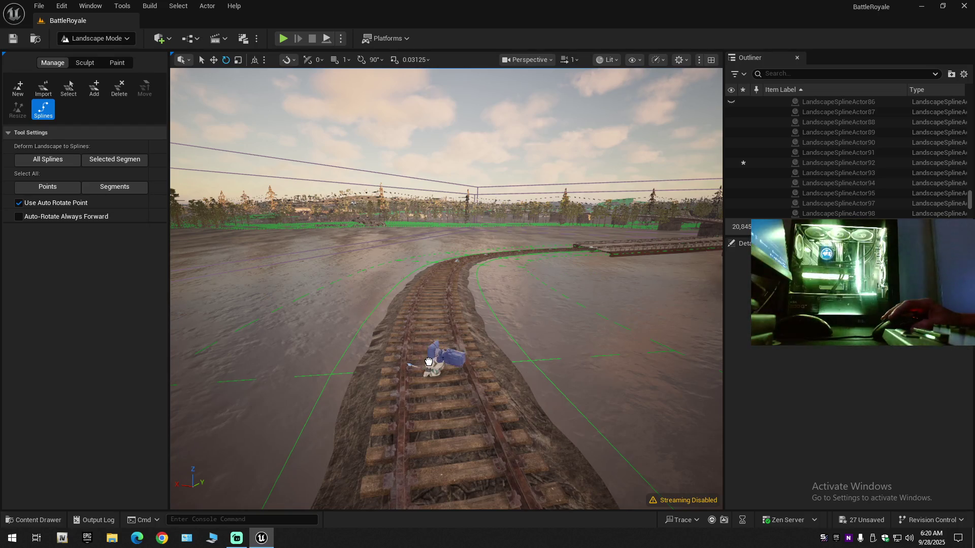
Step: Fly past the placed character along the track, over the bridge toward the hill
scroll(429, 362, down, 1)
key(w)
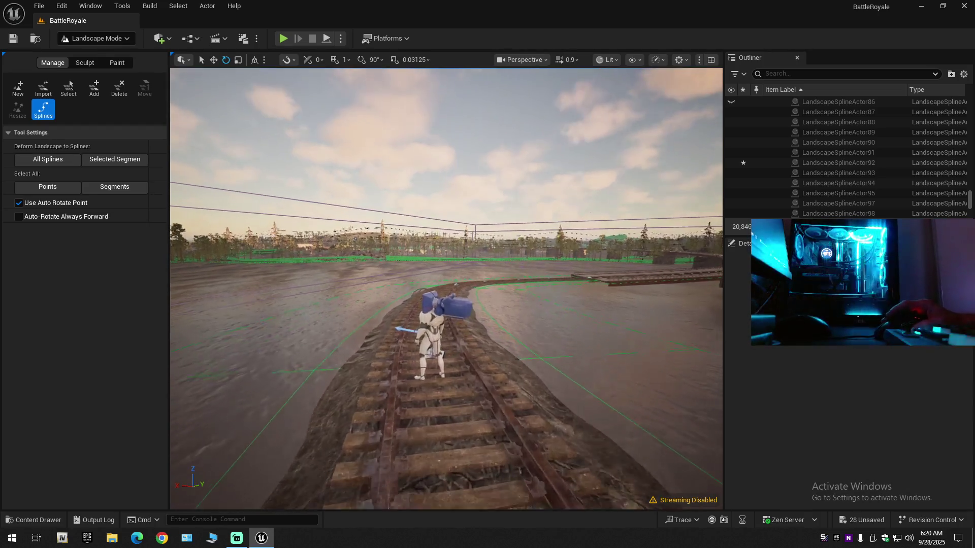
key(w)
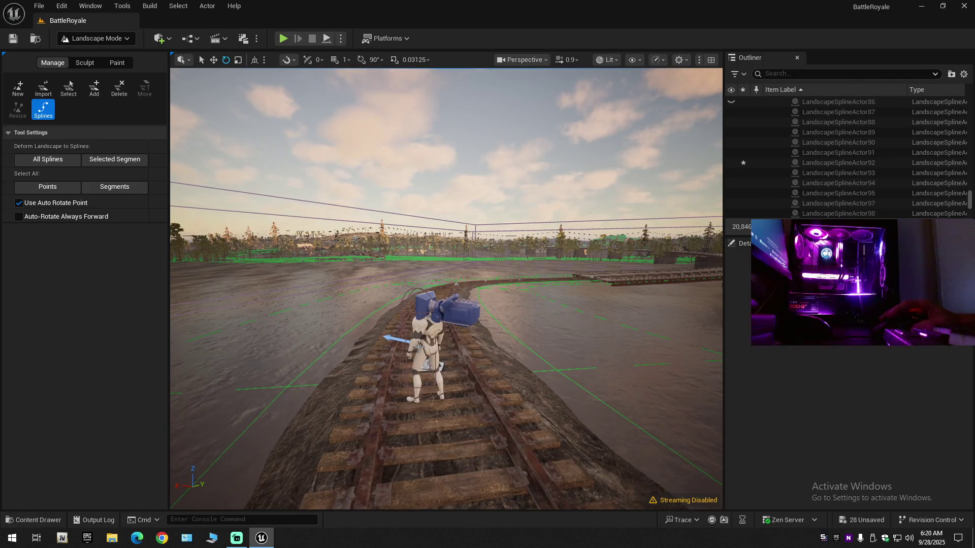
scroll(429, 361, up, 2)
key(w)
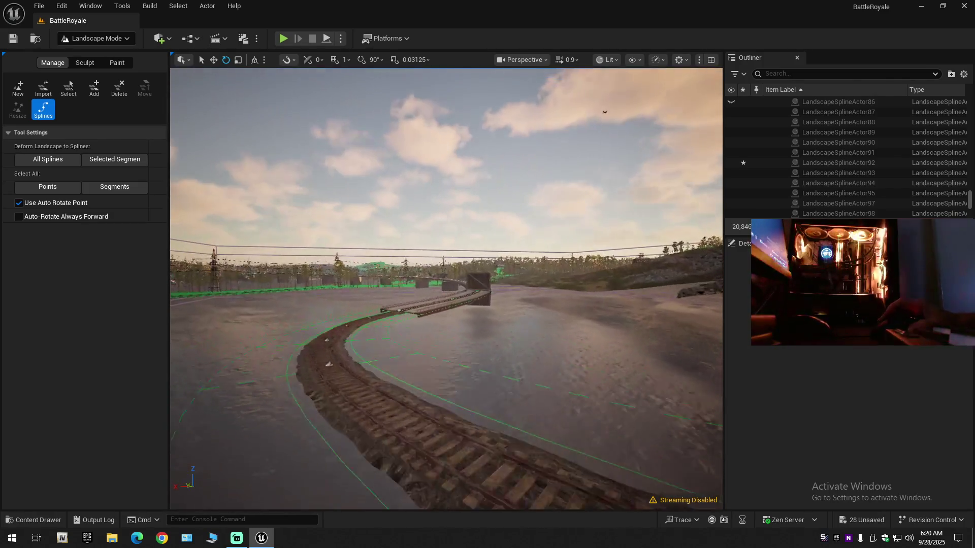
scroll(429, 362, down, 1)
key(w)
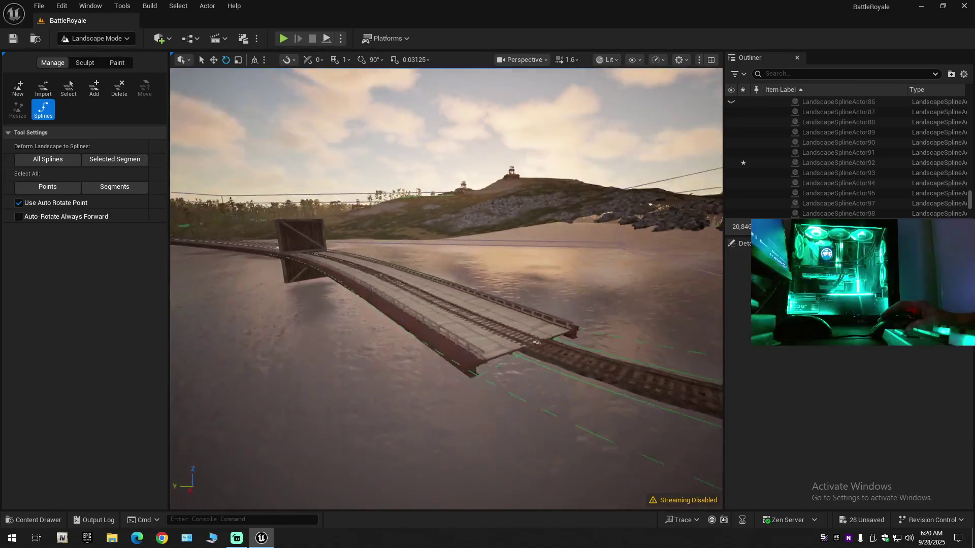
scroll(446, 288, down, 2)
key(w)
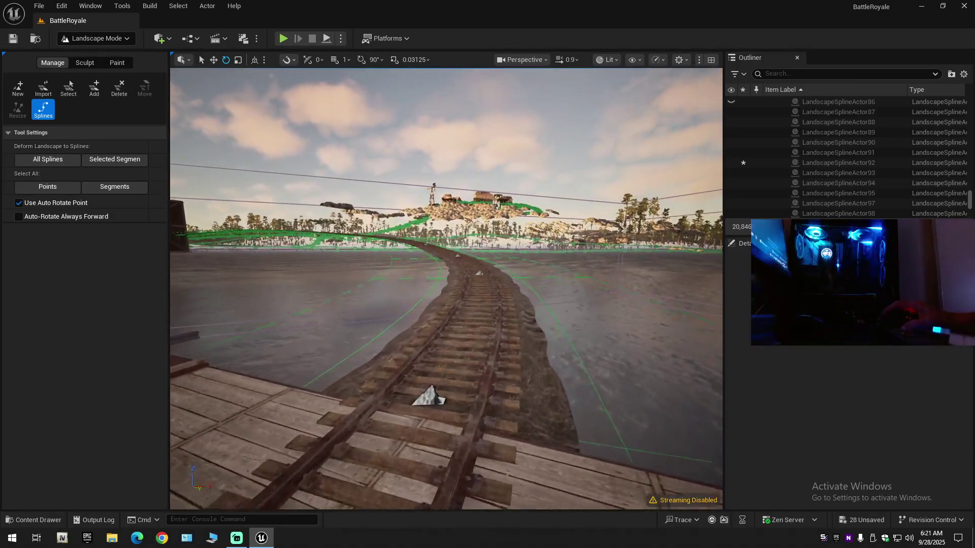
key(w)
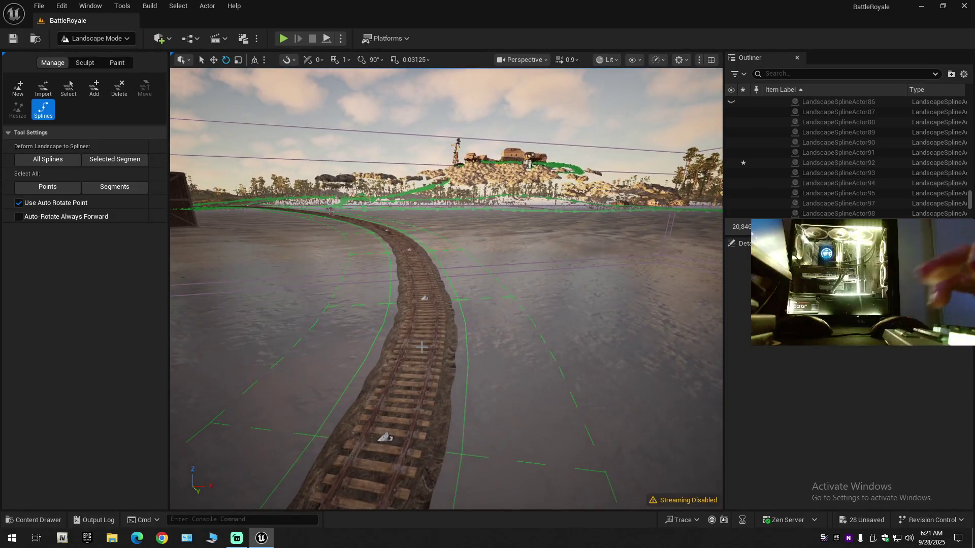
Step: Switch to the immersive full-screen viewport and fly past the bridge to the curved track
key(F11)
scroll(487, 274, down, 2)
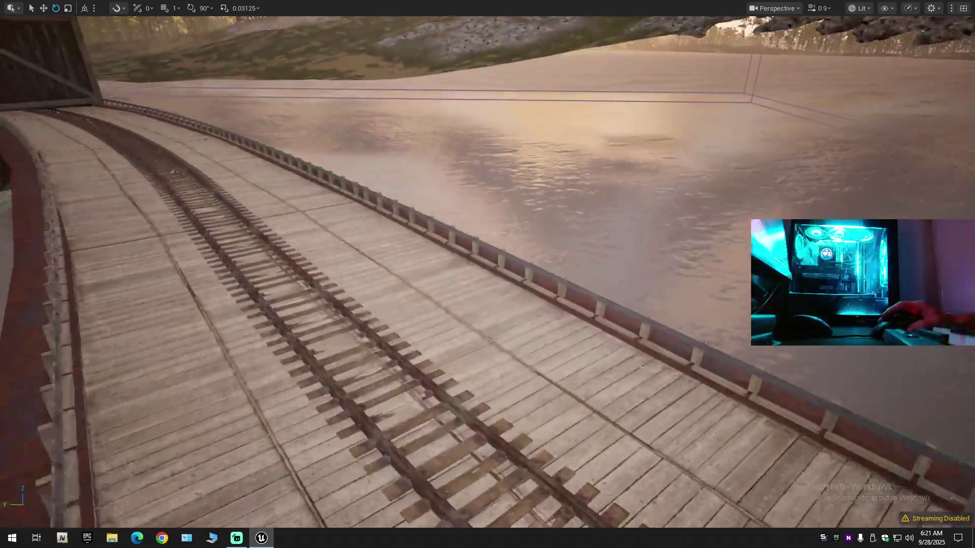
key(s)
scroll(487, 274, up, 1)
key(a)
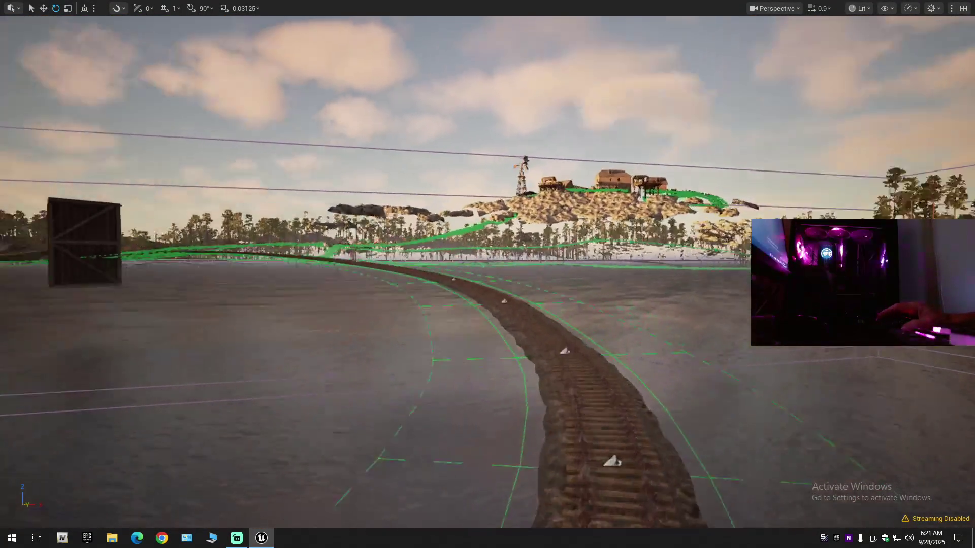
mouse_move(406, 315)
mouse_down()
mouse_move(367, 315)
mouse_move(406, 376)
mouse_up()
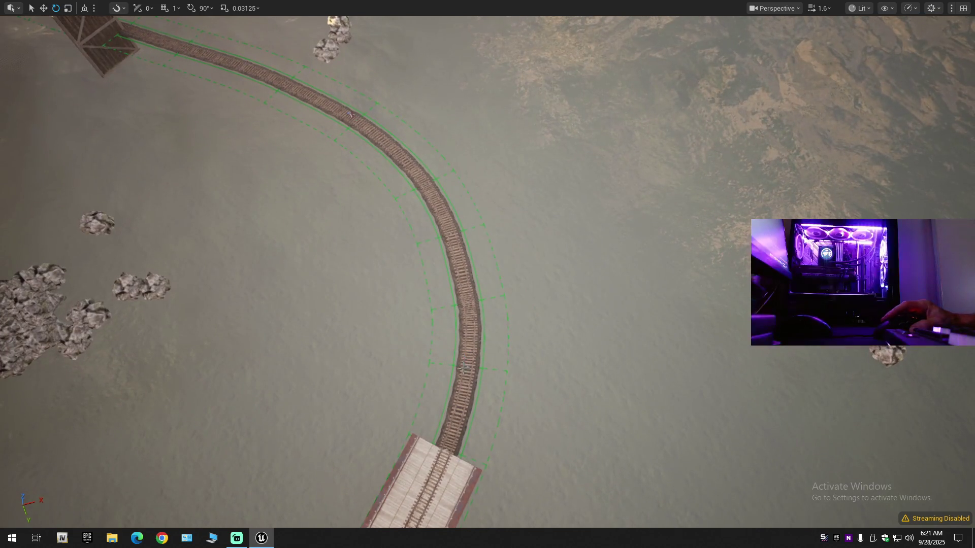
Step: Move two curve control points near the bridge slightly sideways, then select a third further along
click(467, 367)
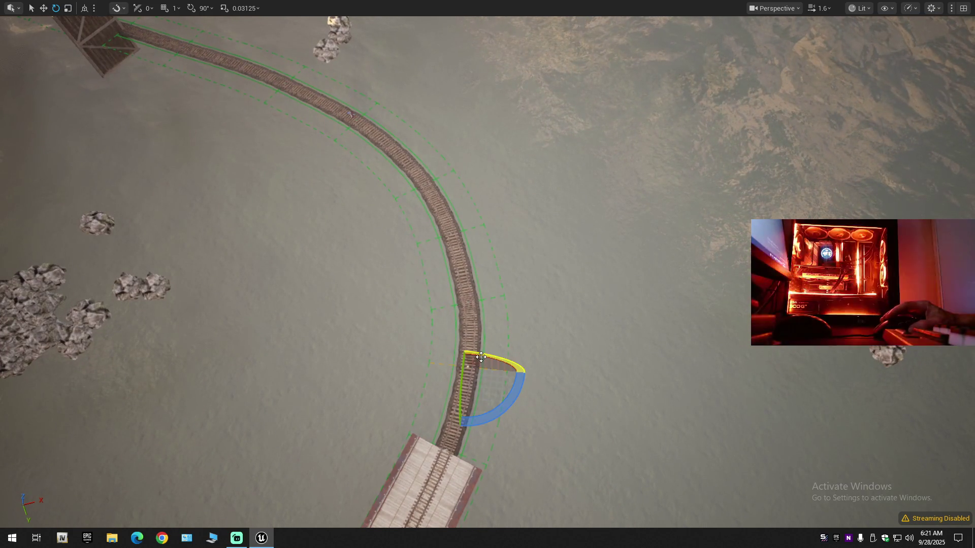
key(w)
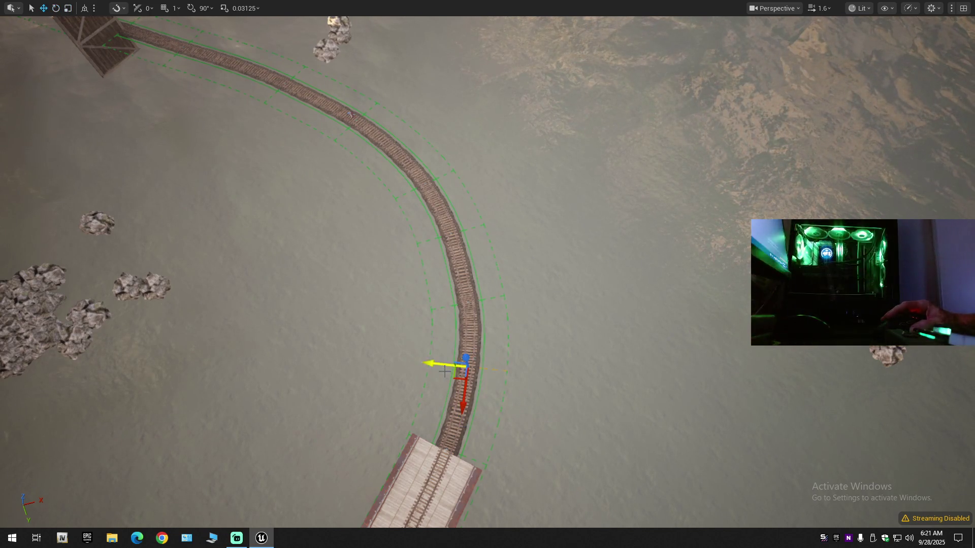
drag(440, 365, 444, 366)
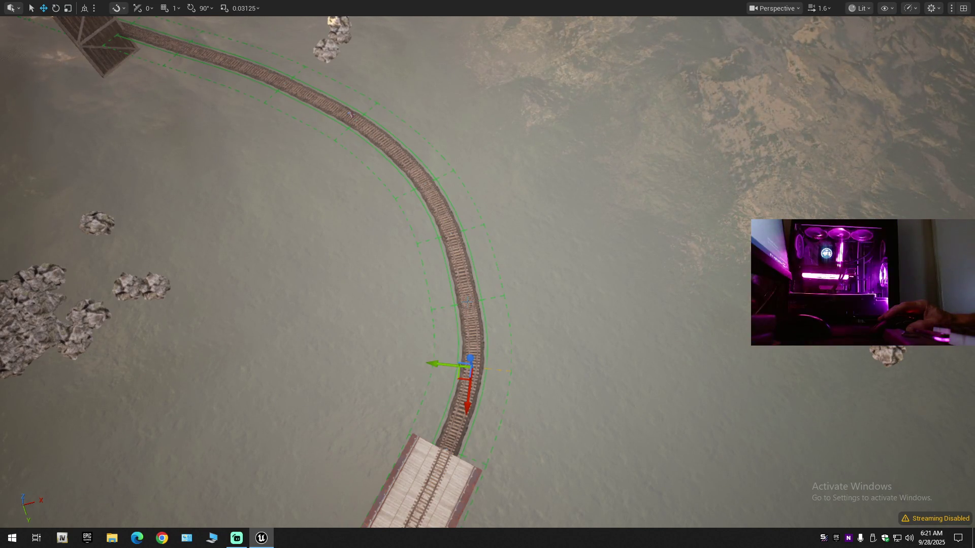
click(465, 303)
drag(446, 307, 451, 306)
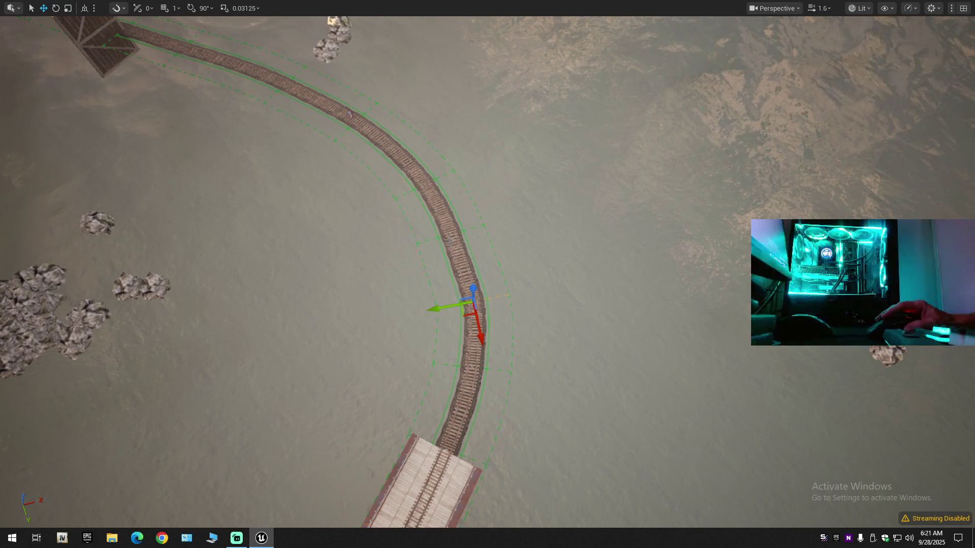
click(451, 233)
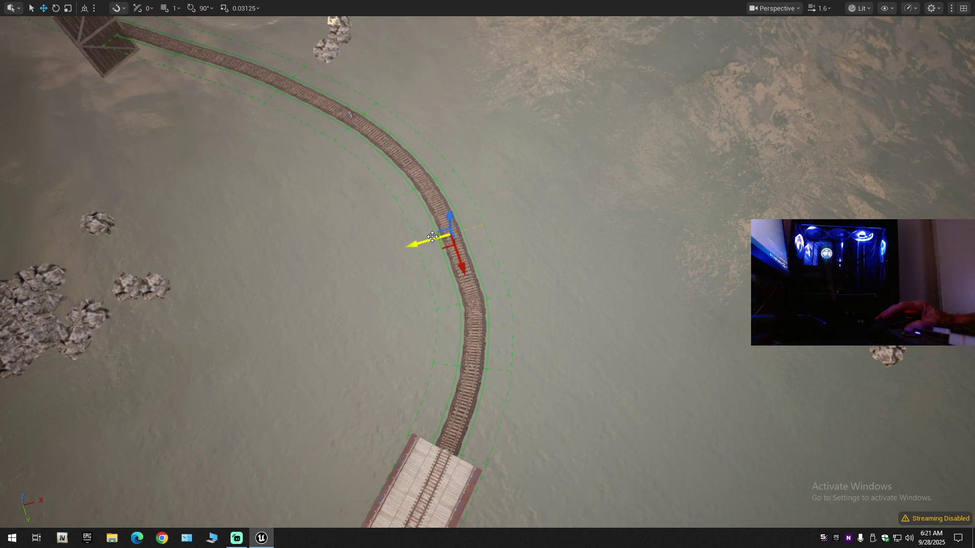
drag(518, 261, 481, 249)
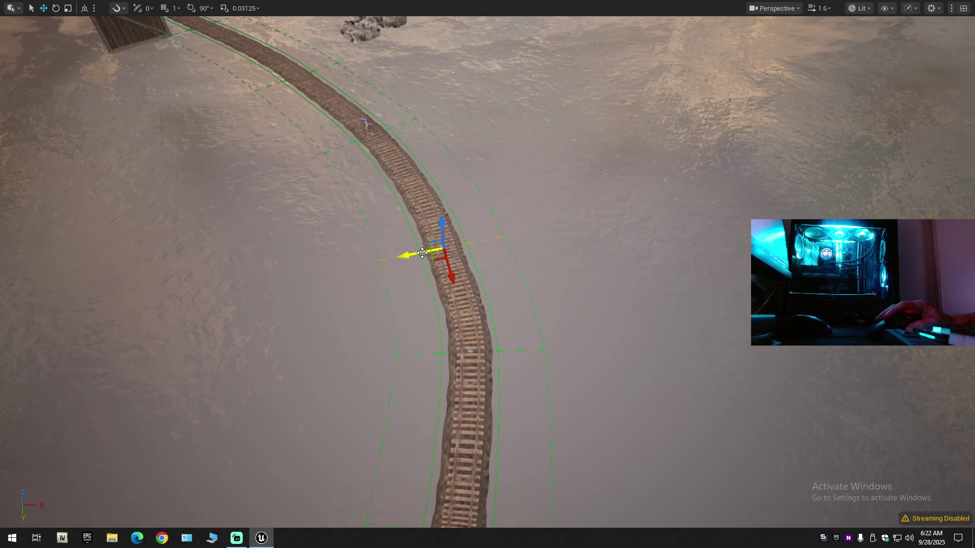
scroll(428, 253, down, 10)
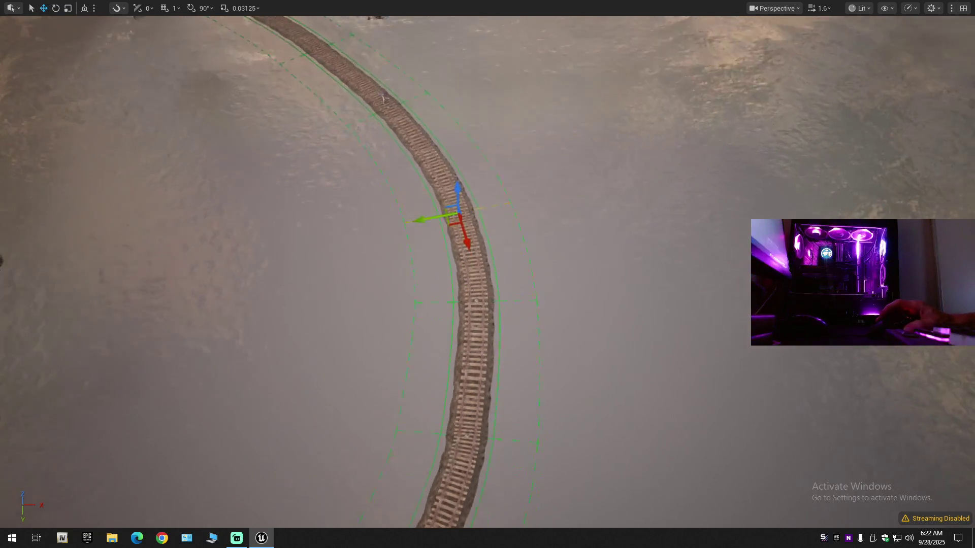
drag(428, 252, 428, 252)
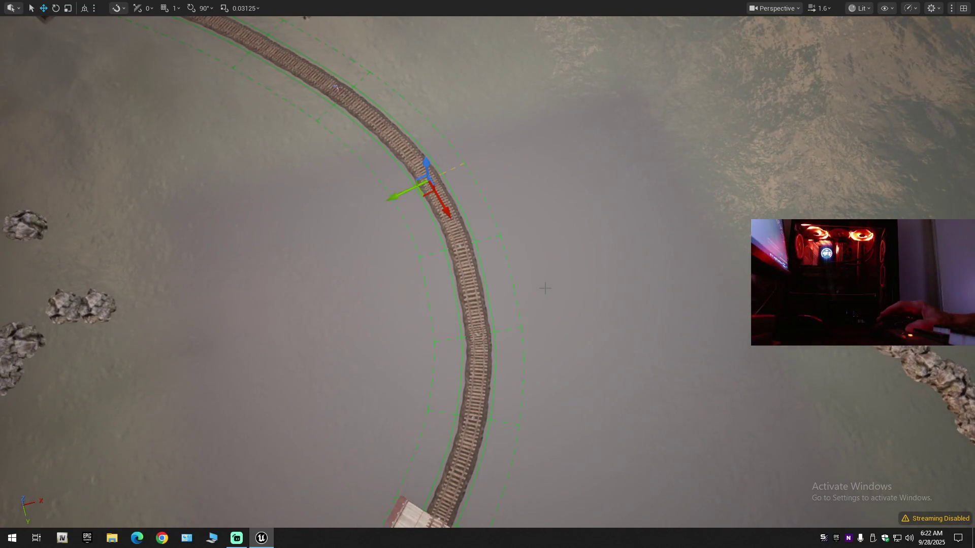
drag(544, 288, 545, 289)
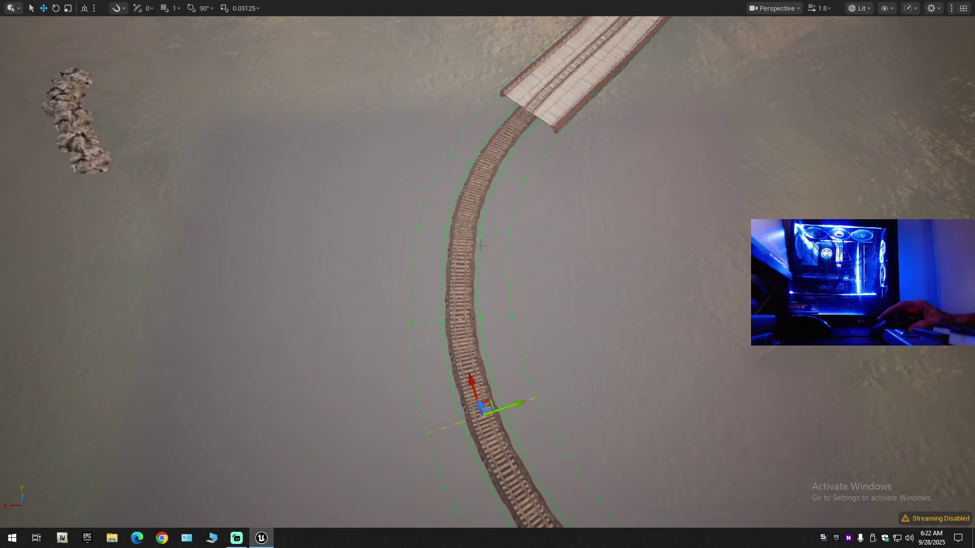
Step: Shift the upper and lower spline points on the bend slightly left
click(465, 227)
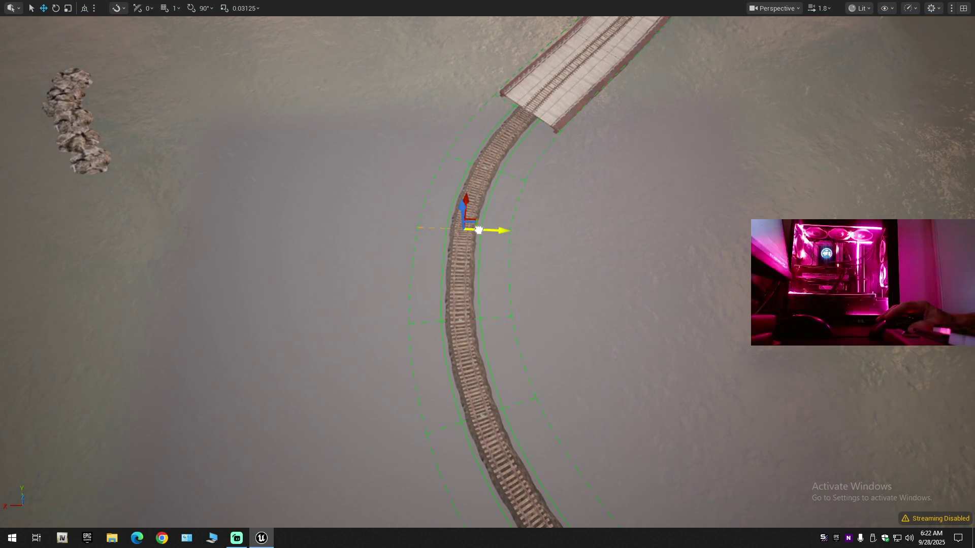
drag(479, 230, 477, 230)
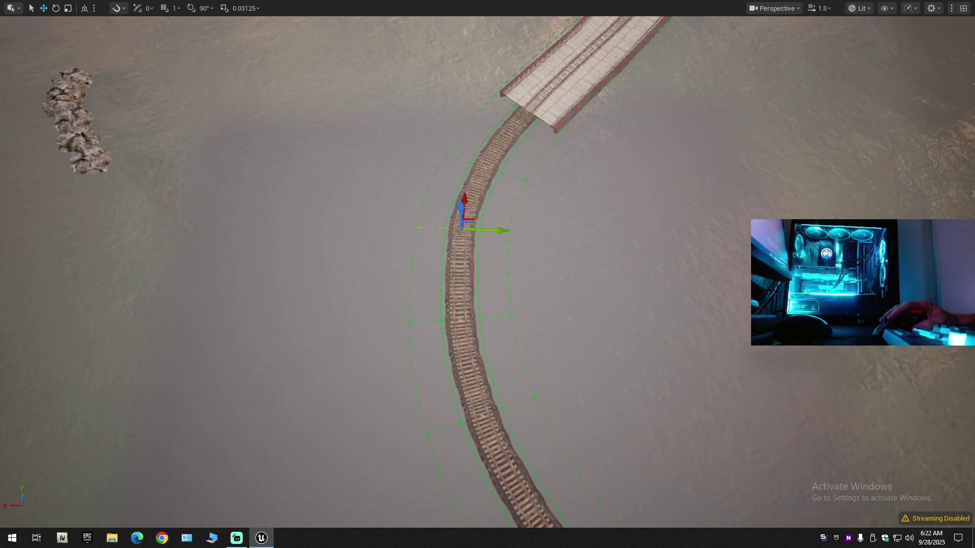
click(460, 319)
drag(477, 321, 475, 320)
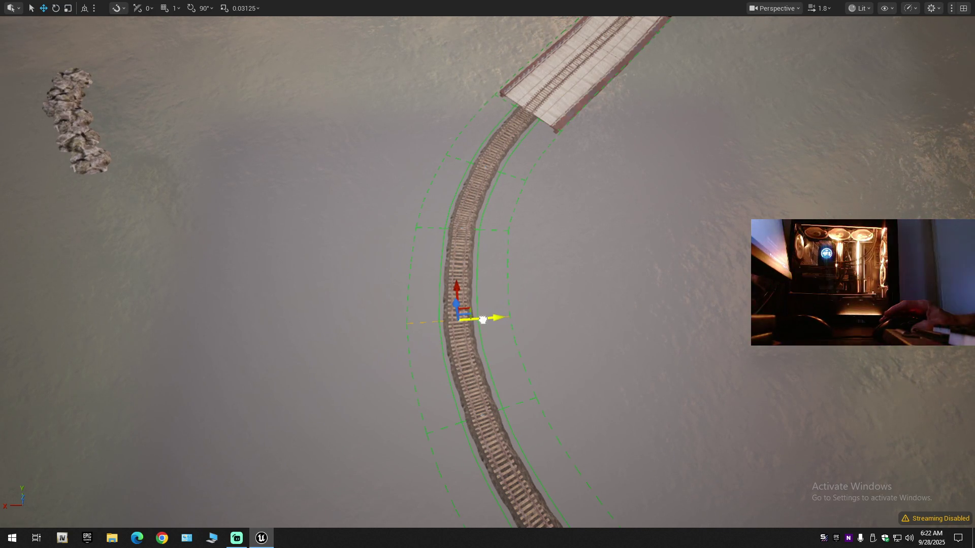
scroll(475, 321, up, 5)
drag(475, 321, 491, 311)
Step: Add a control point midway along the straight track, keeping it after undo and redo
click(500, 259)
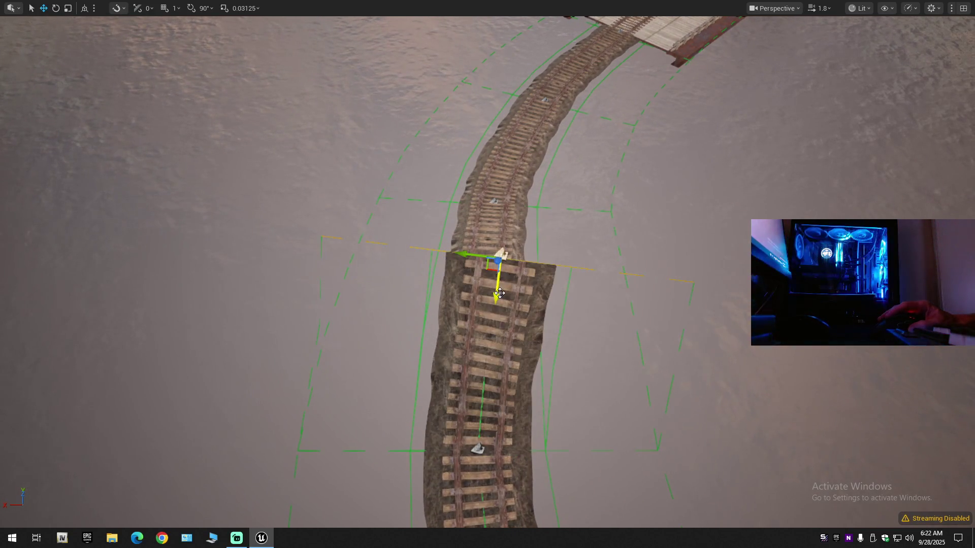
key(ctrl+z)
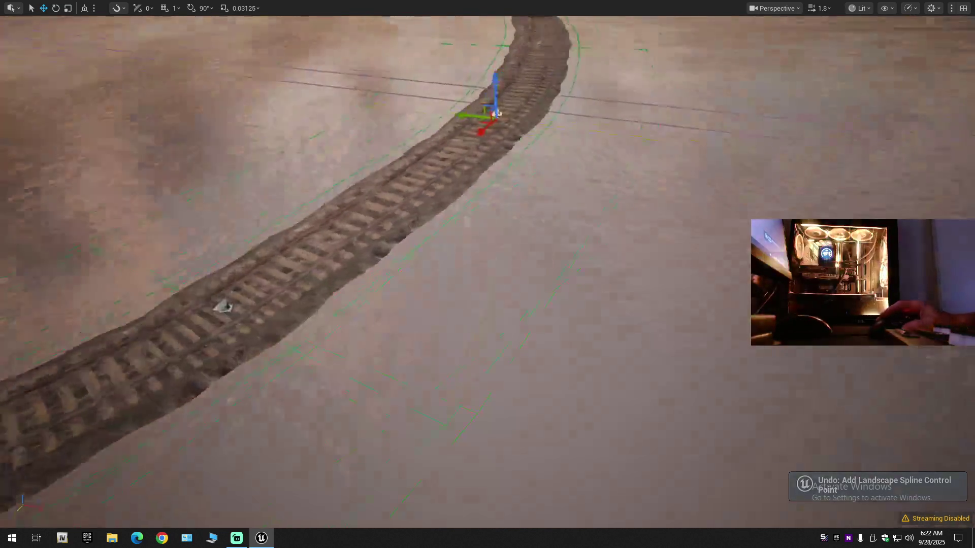
mouse_move(488, 305)
mouse_down()
mouse_move(488, 254)
mouse_move(487, 284)
mouse_up()
drag(464, 254, 465, 202)
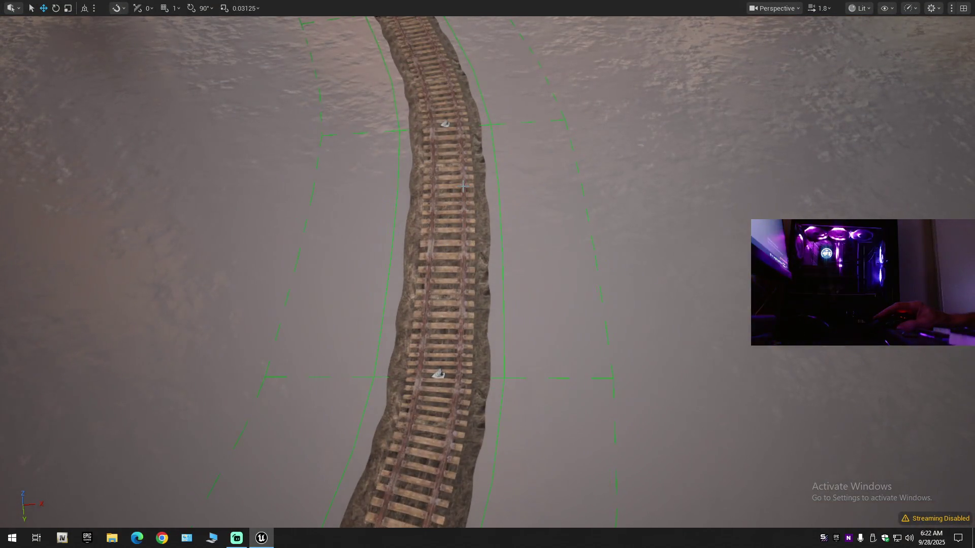
key(ctrl+y)
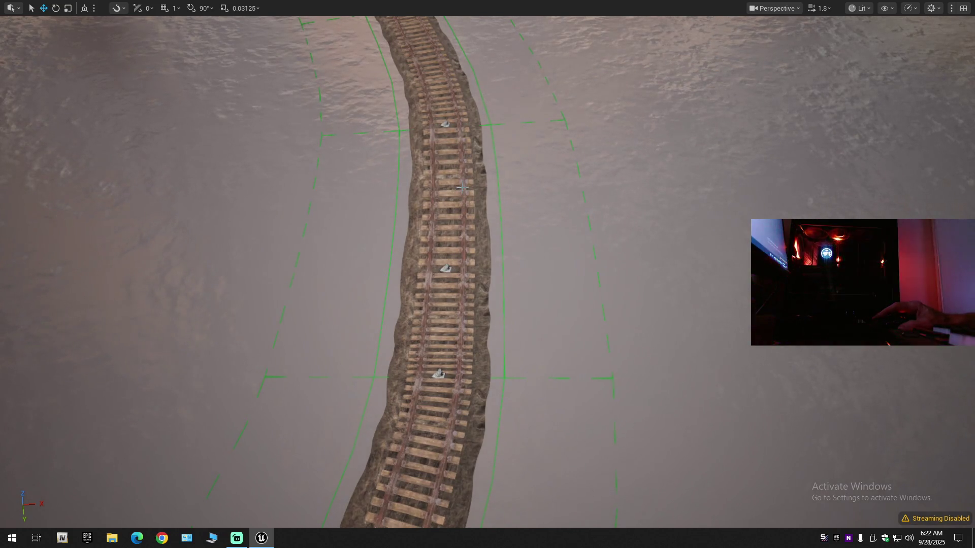
key(ctrl+z)
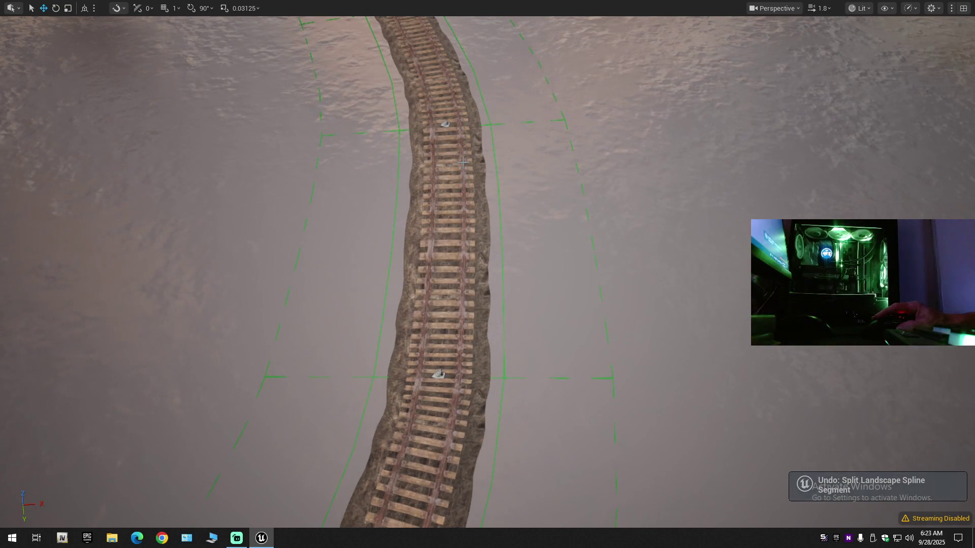
key(ctrl+y)
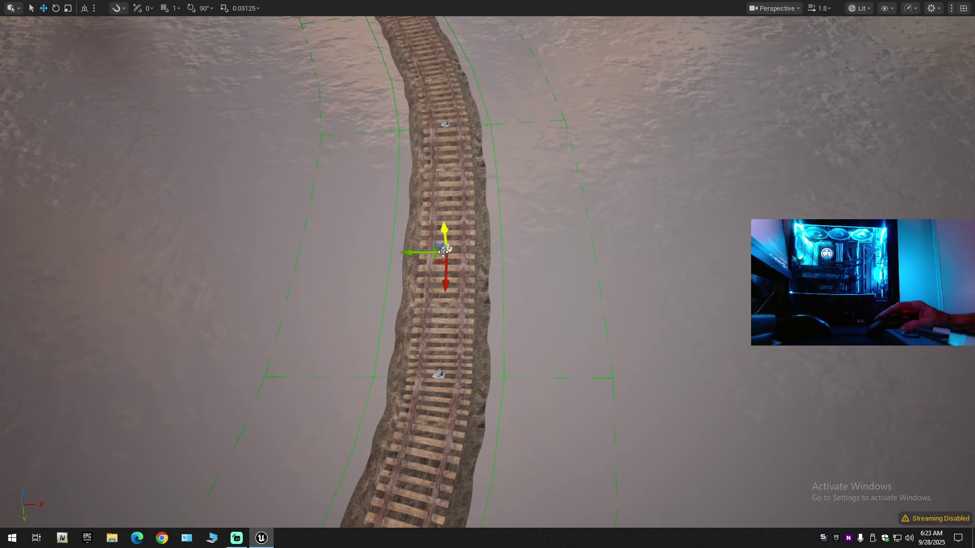
scroll(457, 274, down, 3)
Step: Switch the gizmo to world coordinates and nudge two curve spline points along X
scroll(444, 299, down, 3)
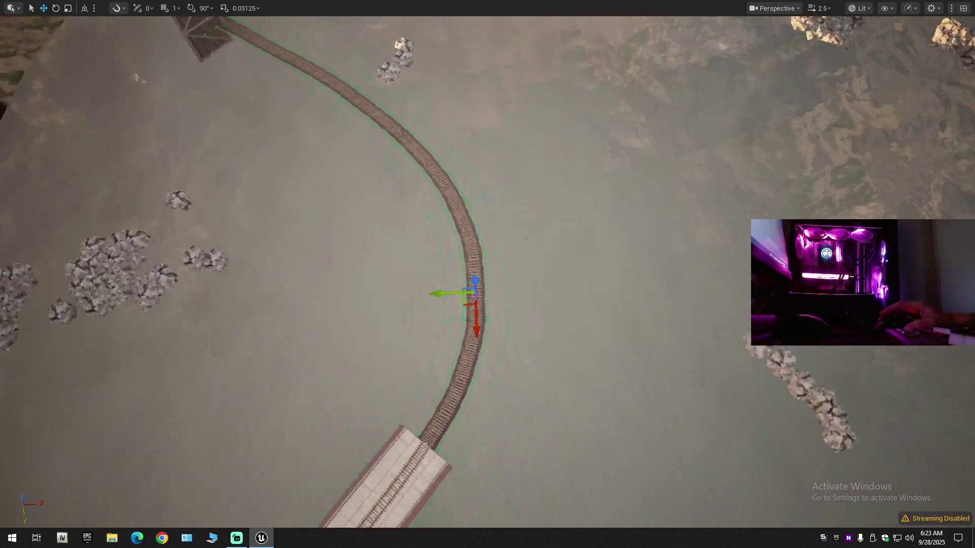
drag(438, 293, 442, 295)
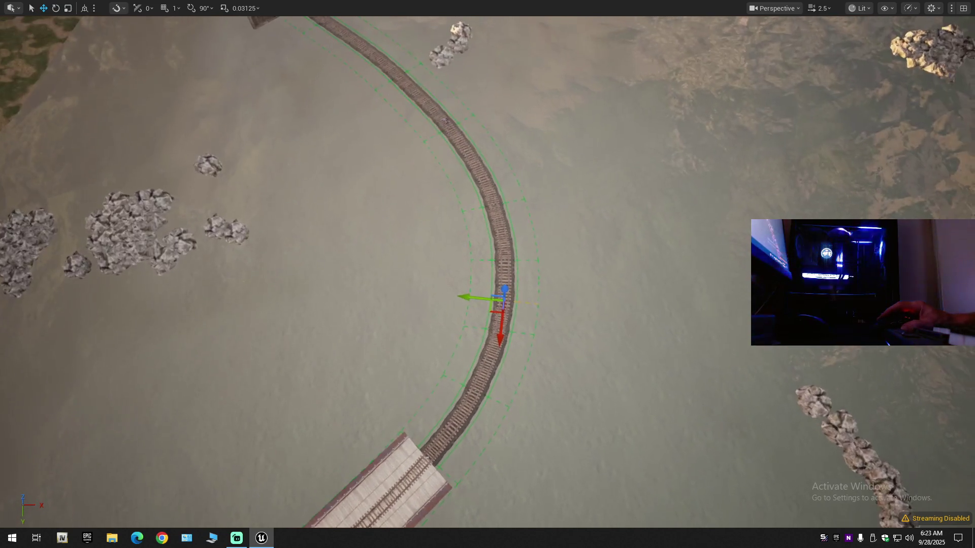
key(ctrl+z)
scroll(433, 262, up, 3)
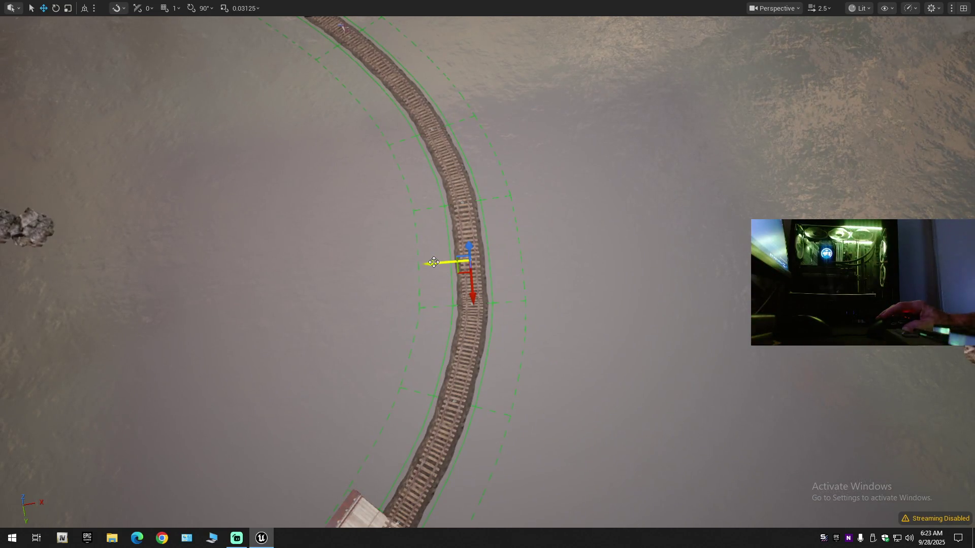
click(84, 9)
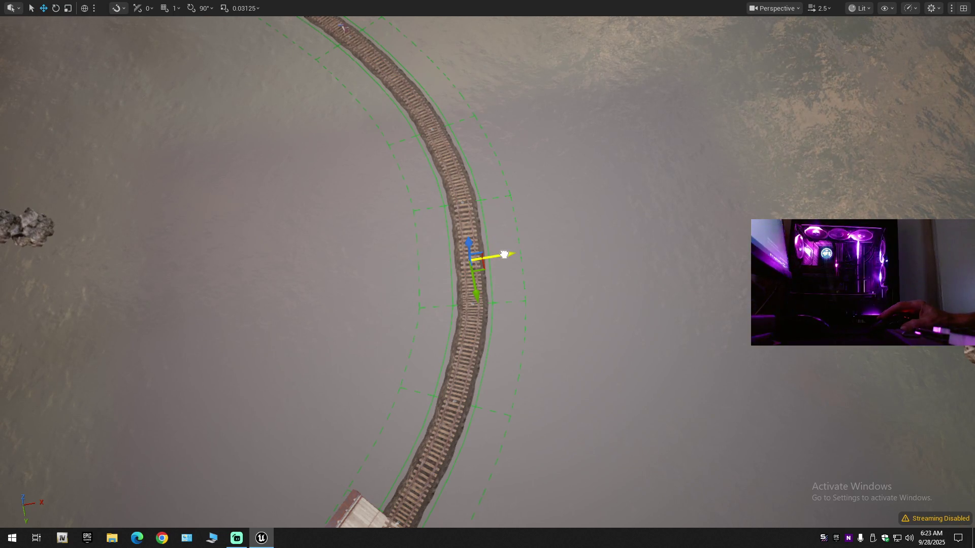
drag(504, 254, 508, 253)
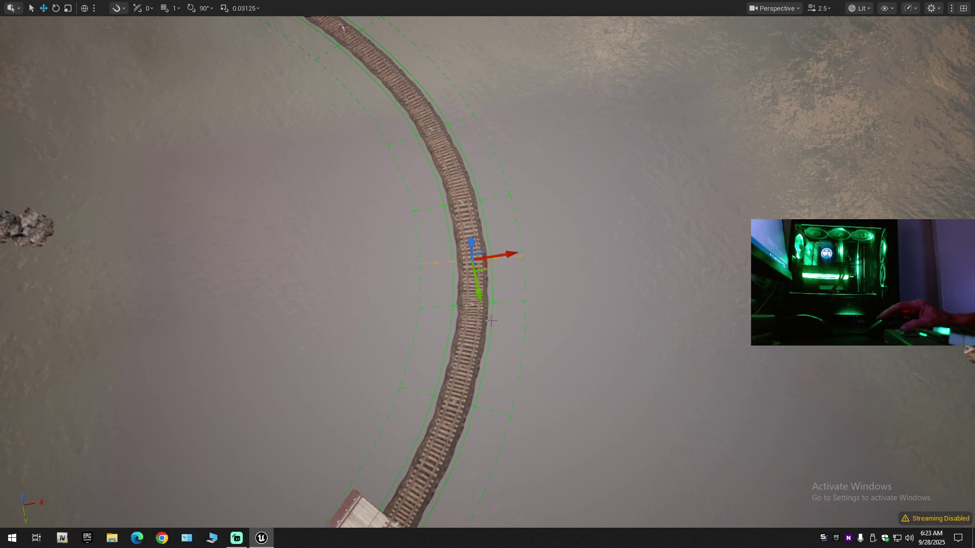
click(494, 303)
drag(494, 303, 472, 353)
Step: Try rotating the lower curve spline point, then undo the rotation and selection
key(e)
mouse_move(533, 294)
mouse_down()
mouse_move(528, 304)
mouse_move(535, 293)
mouse_up()
drag(481, 352, 482, 353)
key(ctrl+z)
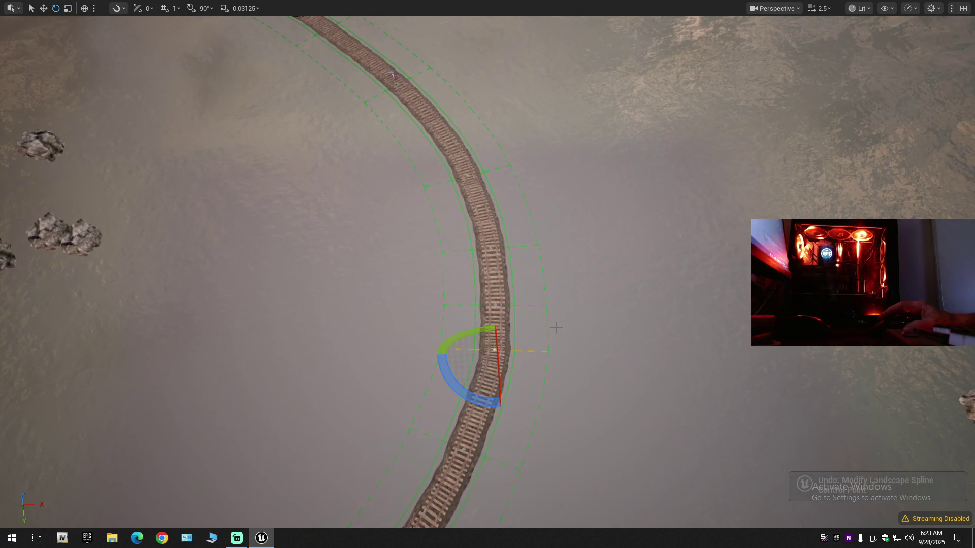
key(ctrl+z)
key(ctrl+z)
key(ctrl+z)
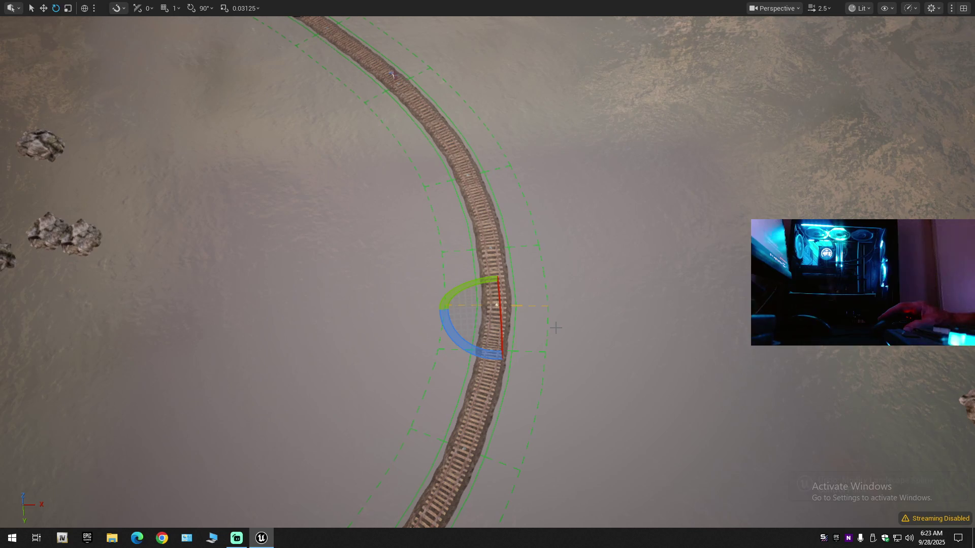
key(ctrl+z)
key(ctrl+z)
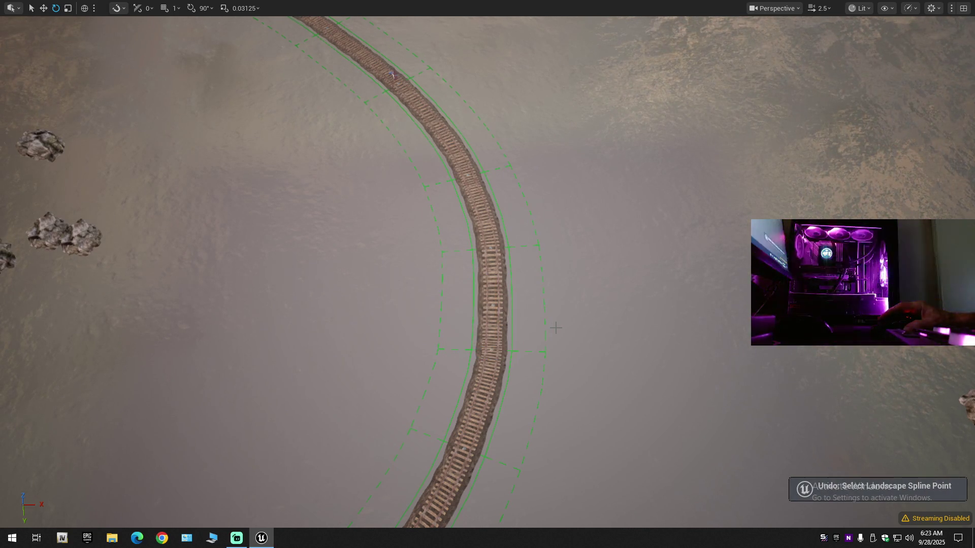
Step: Pan back to show the bridge and rotate the curve's middle spline point about 3 degrees
drag(534, 328, 534, 292)
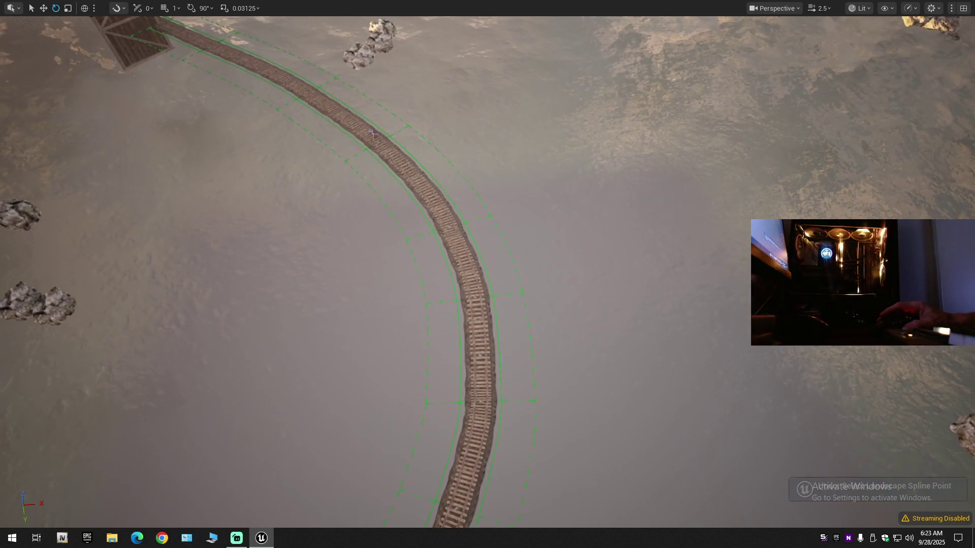
drag(534, 327, 534, 295)
mouse_move(534, 327)
mouse_down()
mouse_move(523, 304)
mouse_move(534, 320)
mouse_move(506, 342)
mouse_up()
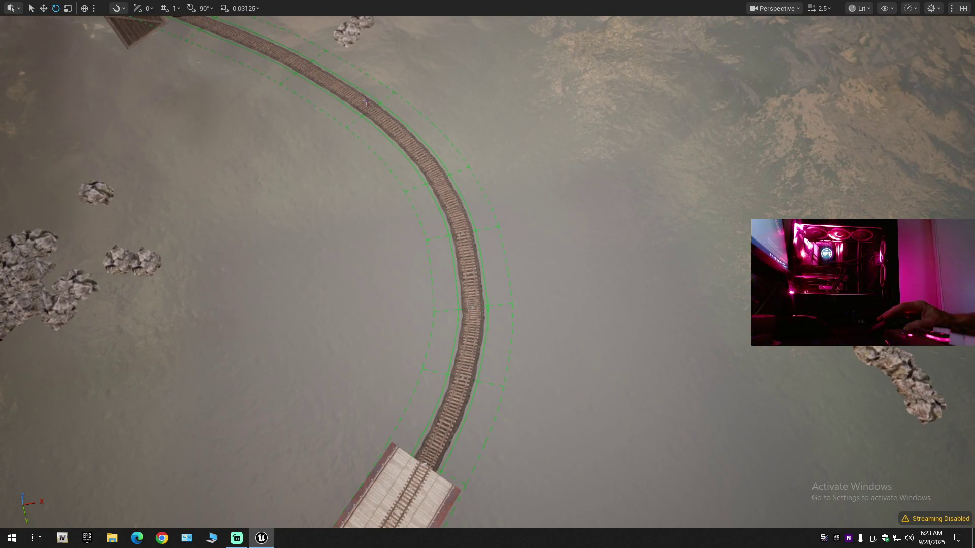
click(472, 308)
mouse_move(459, 346)
mouse_down()
mouse_move(531, 297)
mouse_move(531, 234)
mouse_up()
Step: Fly the viewport along the rail track over the terrain to the bridge
mouse_move(549, 280)
mouse_down()
mouse_move(553, 183)
mouse_move(553, 305)
mouse_move(553, 173)
mouse_move(554, 254)
mouse_move(507, 253)
mouse_move(508, 218)
mouse_up()
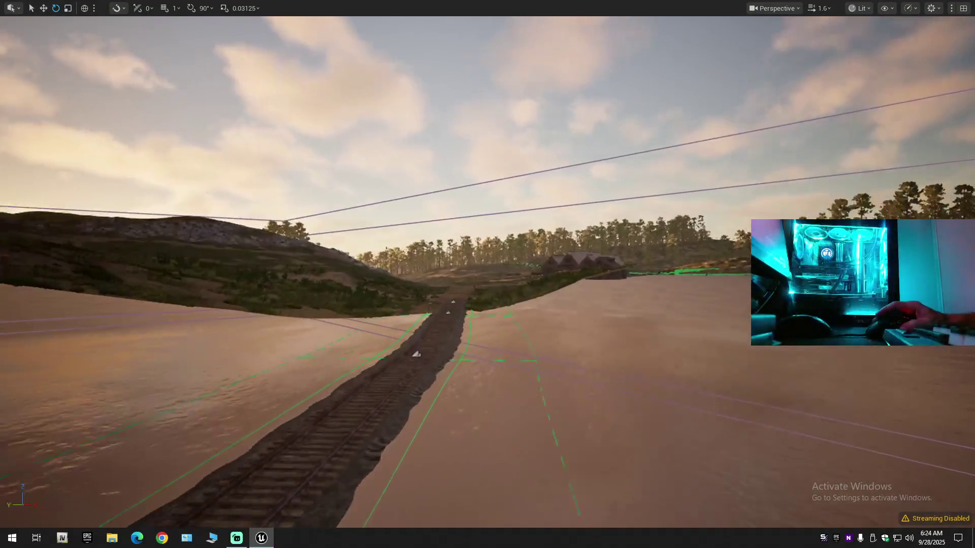
mouse_move(507, 218)
mouse_down()
mouse_move(507, 203)
mouse_move(538, 218)
mouse_move(497, 213)
mouse_move(495, 197)
mouse_move(467, 198)
mouse_move(602, 249)
mouse_move(528, 250)
mouse_up()
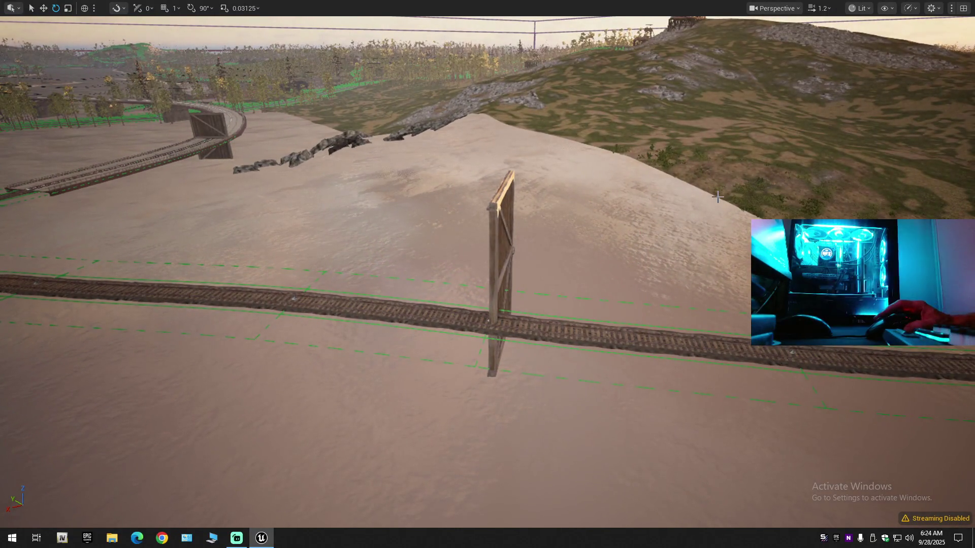
mouse_move(616, 267)
mouse_down()
mouse_move(586, 248)
mouse_move(553, 248)
mouse_move(533, 307)
mouse_move(563, 303)
mouse_move(526, 260)
mouse_move(633, 273)
mouse_up()
scroll(558, 248, up, 1)
Step: Select the bridge track segment, extend the spline, then deselect and undo until the editor crashes
click(528, 305)
key(r)
drag(527, 307, 528, 316)
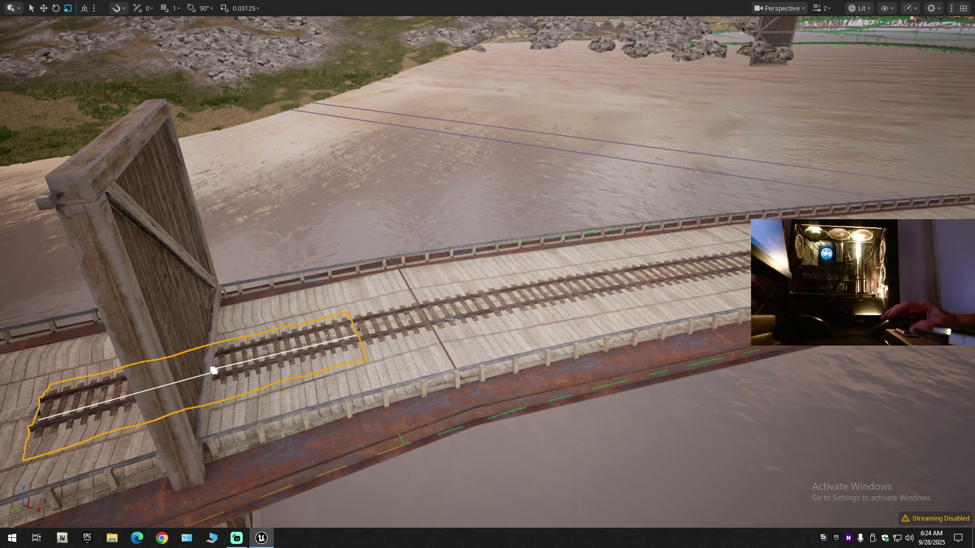
key(ctrl+z)
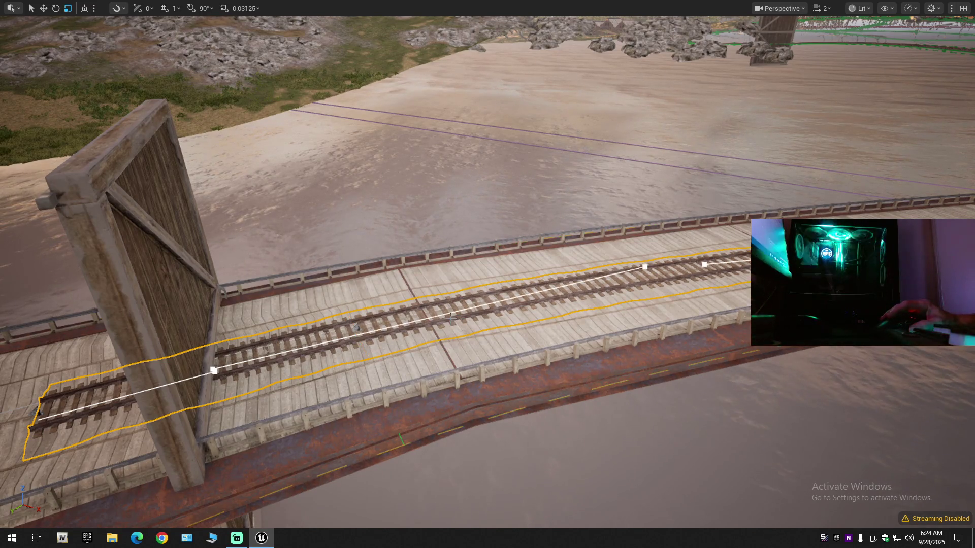
key(Escape)
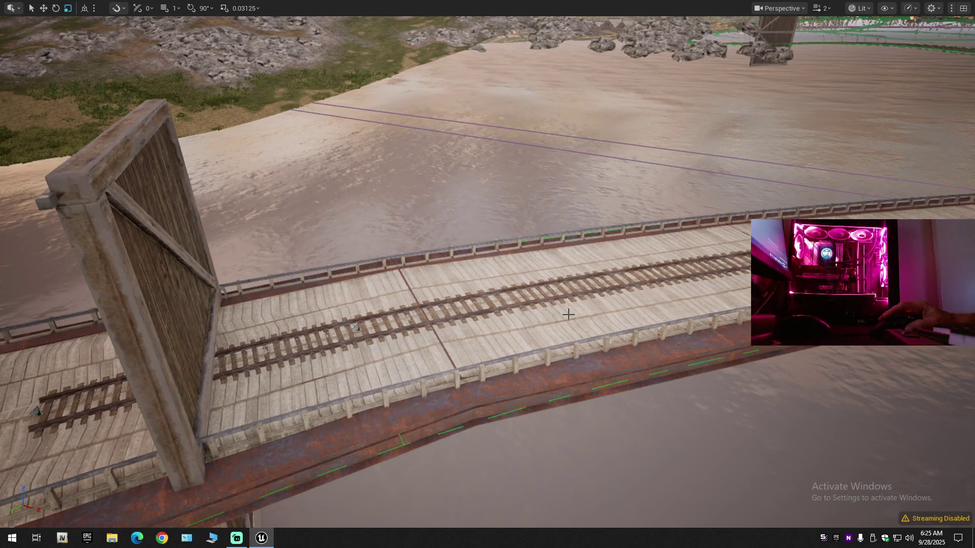
key(ctrl+z)
mouse_move(568, 315)
mouse_down()
mouse_move(568, 264)
mouse_move(580, 259)
mouse_up()
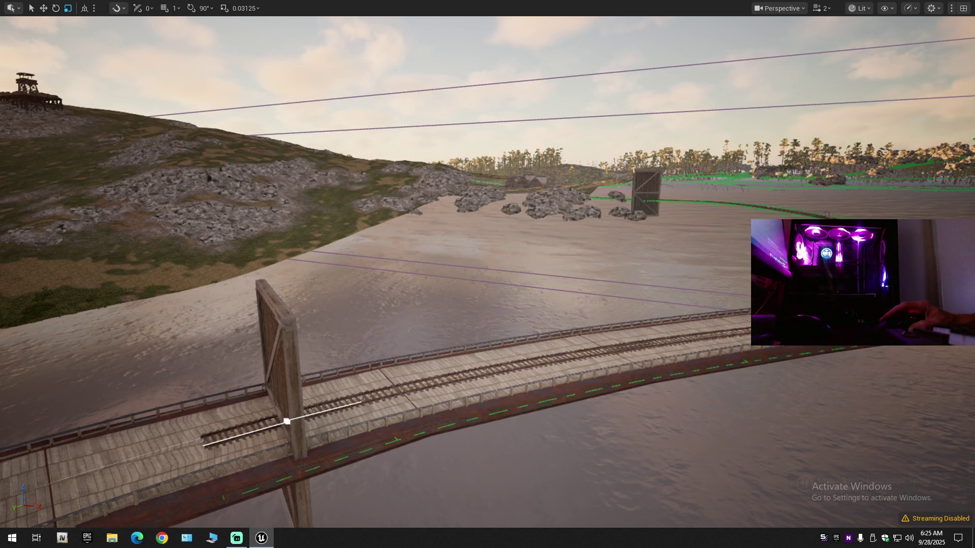
key(alt+Tab)
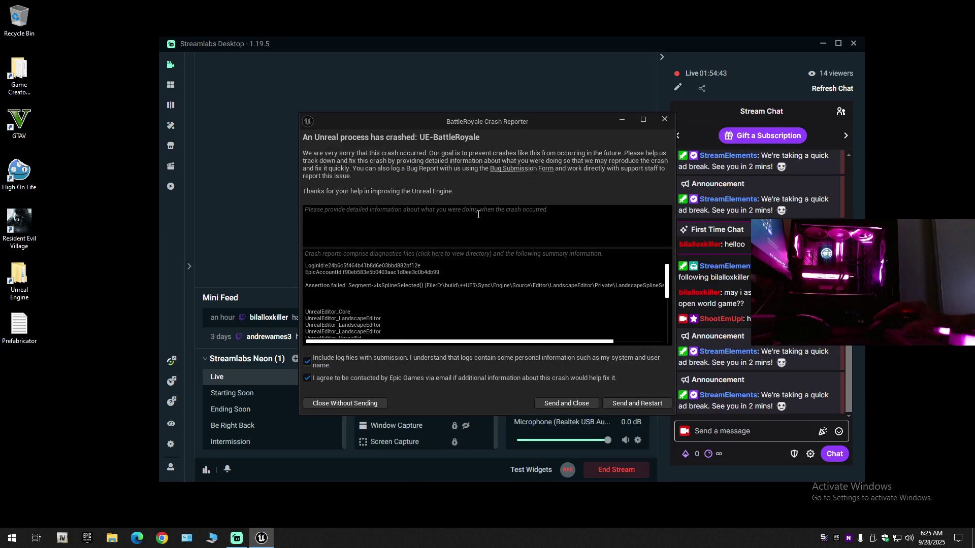
Step: Send the crash report, restart the editor, and minimize the streaming window
click(650, 401)
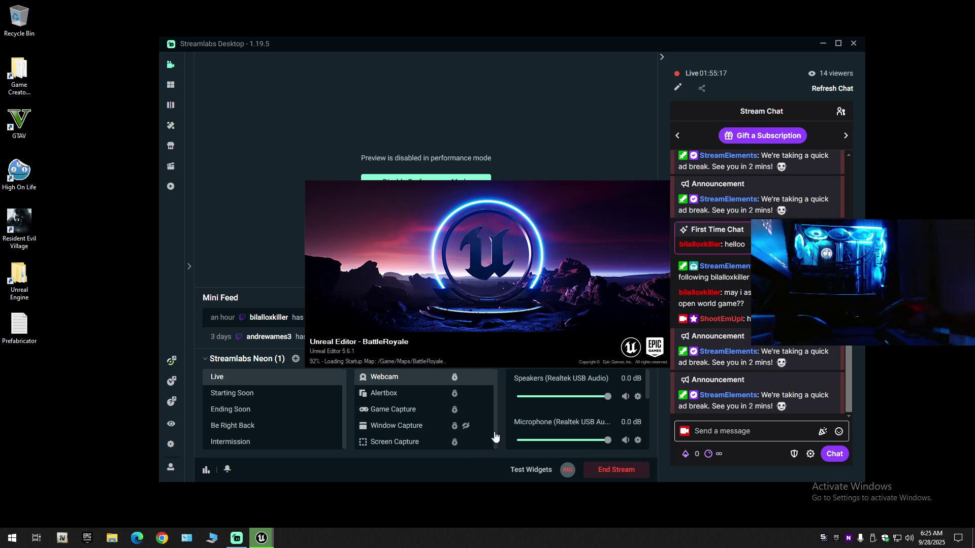
click(823, 43)
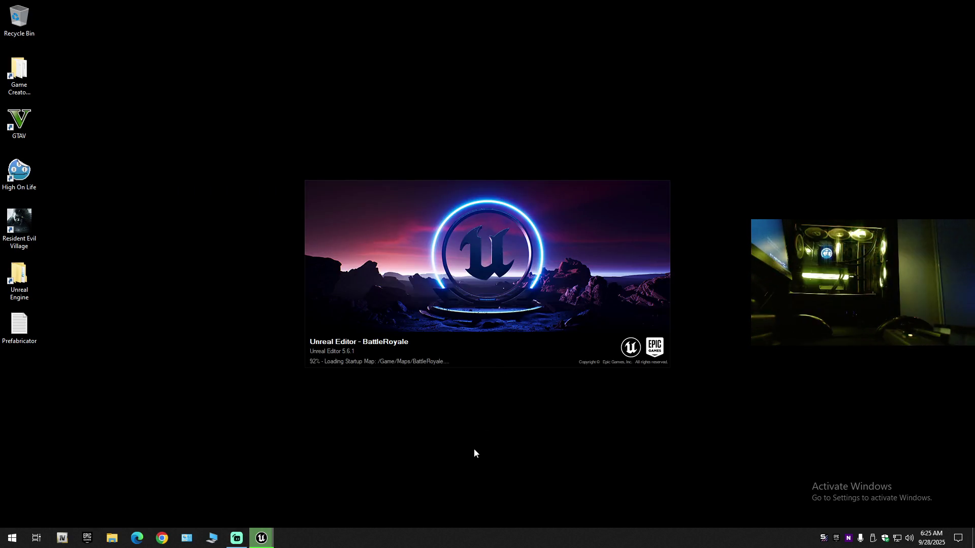
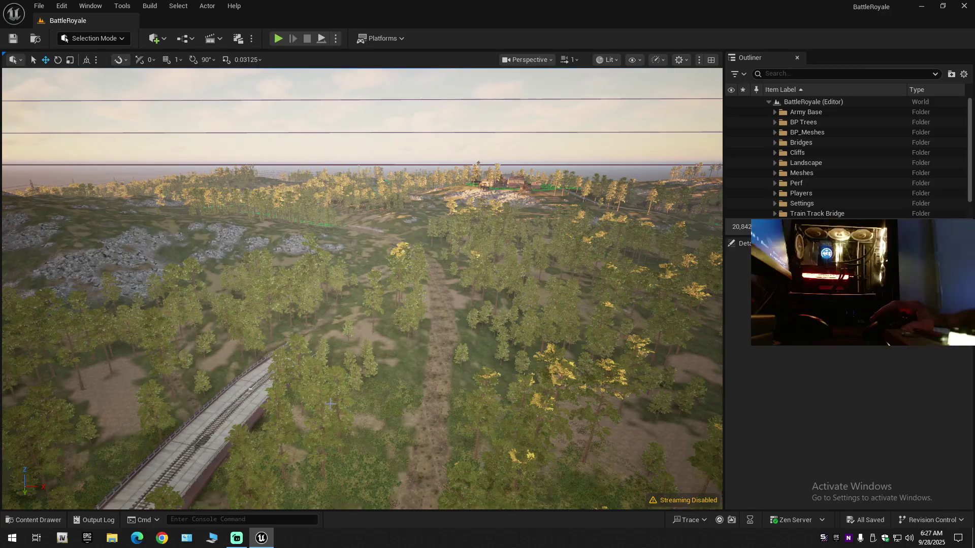
Step: Fly to the railway bridge, select spline LandscapeSplineActor86, and toggle the covering landscape section's visibility
mouse_move(472, 449)
mouse_down()
mouse_move(406, 431)
mouse_move(386, 401)
mouse_move(346, 390)
mouse_move(331, 404)
mouse_move(394, 401)
mouse_move(413, 413)
mouse_move(411, 403)
mouse_up()
click(417, 428)
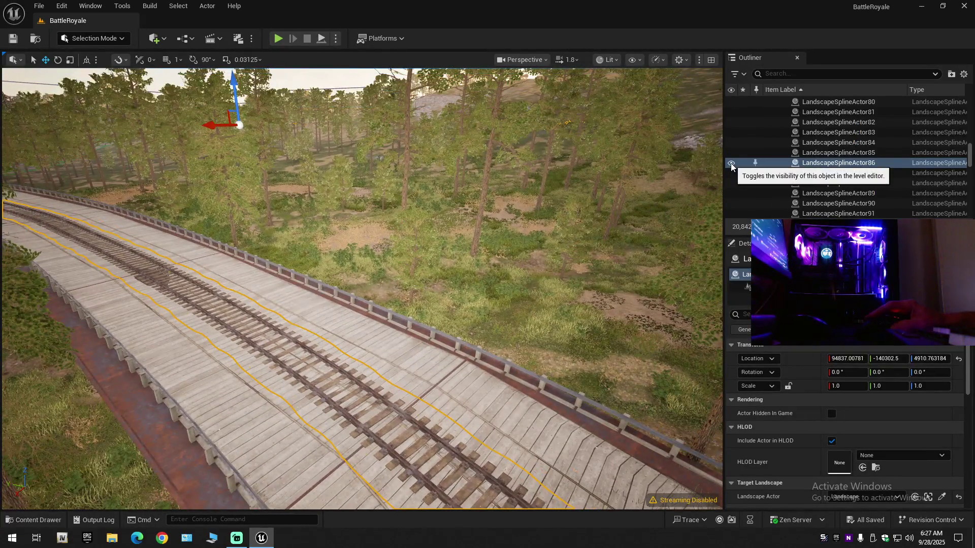
drag(355, 305, 355, 251)
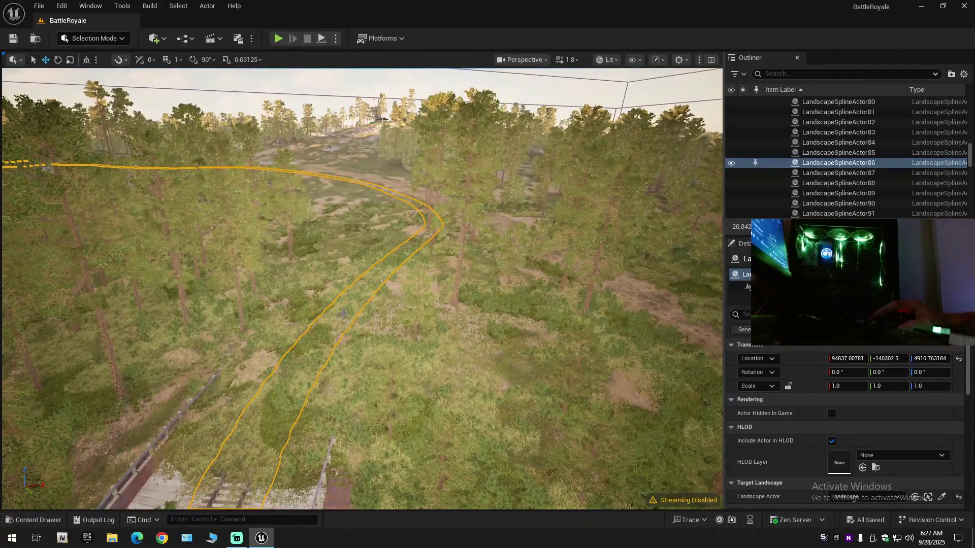
click(355, 254)
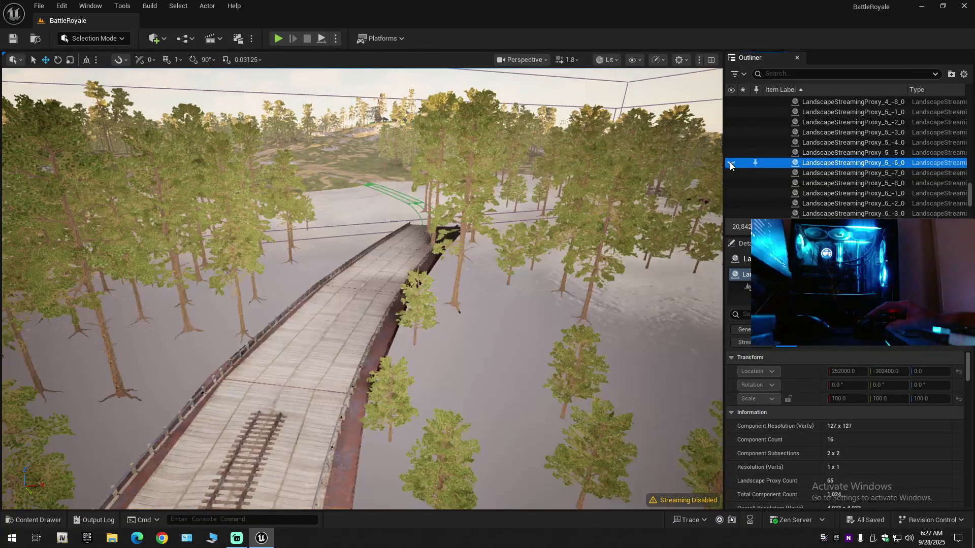
click(731, 162)
click(700, 175)
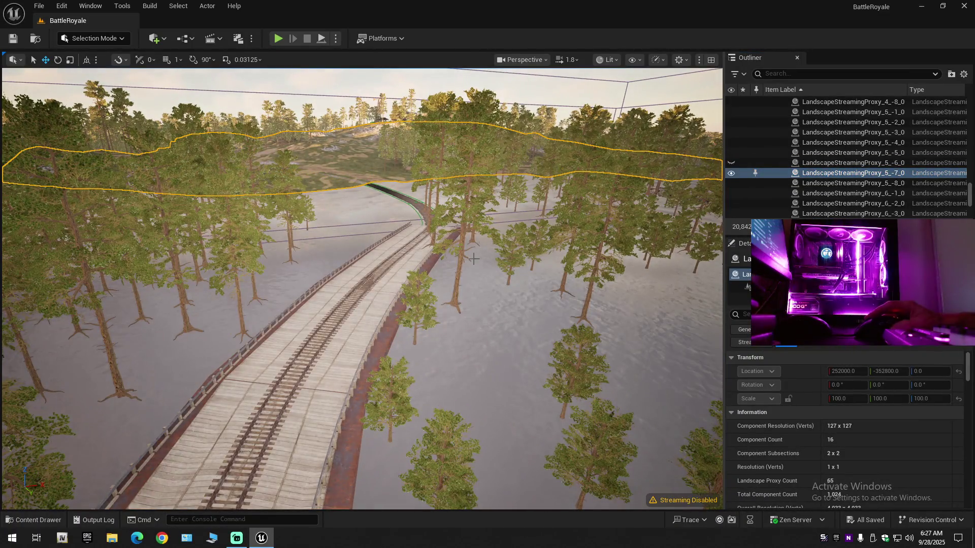
click(731, 162)
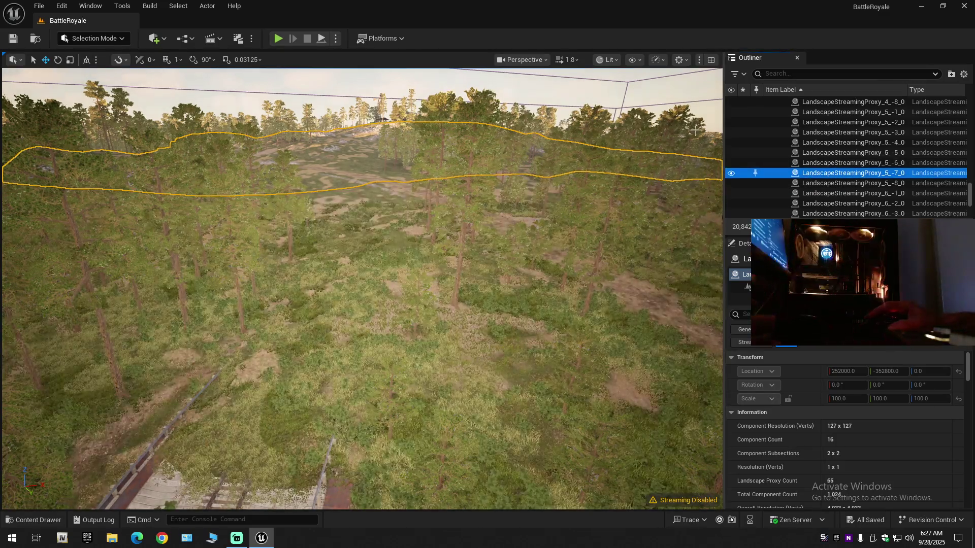
click(963, 74)
click(893, 126)
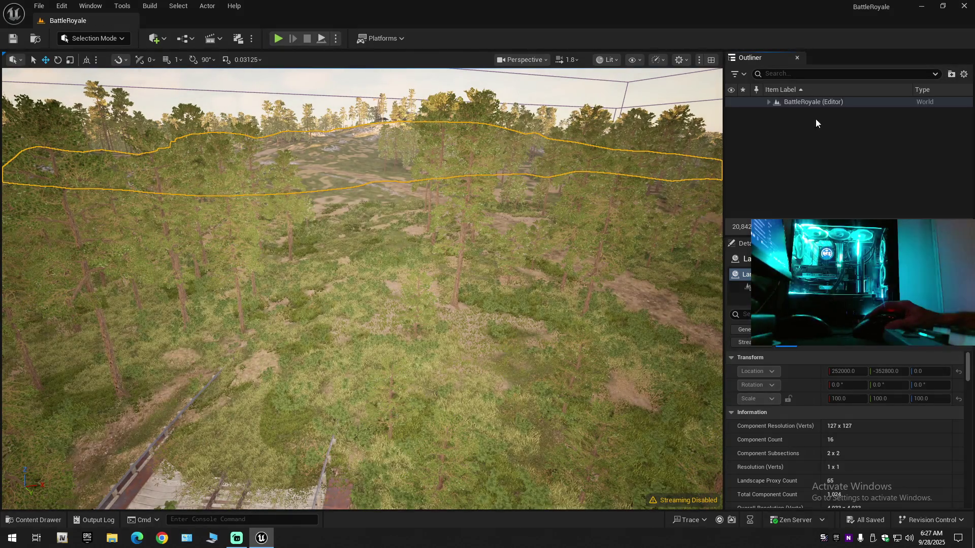
click(768, 102)
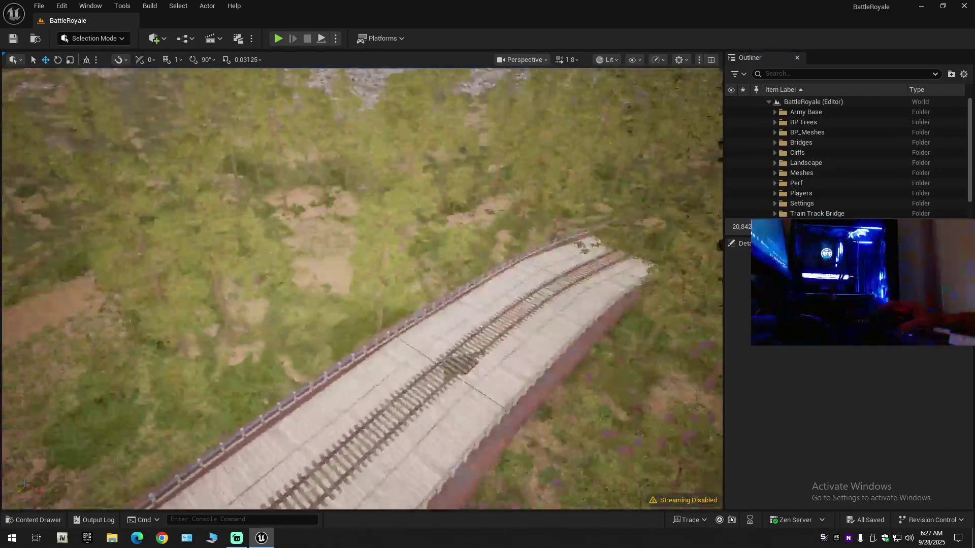
key(s)
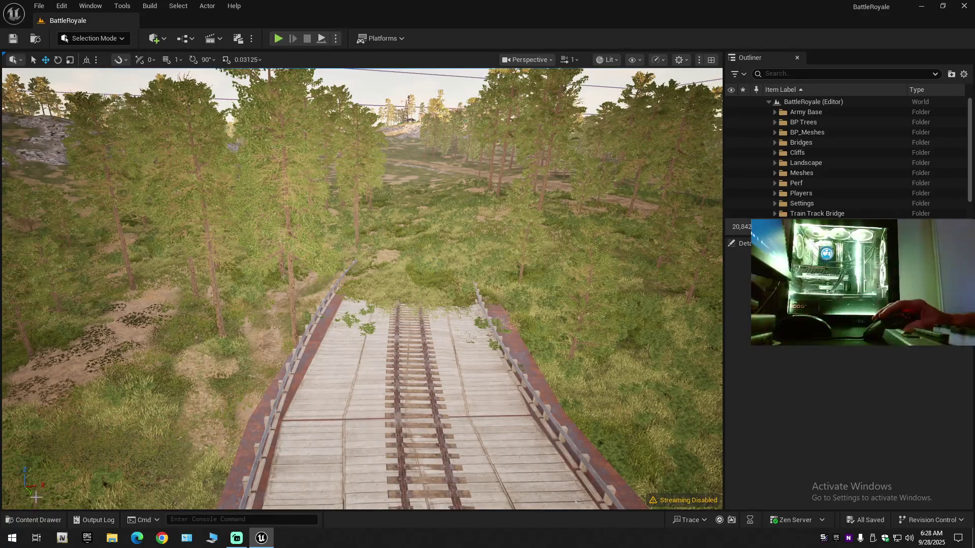
Step: Browse the Content Drawer to Maps/_GENERATED/Scott and drag the warehouse wall mesh onto the bridge
click(32, 520)
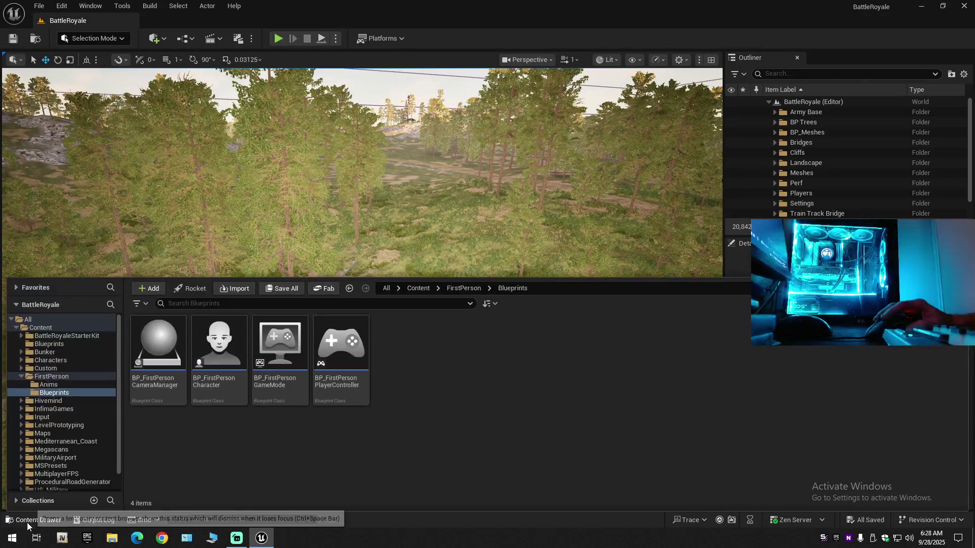
click(21, 377)
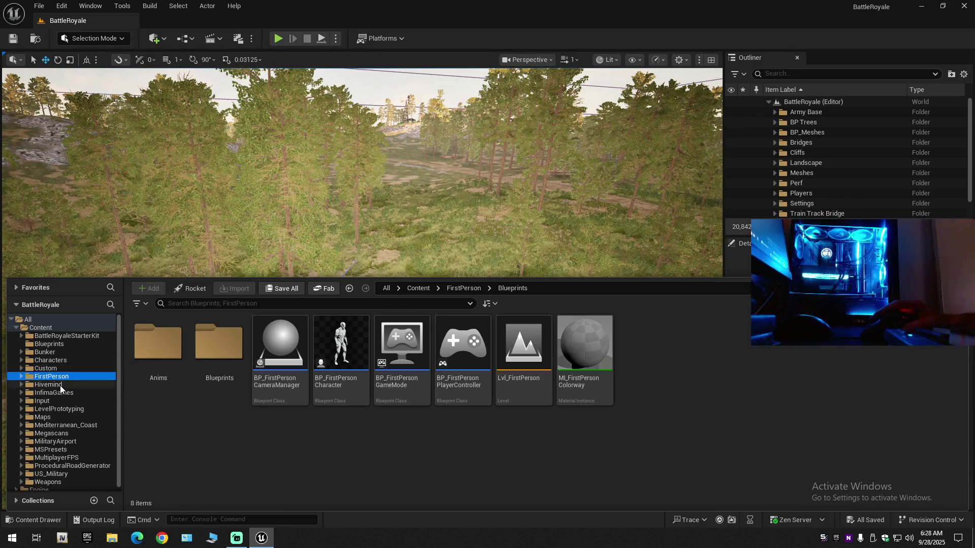
click(54, 417)
click(158, 345)
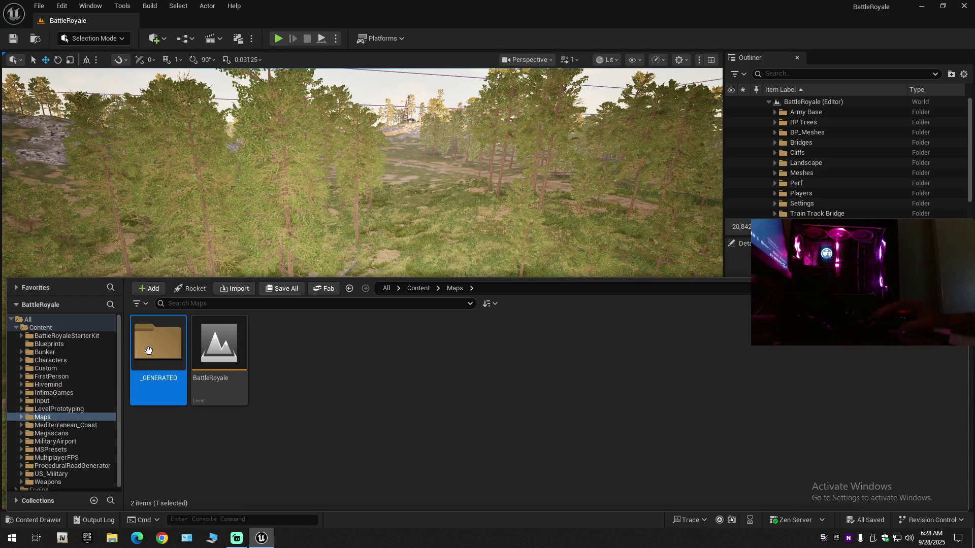
double_click(157, 345)
double_click(163, 350)
scroll(194, 353, down, 10)
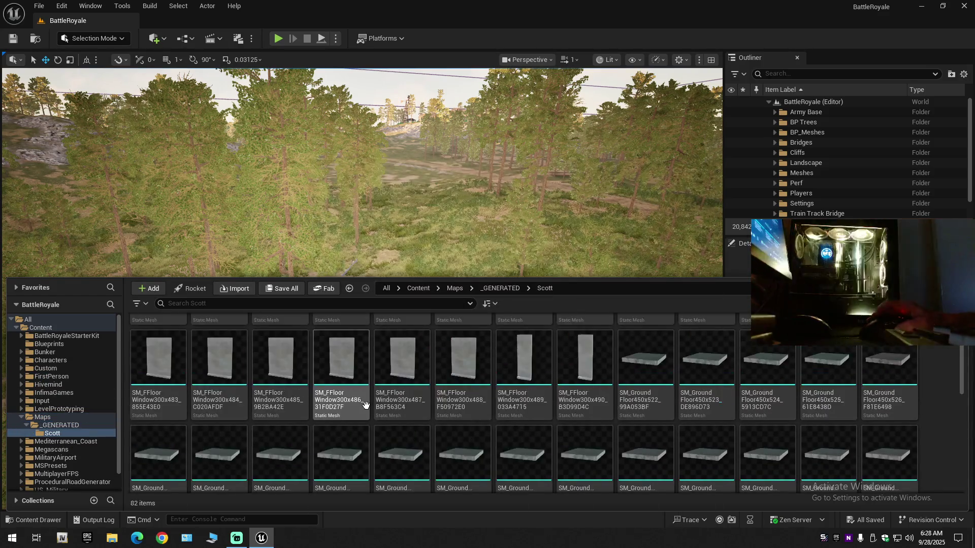
scroll(368, 410, down, 3)
mouse_move(341, 414)
mouse_down()
mouse_move(436, 250)
mouse_move(425, 307)
mouse_up()
scroll(361, 288, up, 10)
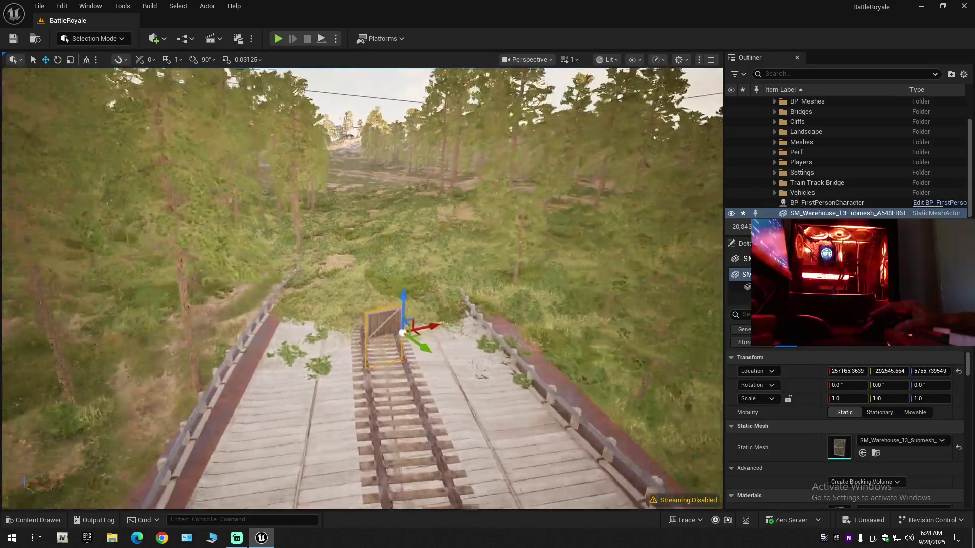
scroll(406, 354, up, 5)
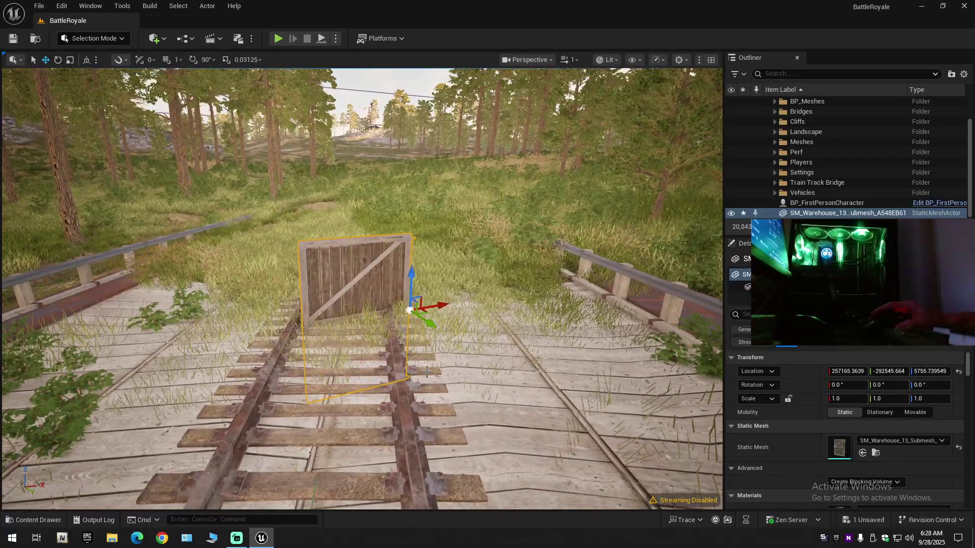
Step: Rotate the wall 20.86° around Z, scale it 6.54, and slide it over the track
key(e)
drag(406, 335, 385, 274)
key(w)
key(r)
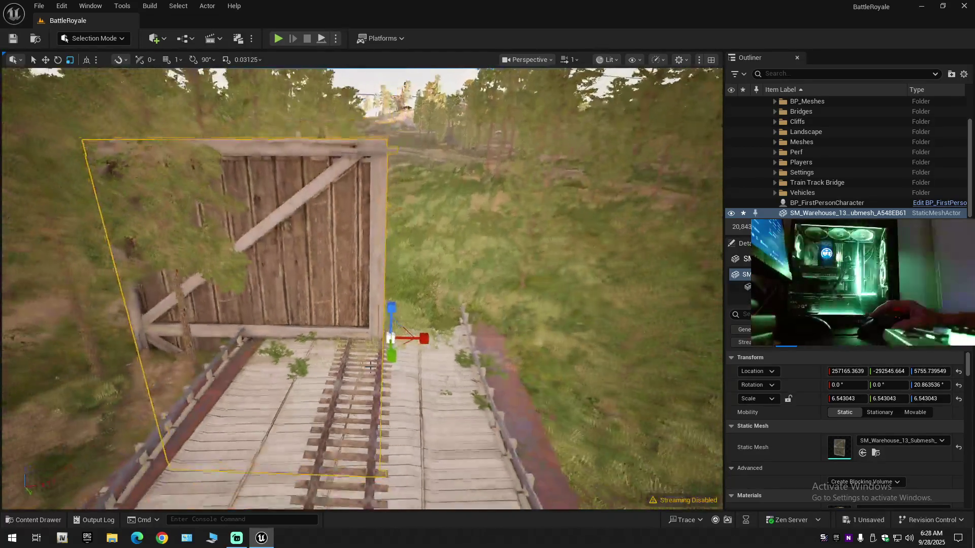
key(w)
drag(428, 338, 534, 336)
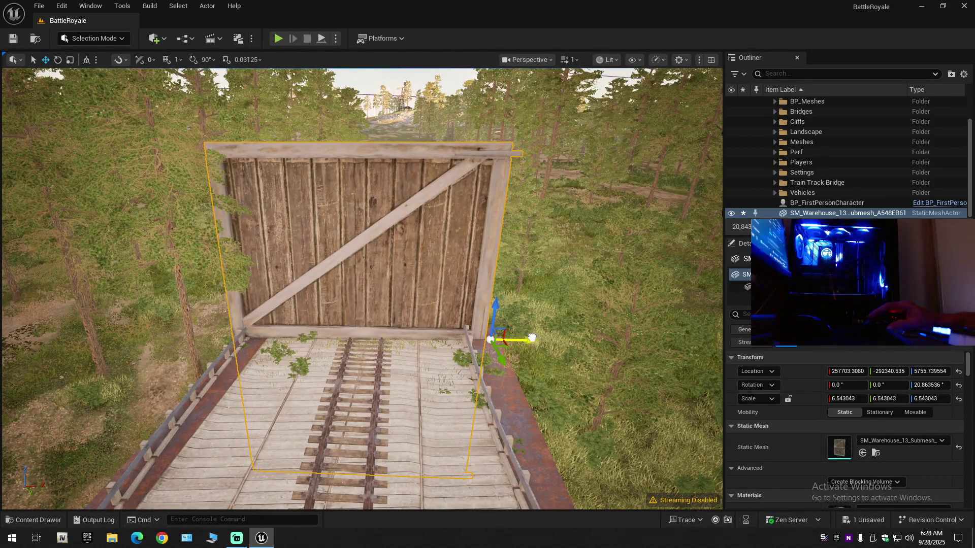
key(s)
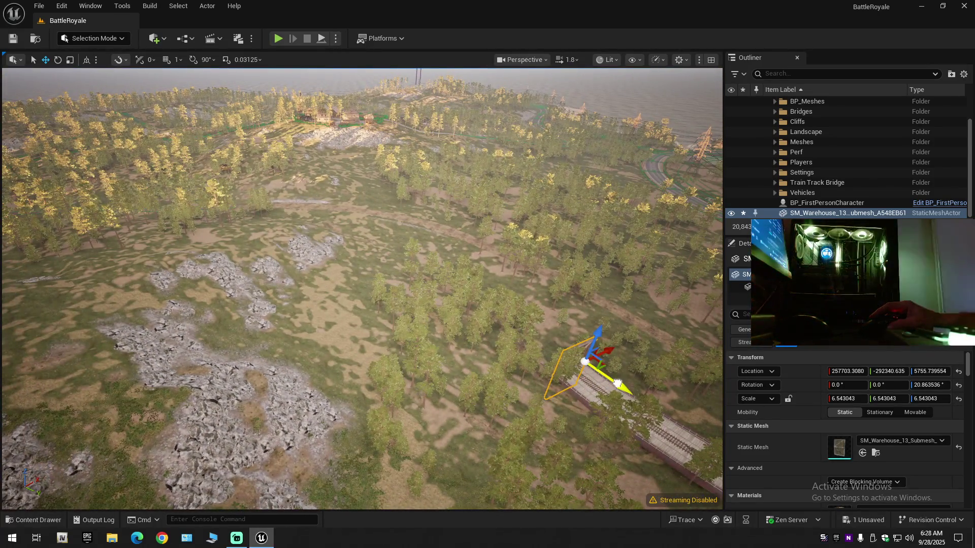
Step: Alt-drag a copy of the wall and move it to the far end of the track
mouse_move(610, 384)
mouse_down()
mouse_move(381, 305)
mouse_move(289, 261)
mouse_move(259, 235)
mouse_up()
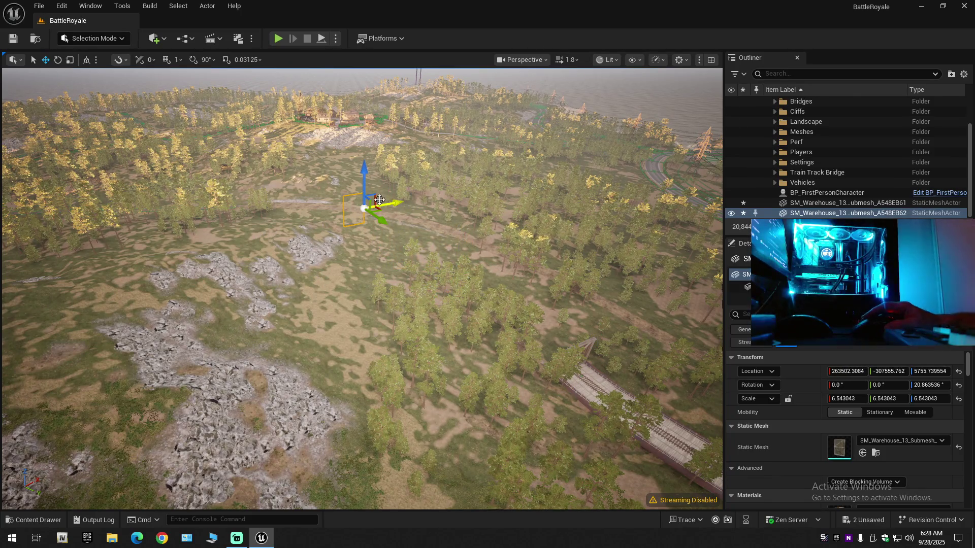
drag(398, 202, 263, 224)
scroll(263, 224, up, 2)
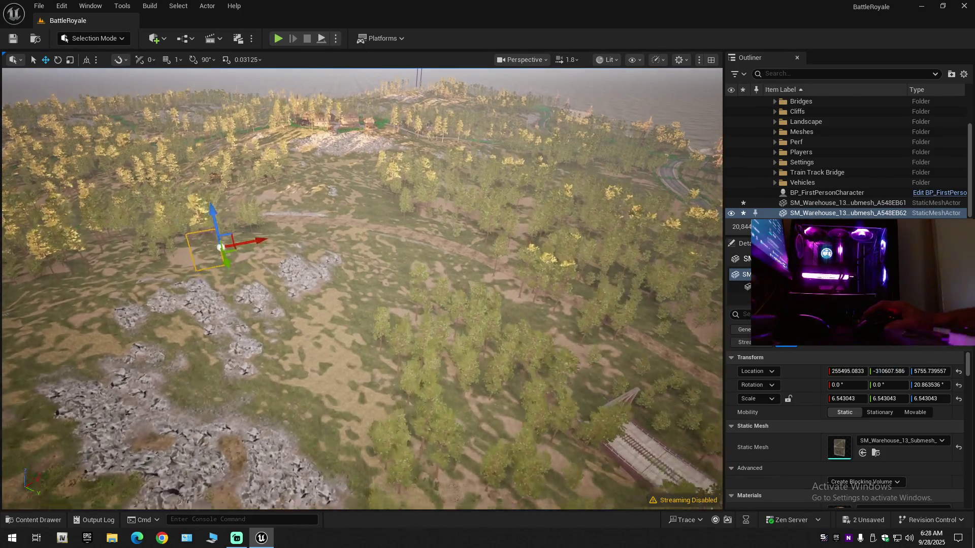
scroll(361, 289, up, 1)
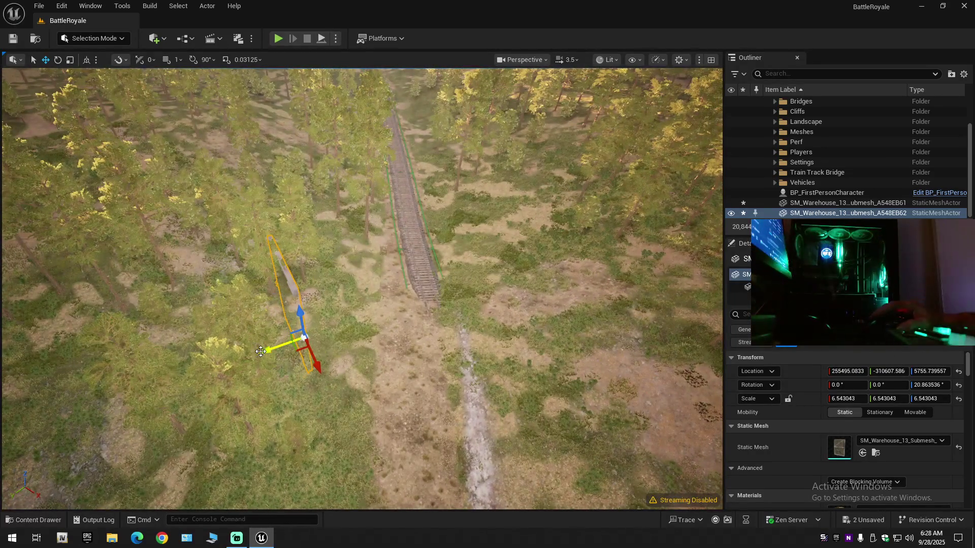
mouse_move(266, 349)
mouse_down()
mouse_move(398, 300)
mouse_move(472, 343)
mouse_move(490, 294)
mouse_up()
Step: Rotate the copied wall to -44.53° and raise it above the track
key(e)
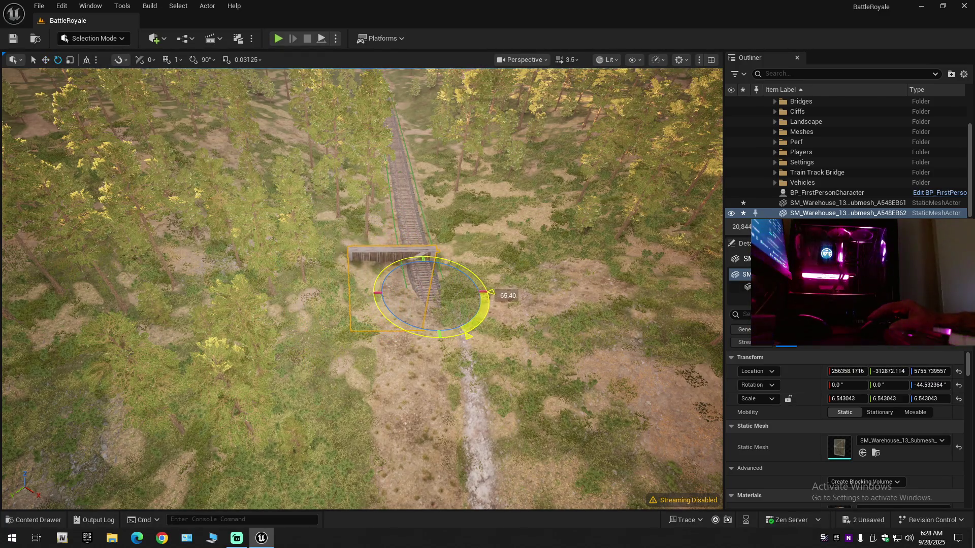
key(r)
drag(436, 248, 437, 206)
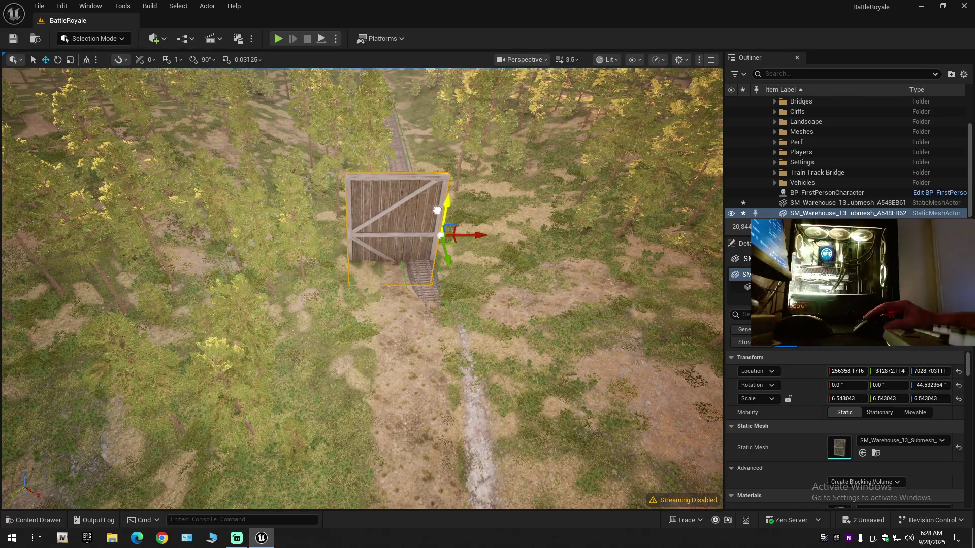
key(f)
scroll(362, 288, down, 2)
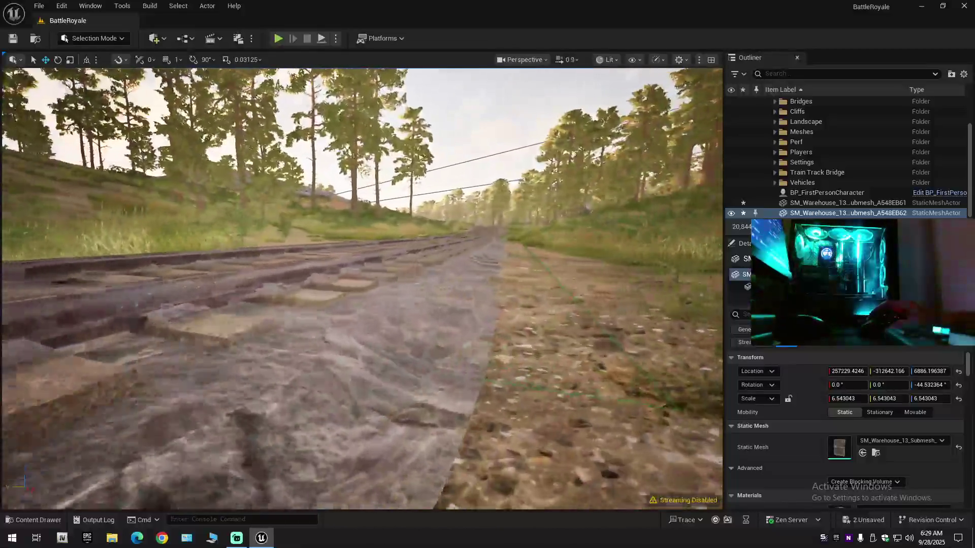
Step: Inspect the copied wall beside the track, then open the Outliner's settings (gear) menu
key(d)
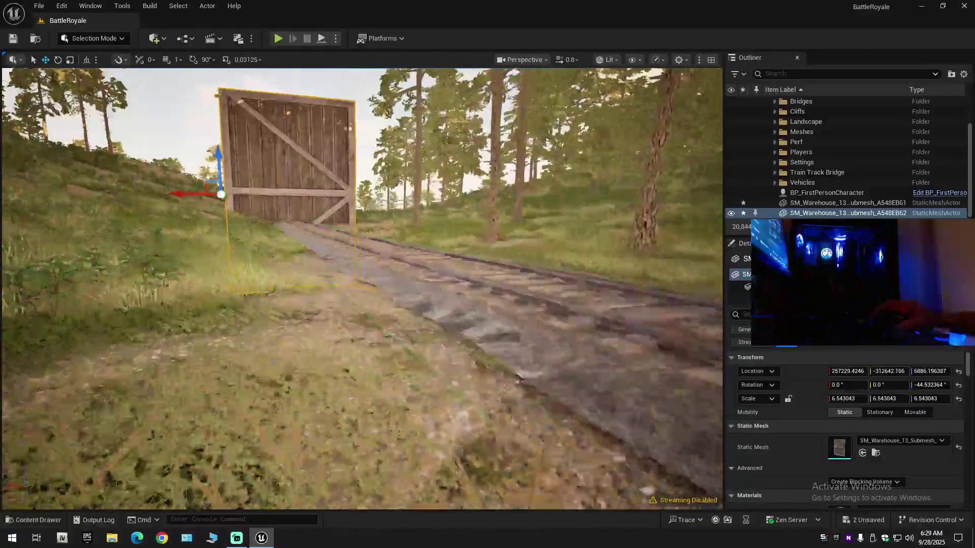
key(w)
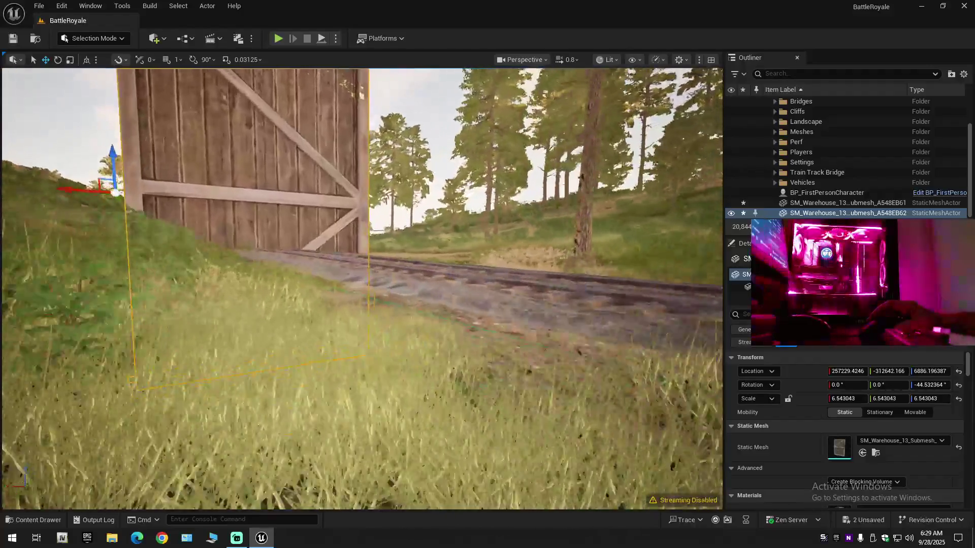
key(w)
scroll(361, 288, down, 1)
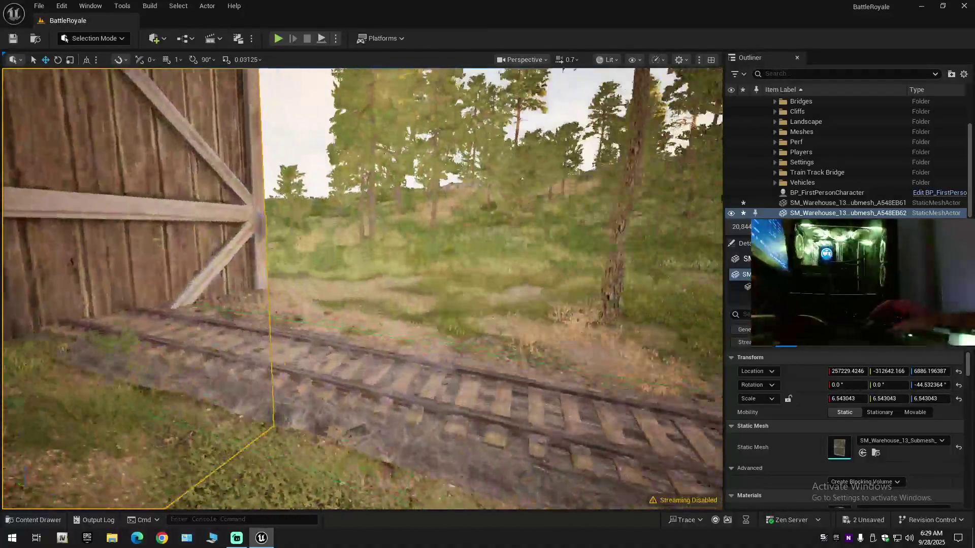
key(s)
key(w)
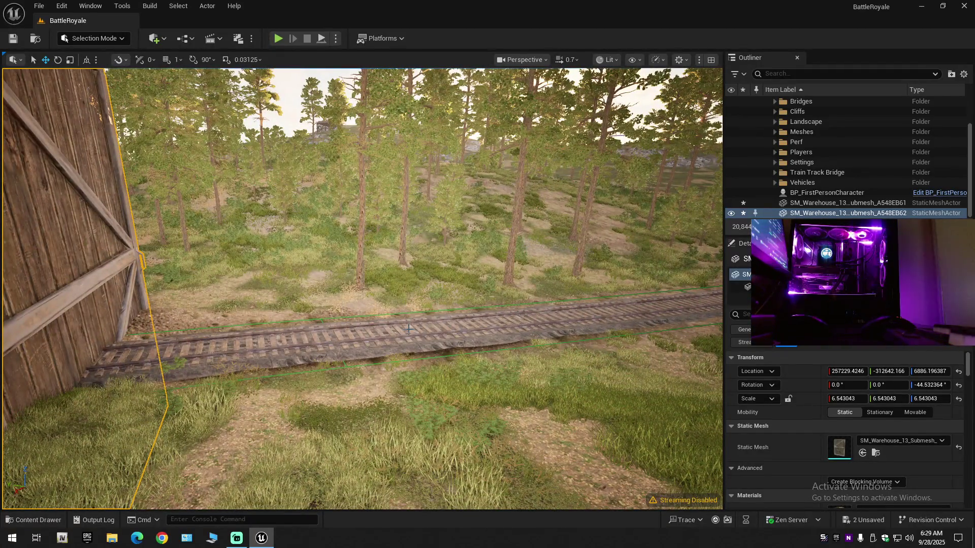
key(s)
scroll(362, 289, up, 2)
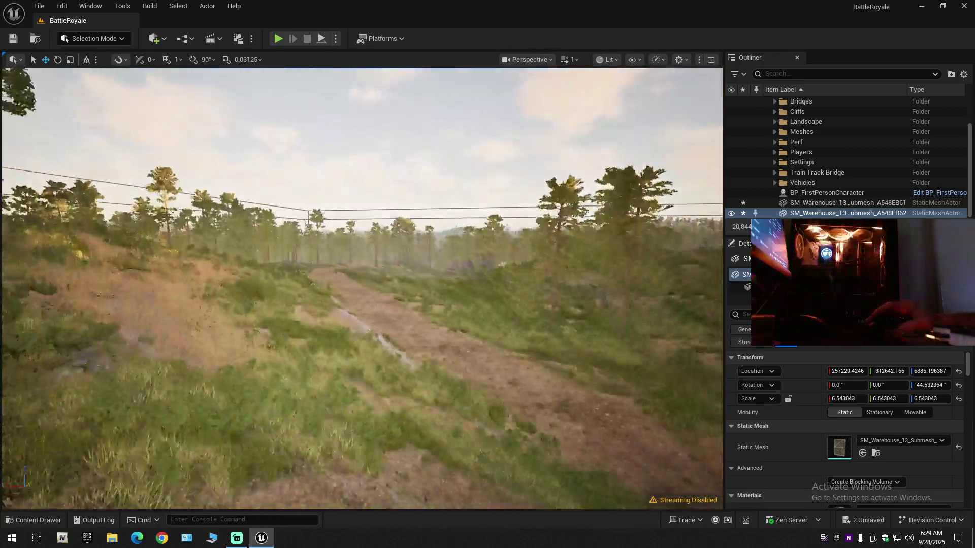
key(w)
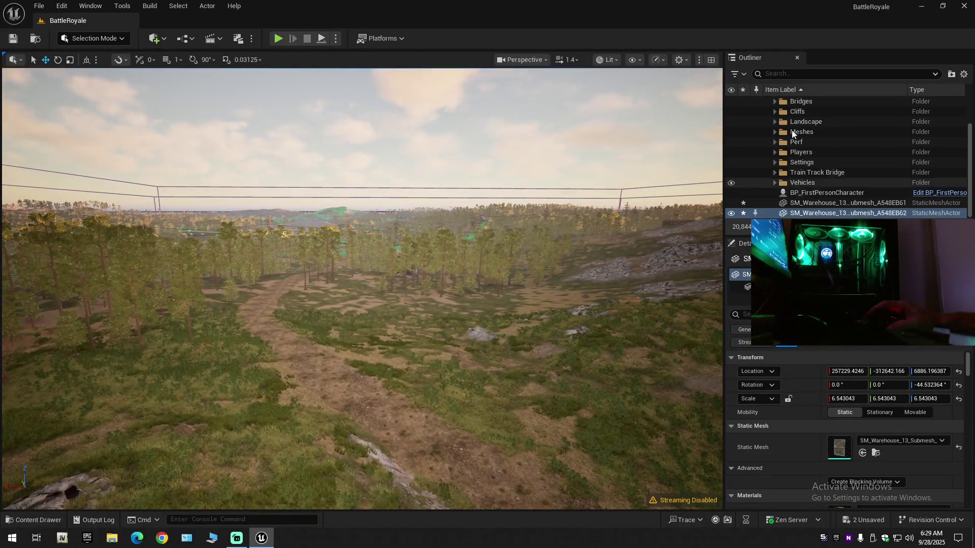
click(964, 74)
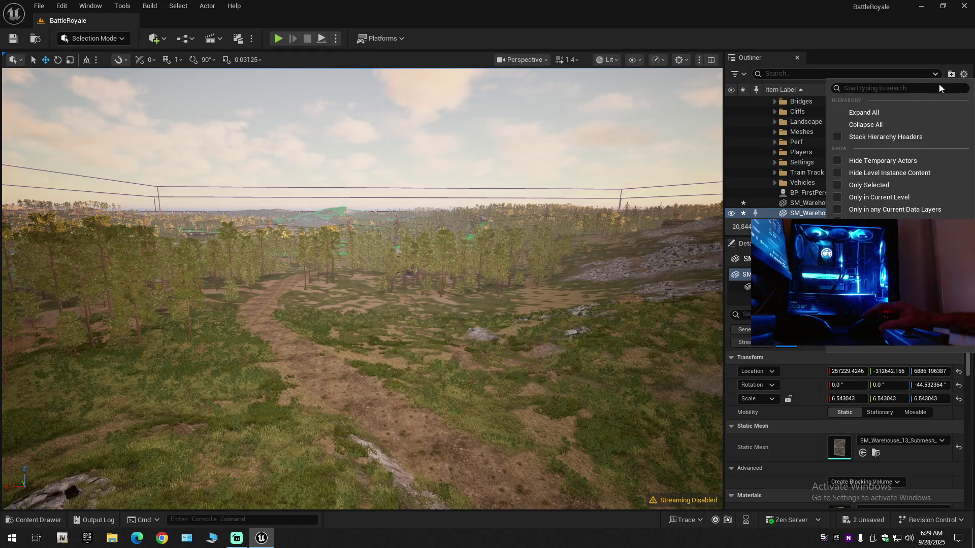
Step: Collapse the Outliner to top-level folders, then save with Save Current Level and Save All
click(853, 126)
click(769, 102)
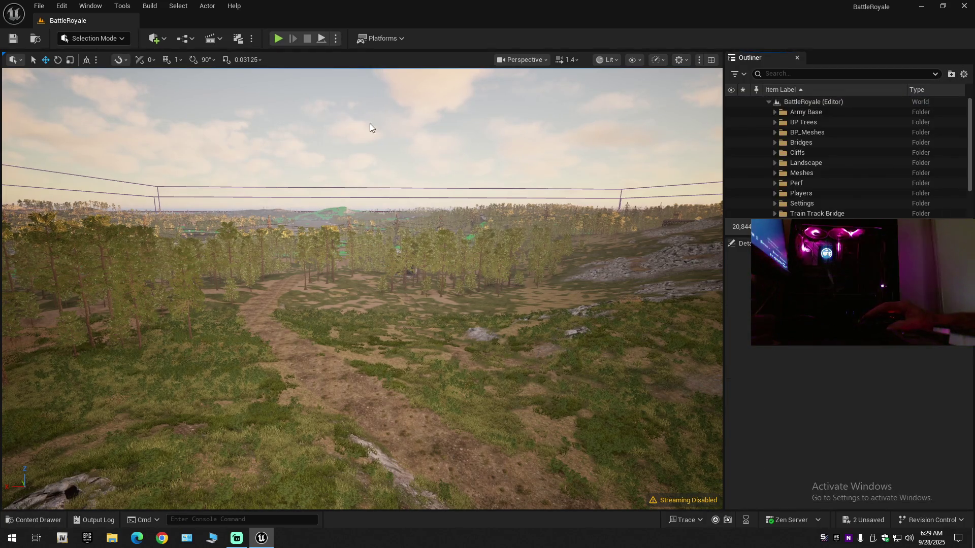
click(15, 40)
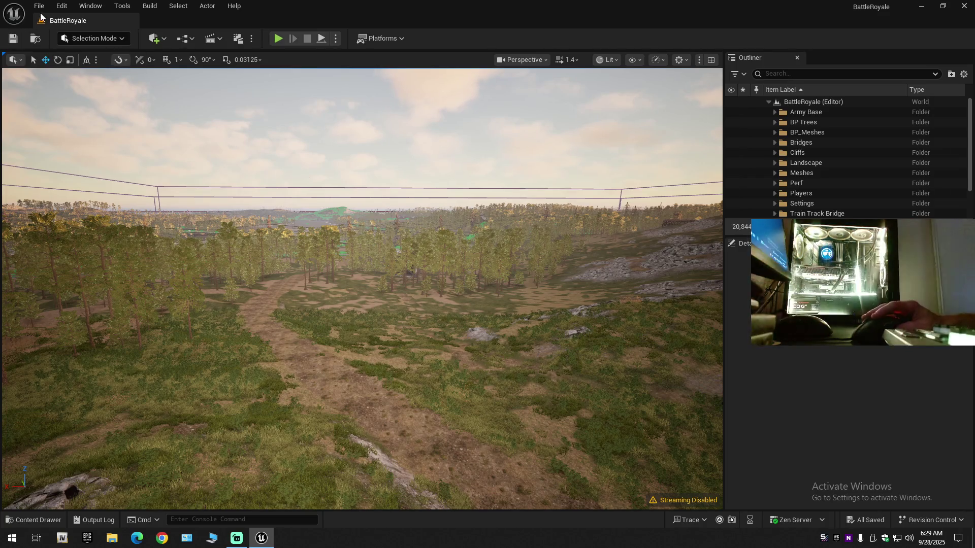
click(40, 7)
click(78, 130)
click(39, 7)
click(66, 150)
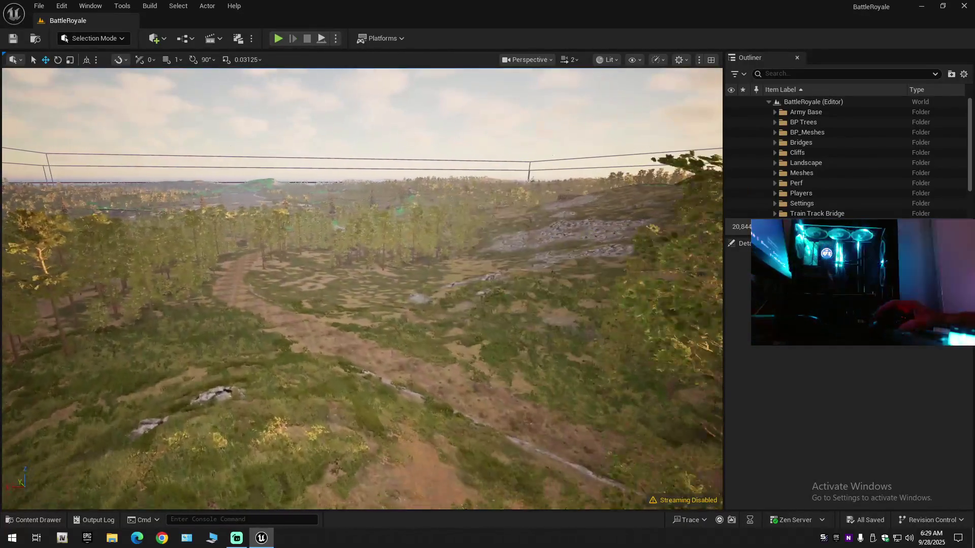
Step: Hide landscape sections LandscapeStreamingProxy_5_-7_0 and 5_-6_0 near the bridge
click(346, 364)
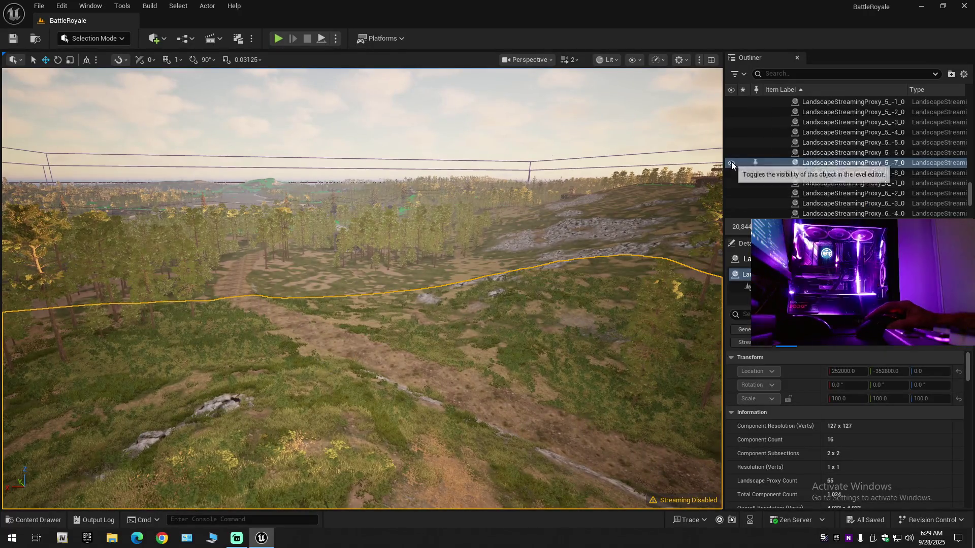
click(731, 162)
click(646, 210)
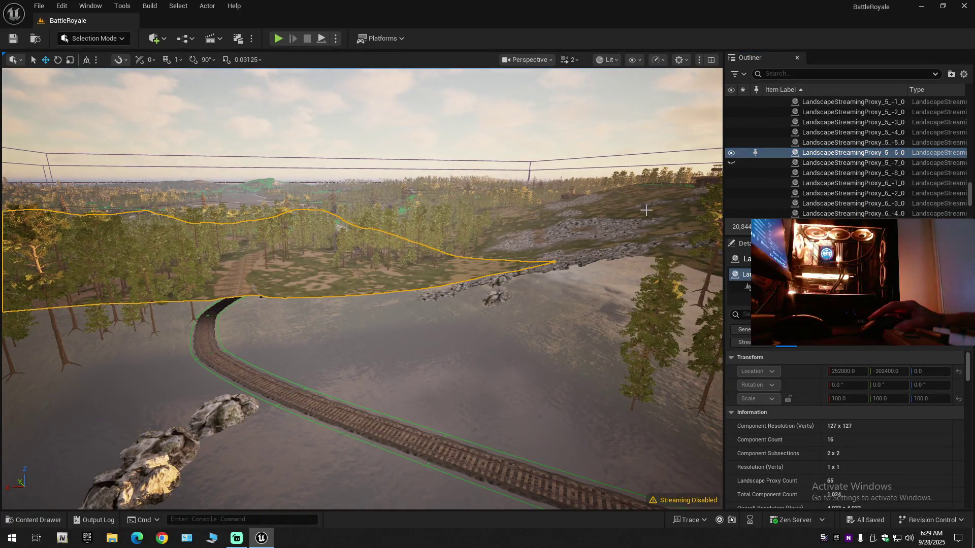
click(731, 153)
mouse_move(474, 249)
mouse_down()
mouse_move(467, 208)
mouse_move(498, 241)
mouse_up()
Step: Hide foliage groups InstancedFoliageActor 10_-12_0, 9_-12_0, 10_-13_0 and 9_-13_0
click(326, 328)
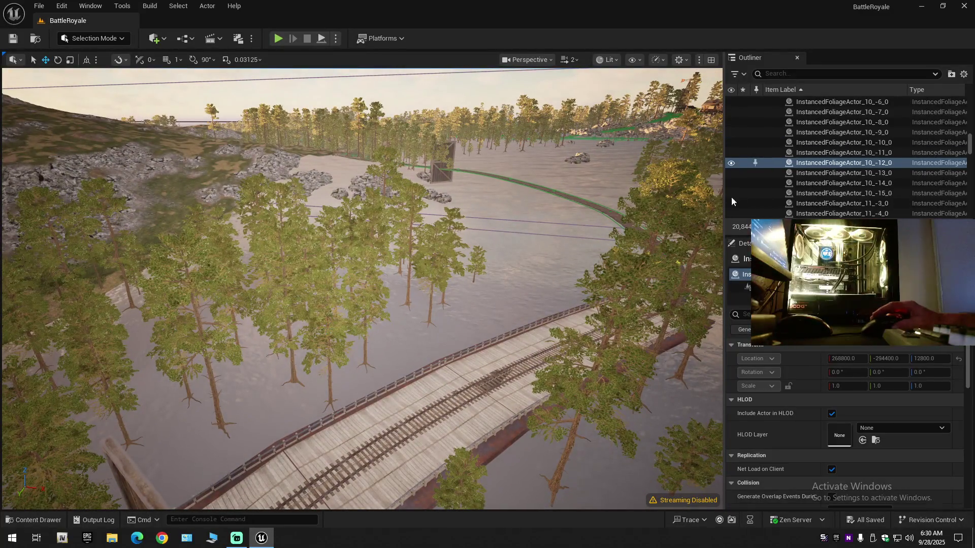
click(731, 162)
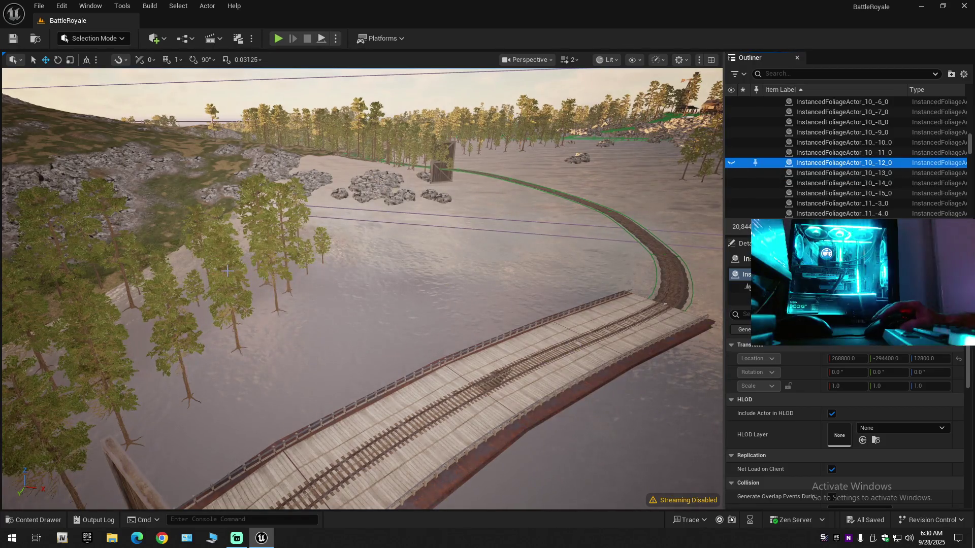
click(546, 216)
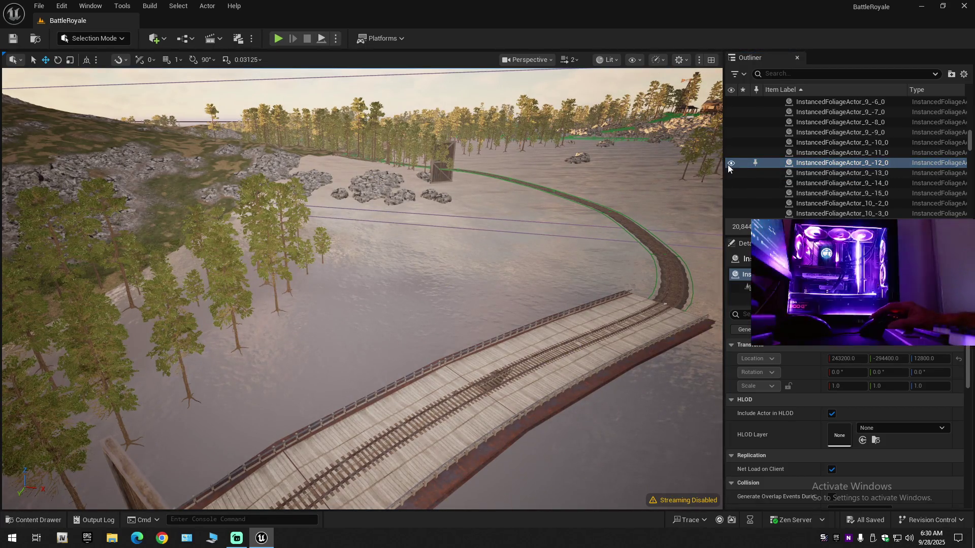
click(731, 163)
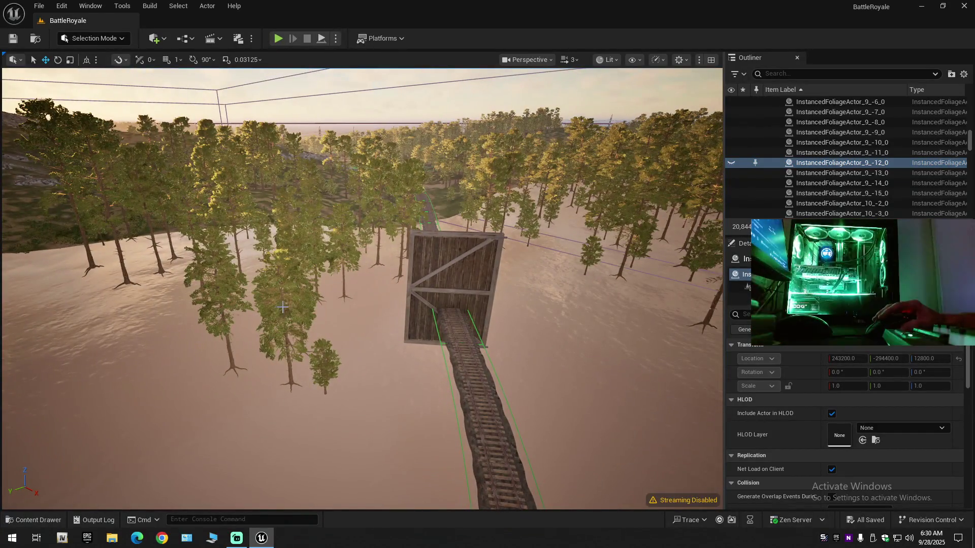
click(283, 307)
click(731, 164)
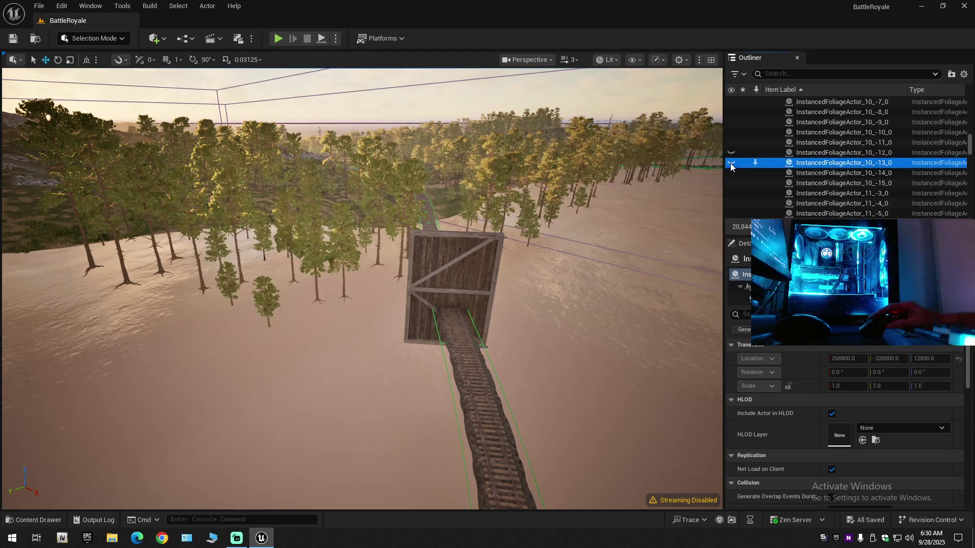
drag(362, 289, 408, 258)
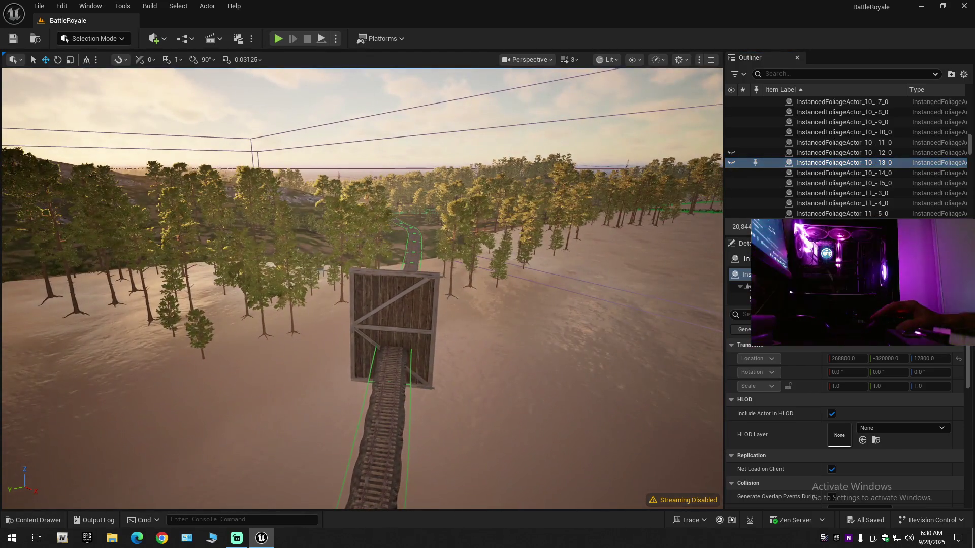
click(292, 264)
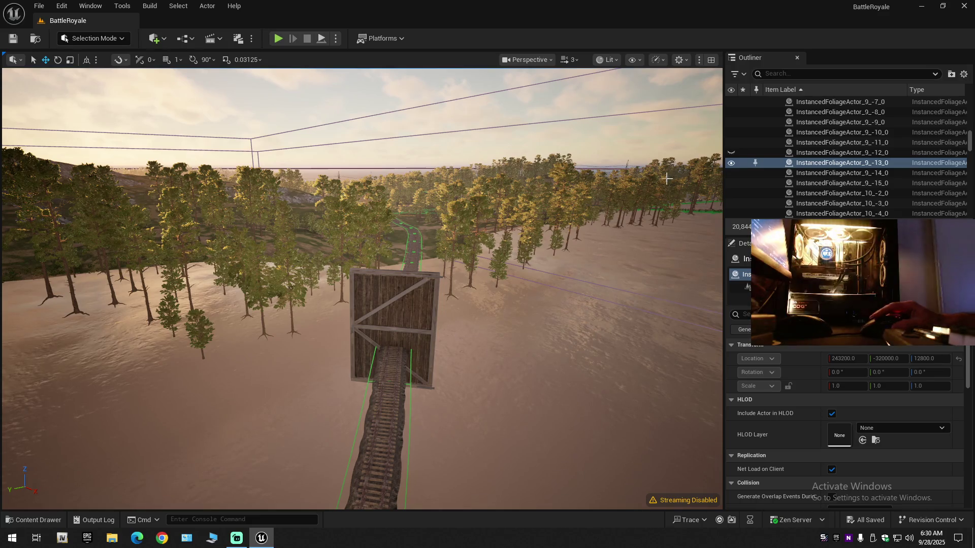
click(731, 163)
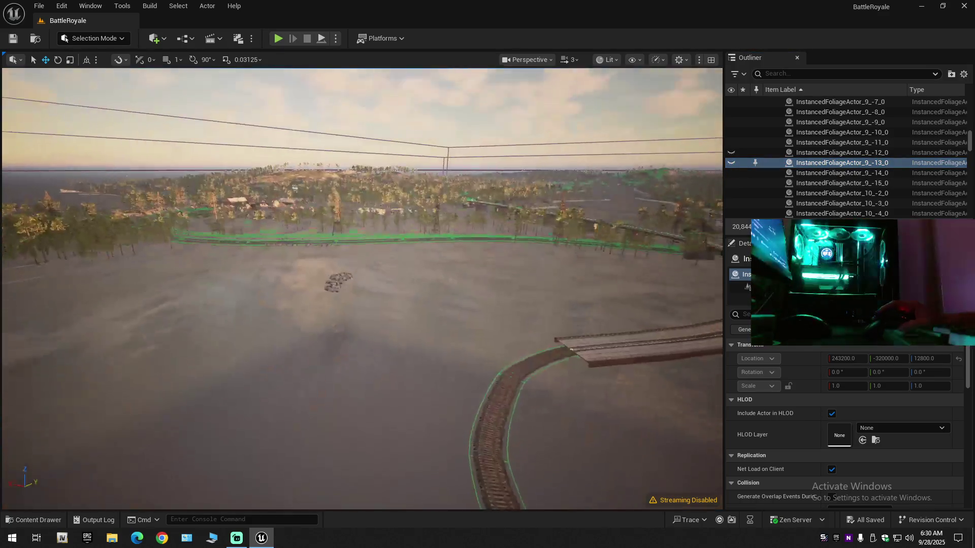
Step: Fly down onto the bridge deck and select the rail spline
key(w)
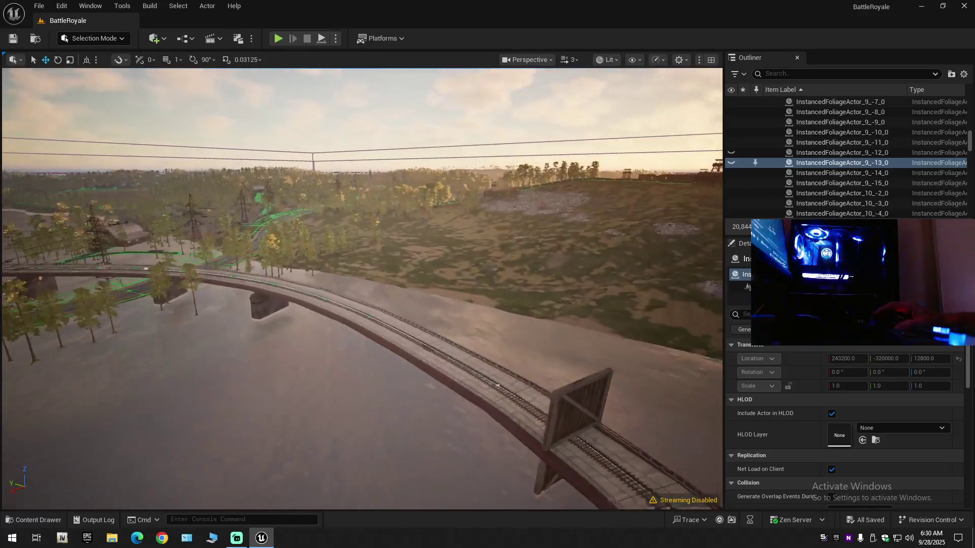
key(w)
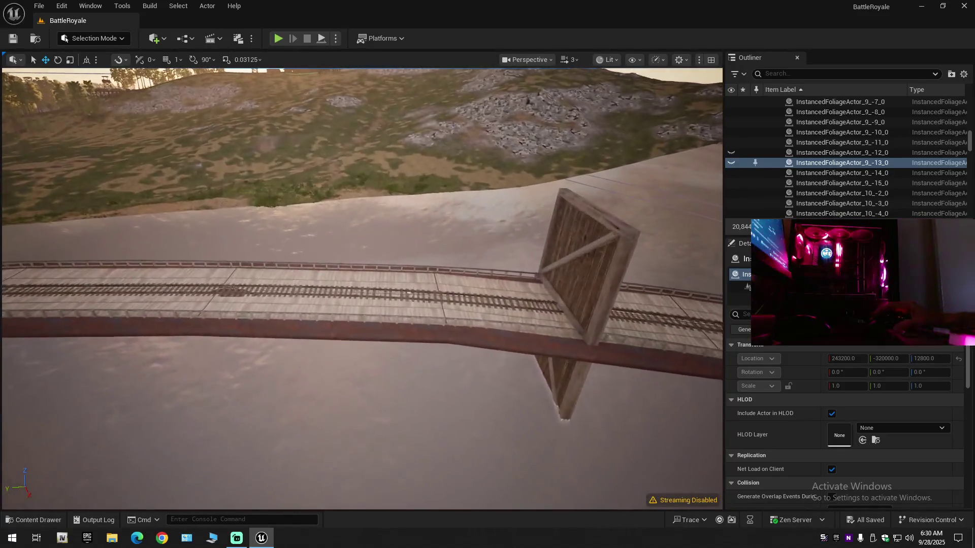
click(436, 297)
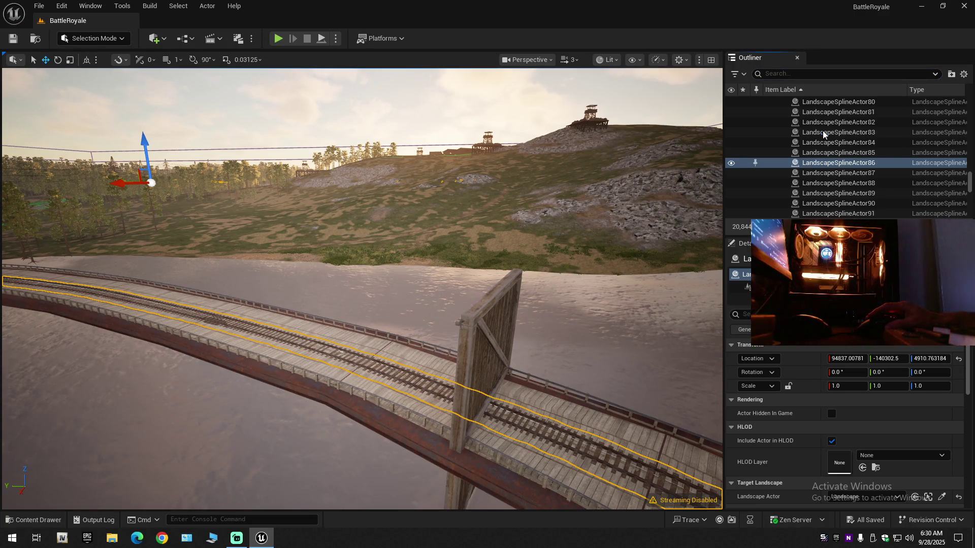
Step: Clear the Outliner search, toggle LandscapeSplineActor86's visibility off and on, and open the modes list
click(766, 73)
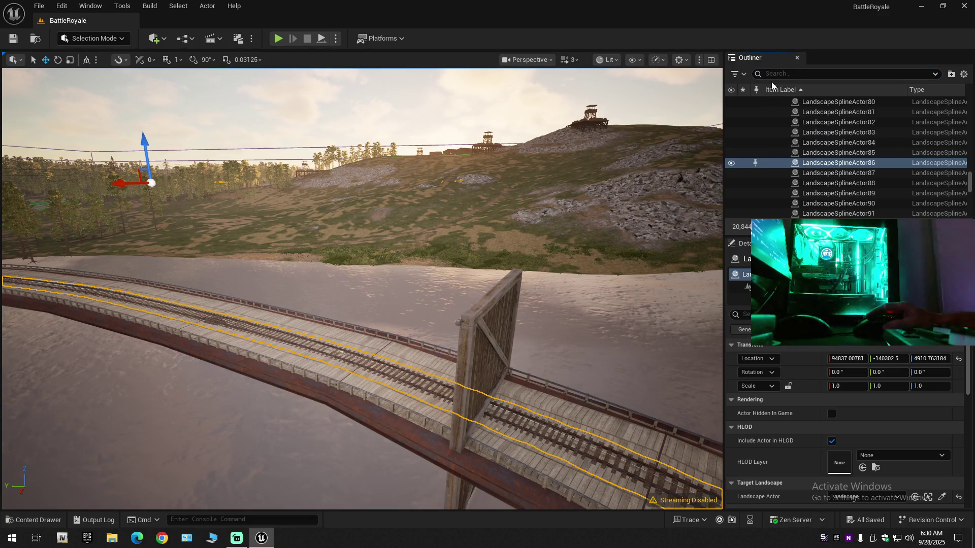
key(ctrl+v)
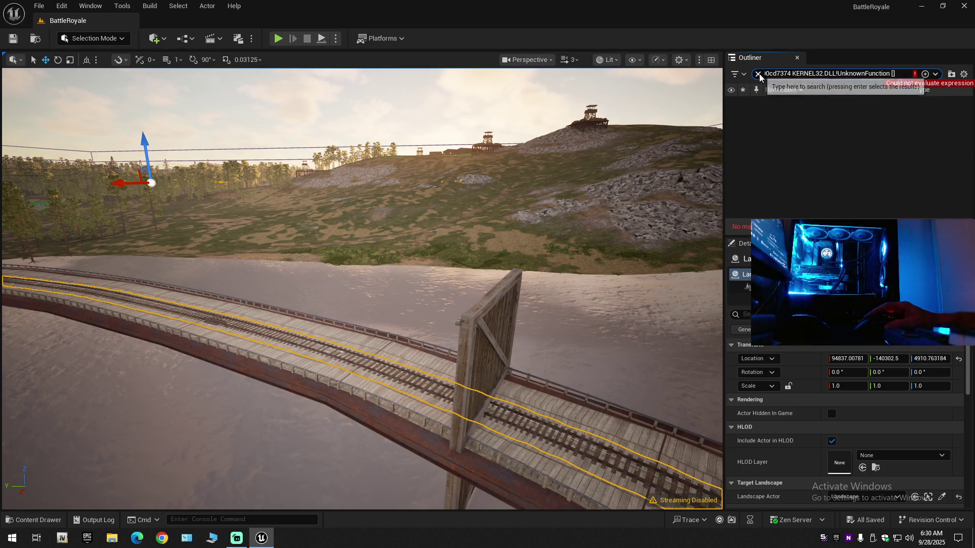
click(758, 75)
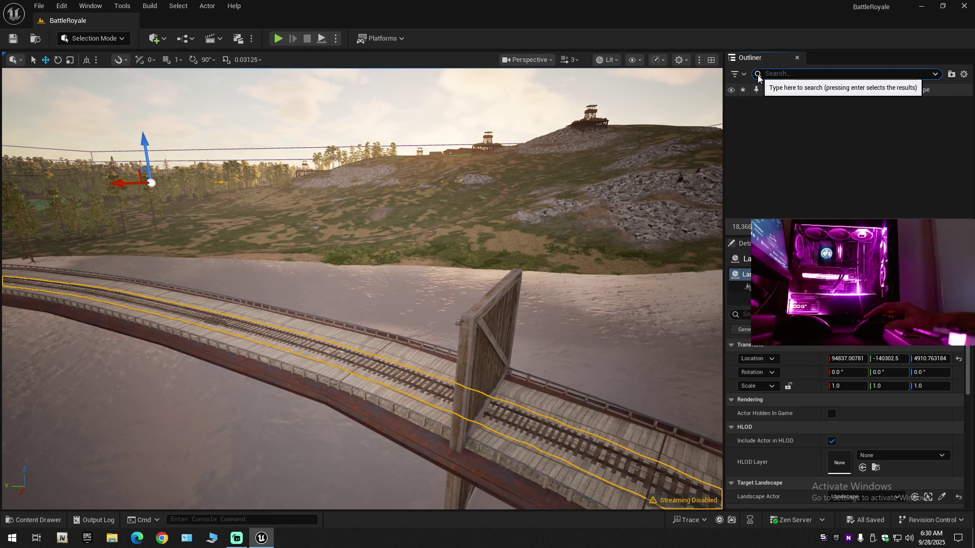
click(768, 164)
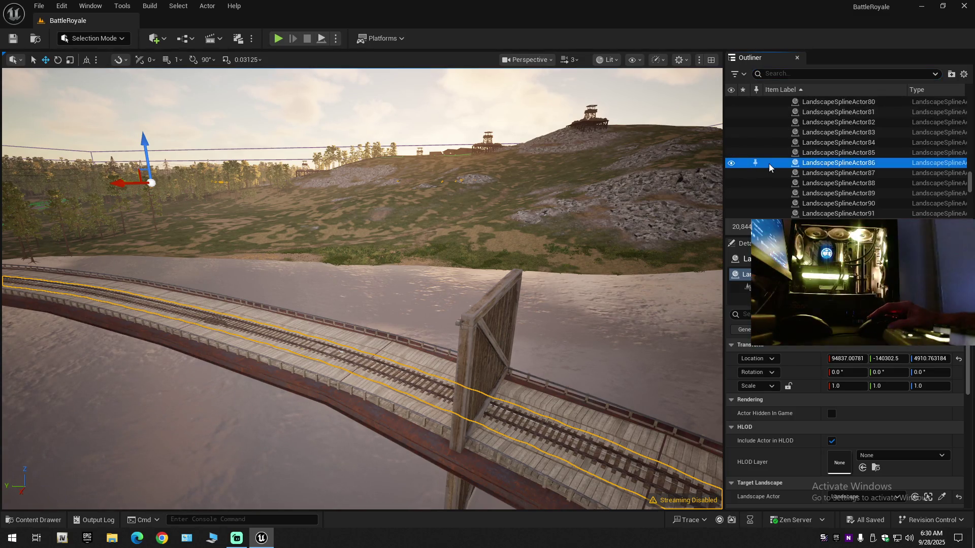
click(731, 164)
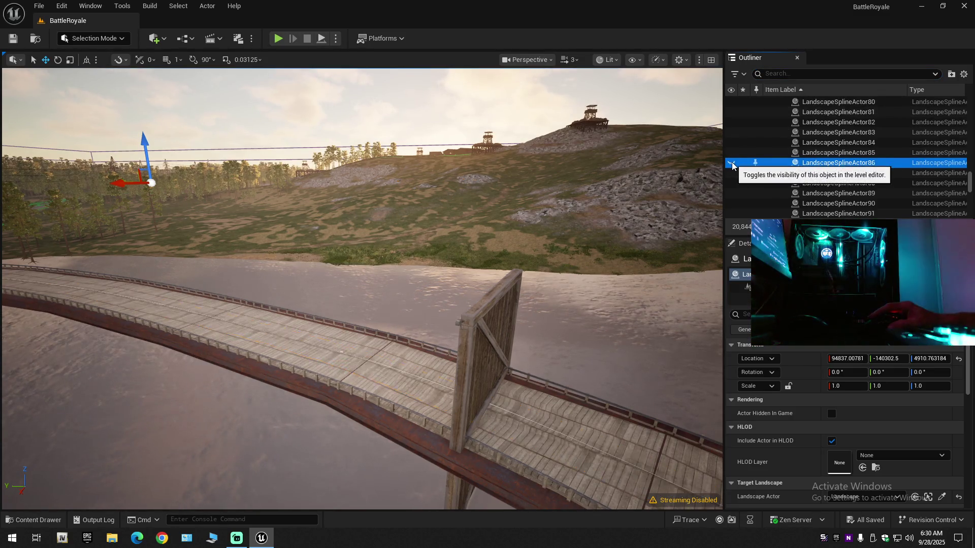
click(731, 163)
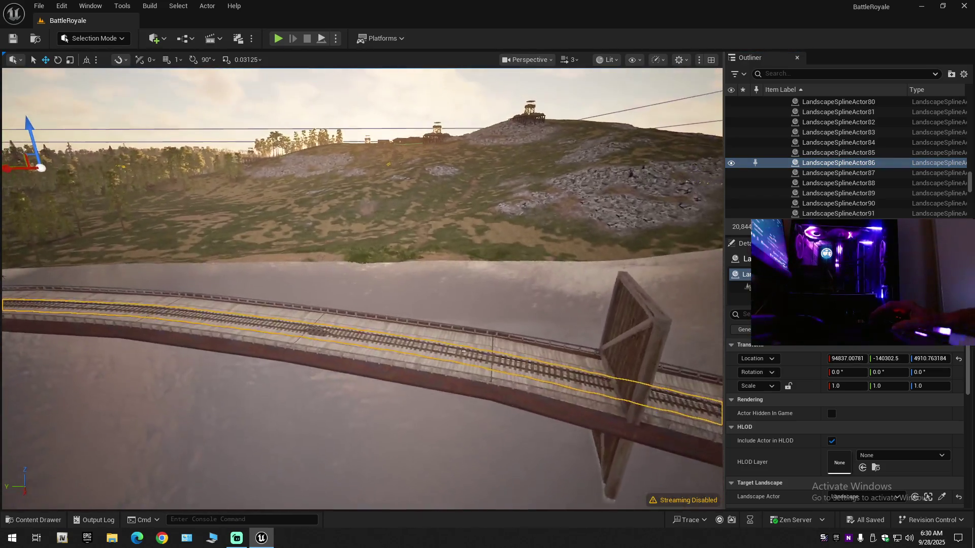
click(109, 35)
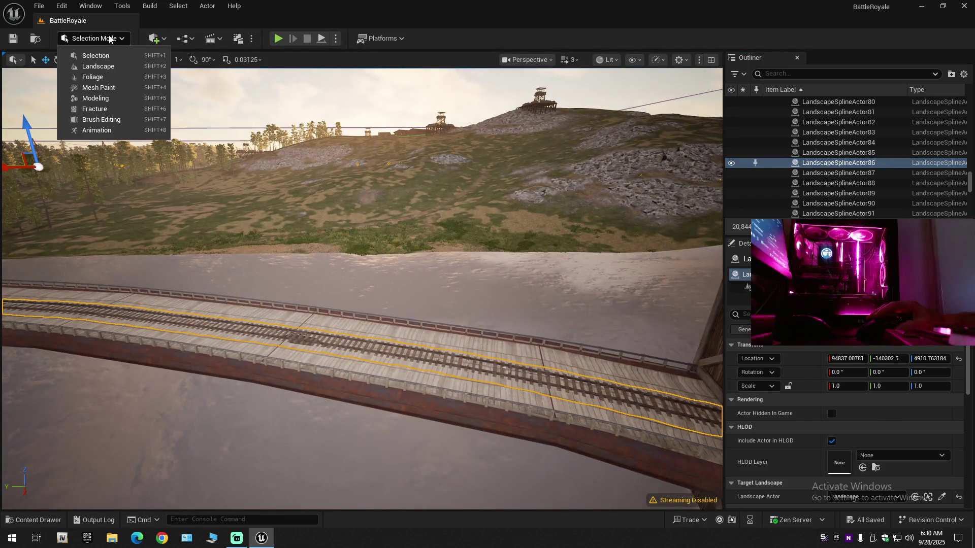
Step: Enter Landscape mode, inspect the curving bridge track fullscreen, then return to Selection mode
click(112, 67)
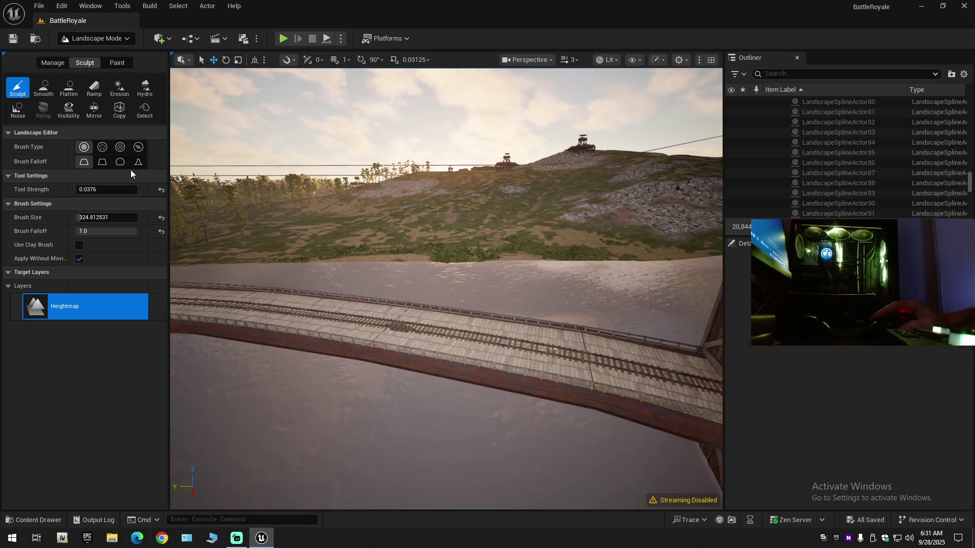
drag(333, 250, 376, 254)
scroll(333, 248, up, 3)
key(F11)
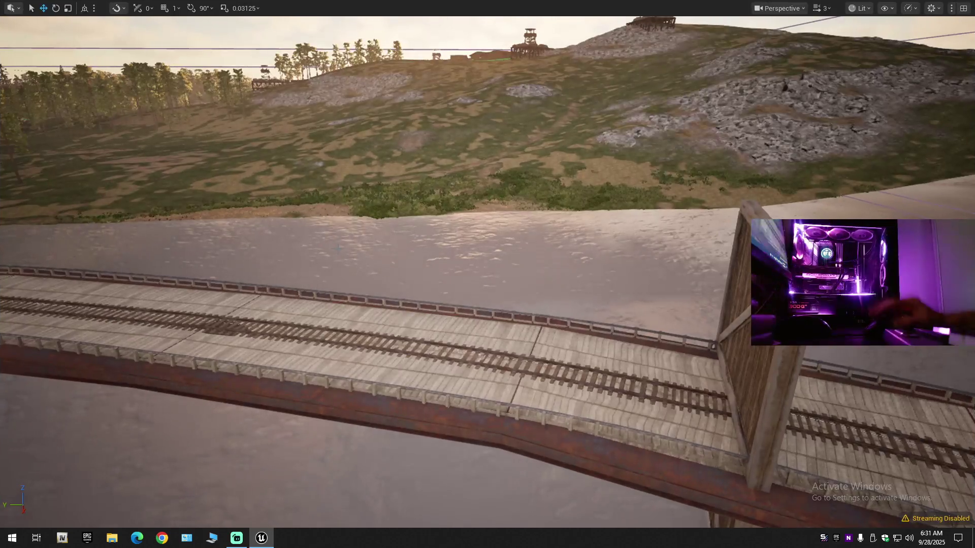
scroll(426, 290, down, 1)
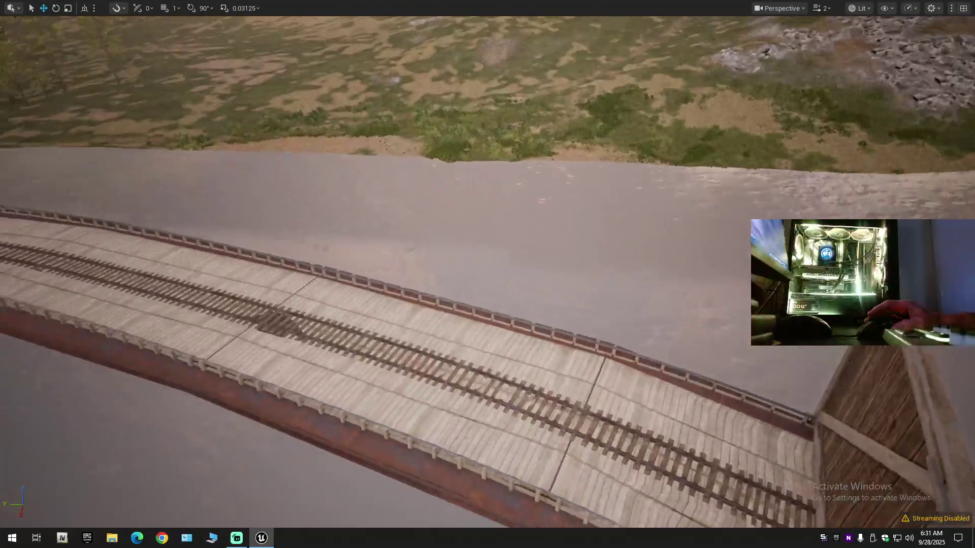
mouse_move(506, 334)
mouse_down()
mouse_move(506, 317)
mouse_move(506, 334)
mouse_up()
mouse_move(487, 274)
mouse_down()
mouse_move(488, 312)
mouse_move(502, 337)
mouse_up()
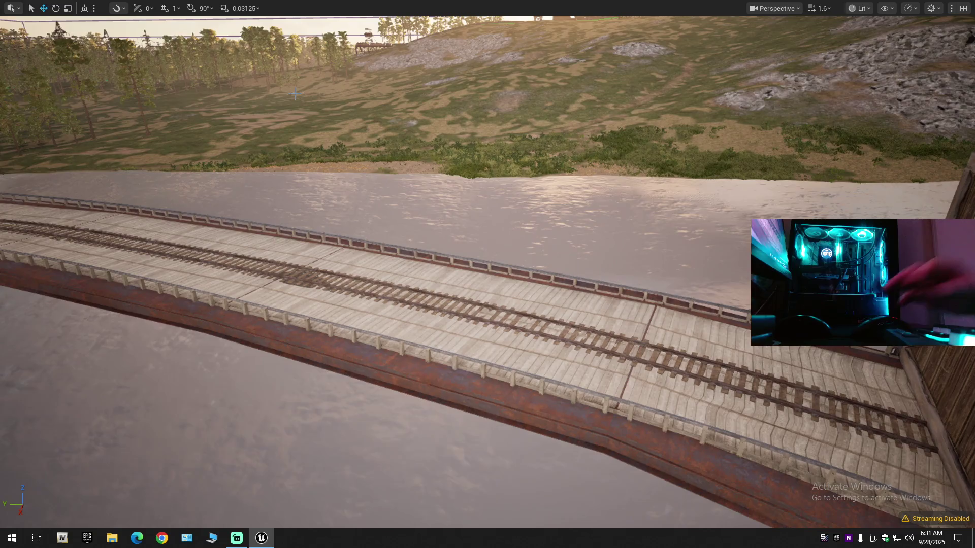
key(F11)
click(116, 41)
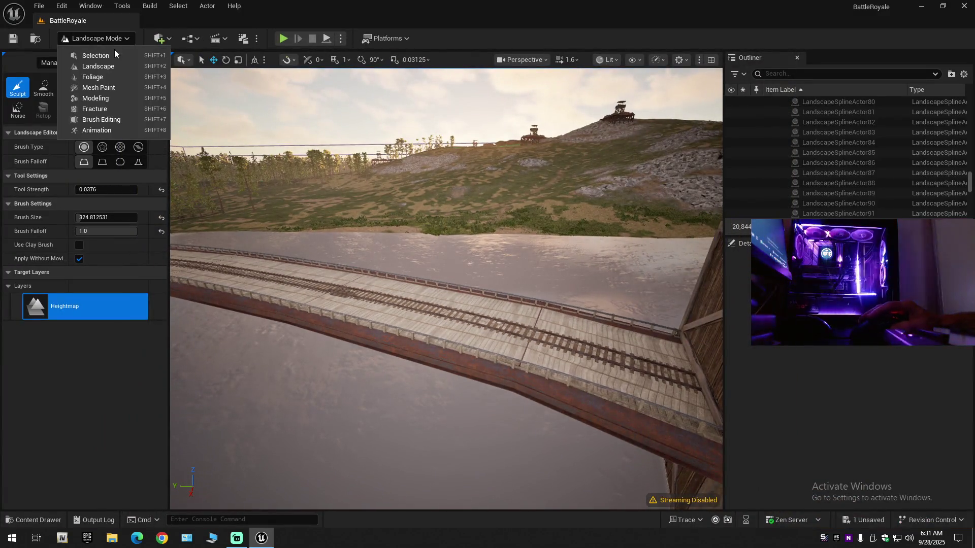
click(116, 55)
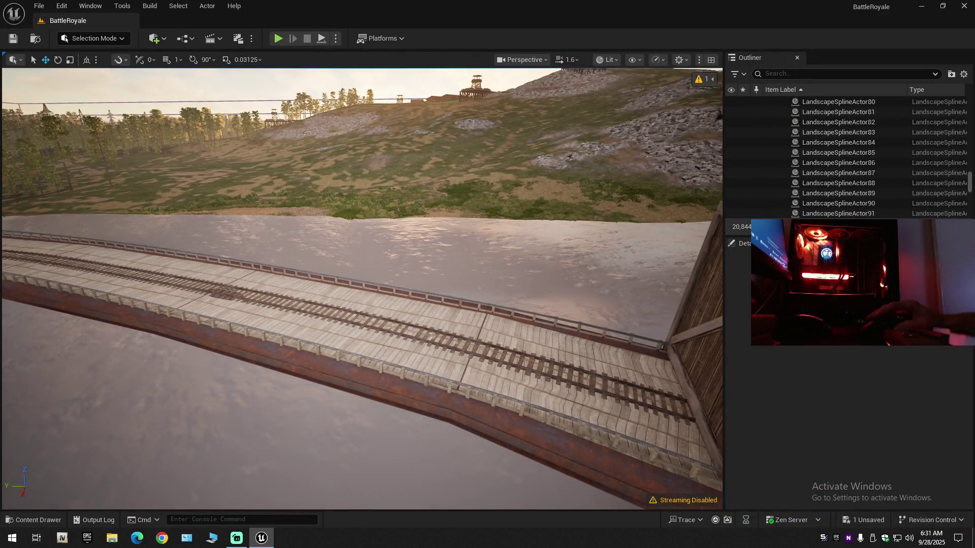
Step: Toggle the bridge rail spline's visibility off and on, and select cliff mesh cliff_a3154
click(447, 330)
click(731, 163)
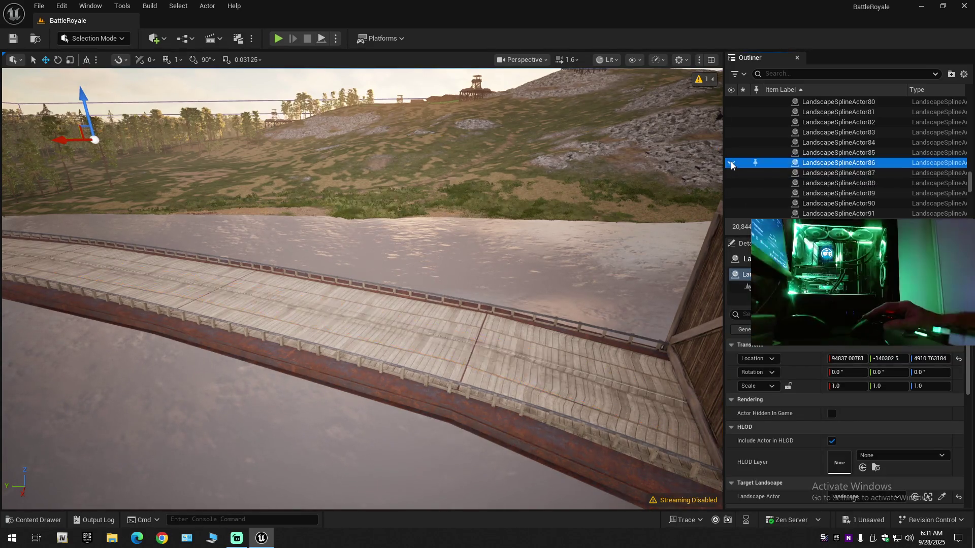
click(731, 163)
click(708, 84)
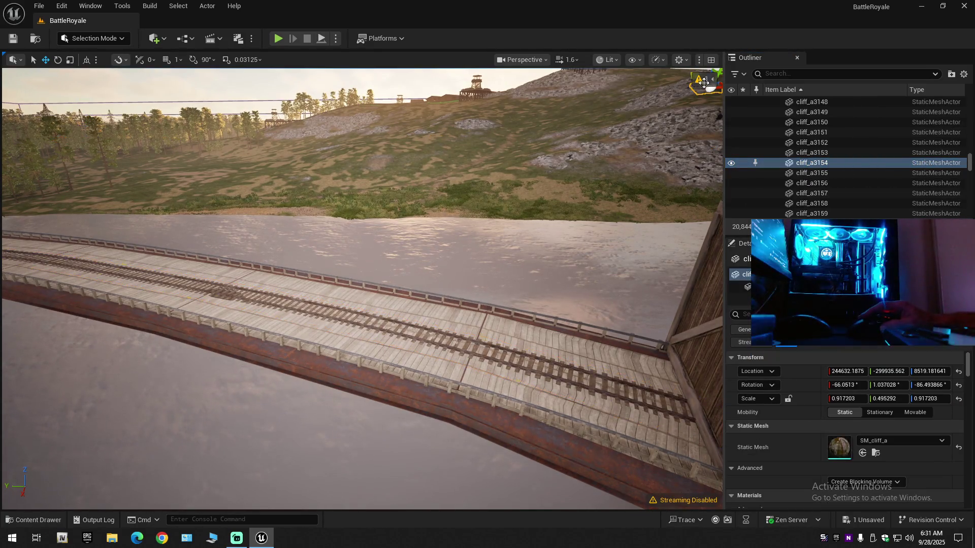
drag(584, 98, 585, 127)
key(Escape)
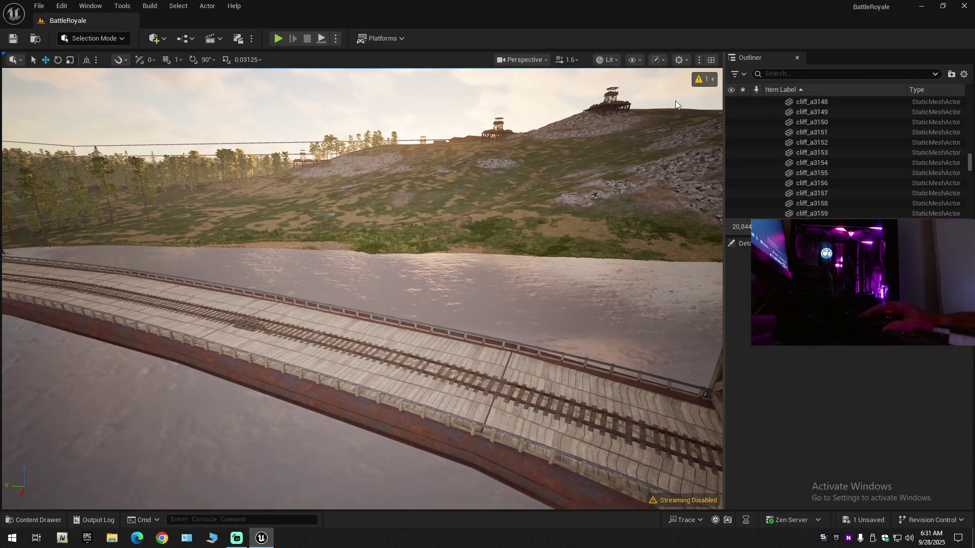
Step: Rebuild the landscape's physical materials, then refresh the Landscape folder by hiding and showing it
click(703, 79)
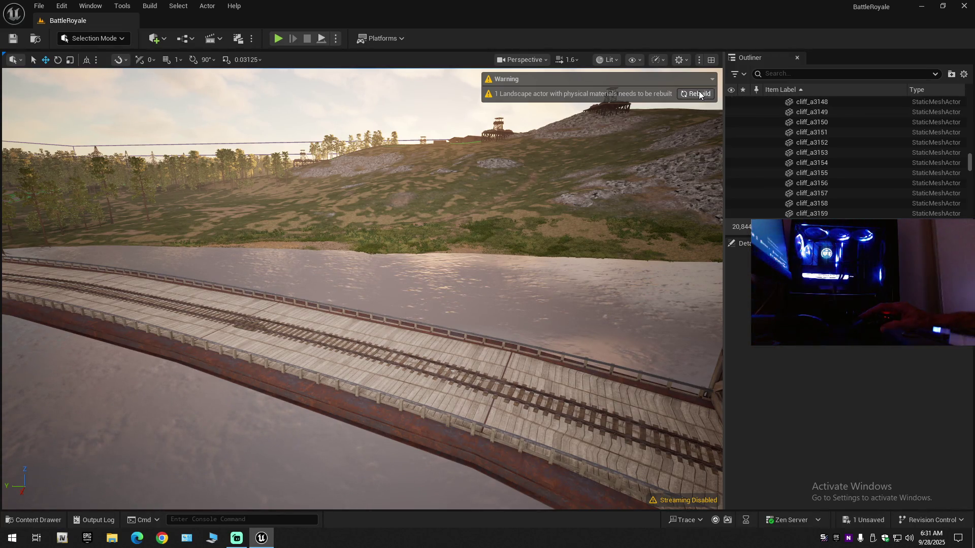
click(698, 98)
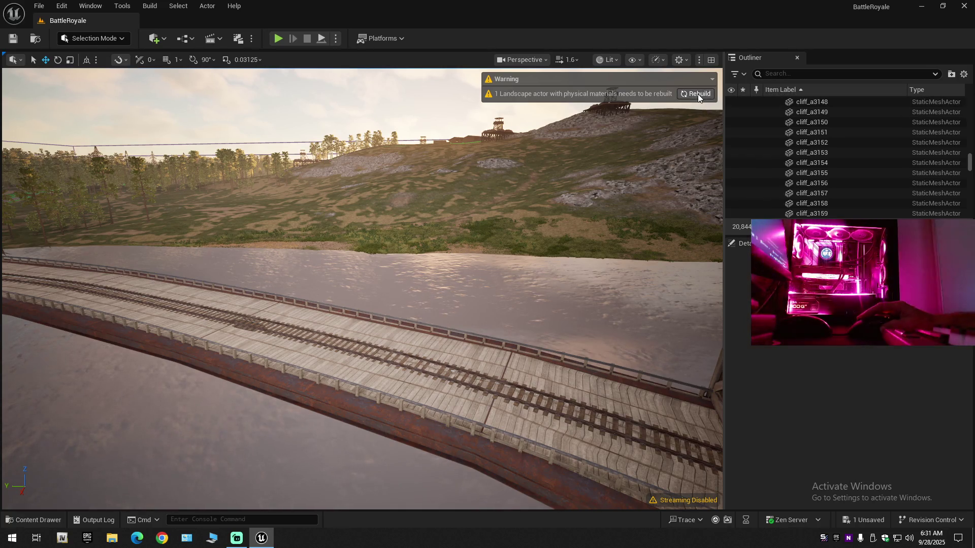
click(964, 74)
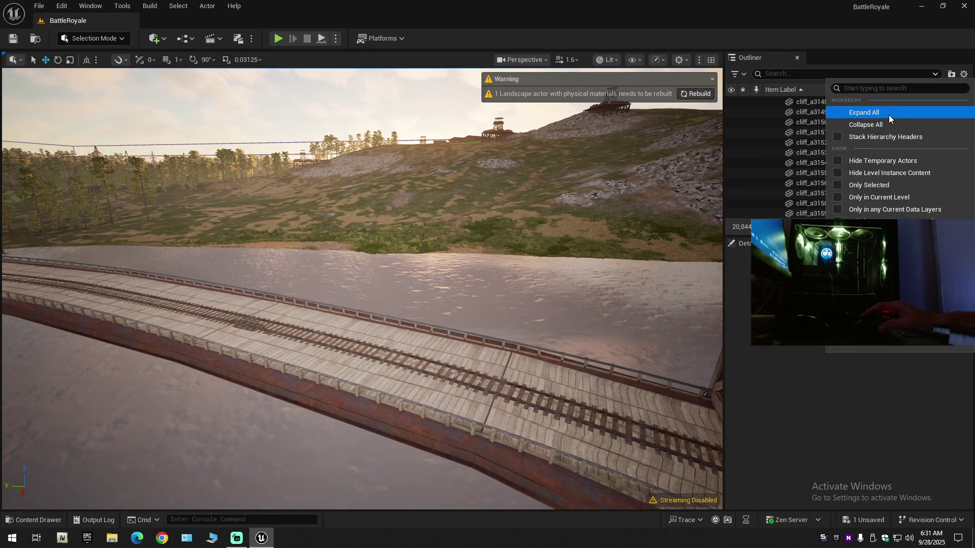
click(885, 125)
click(768, 102)
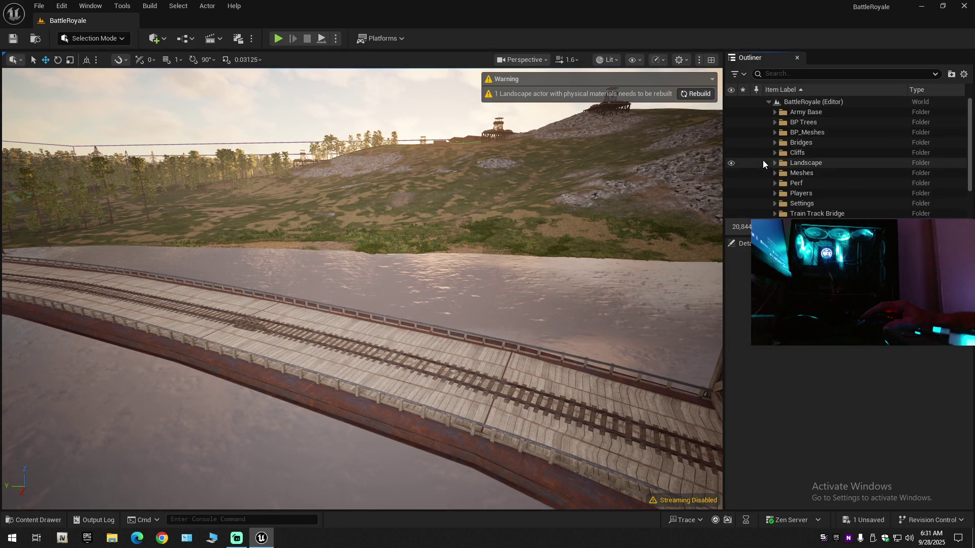
click(732, 163)
click(732, 163)
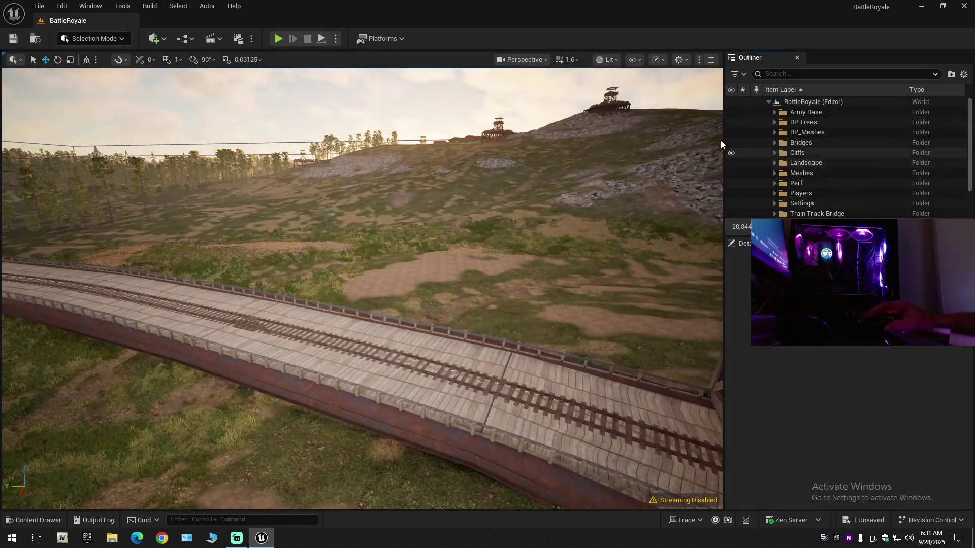
drag(558, 304, 685, 254)
Step: Hide landscape tiles LandscapeStreamingProxy_5_-6_0 and 5_-7_0 beside the gate
drag(518, 252, 519, 223)
click(519, 253)
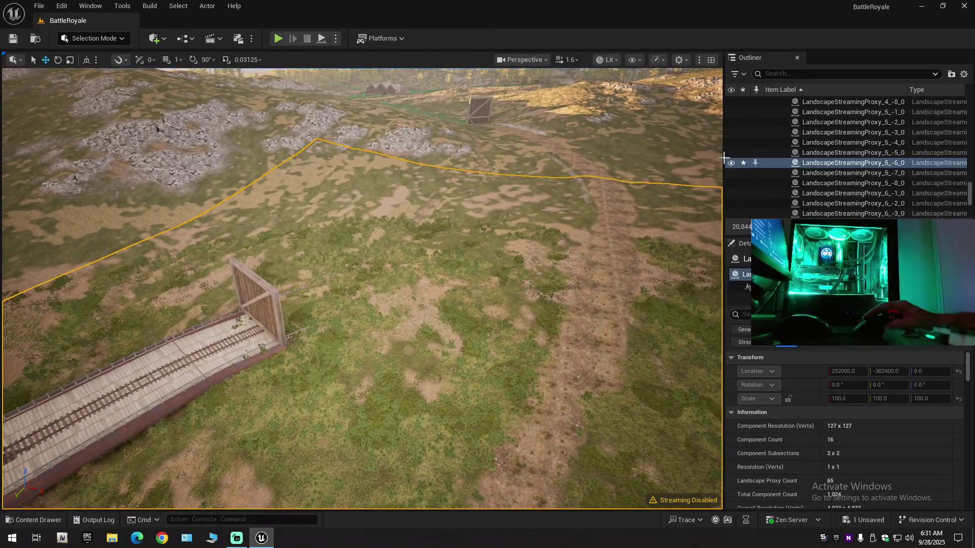
click(731, 163)
key(Down)
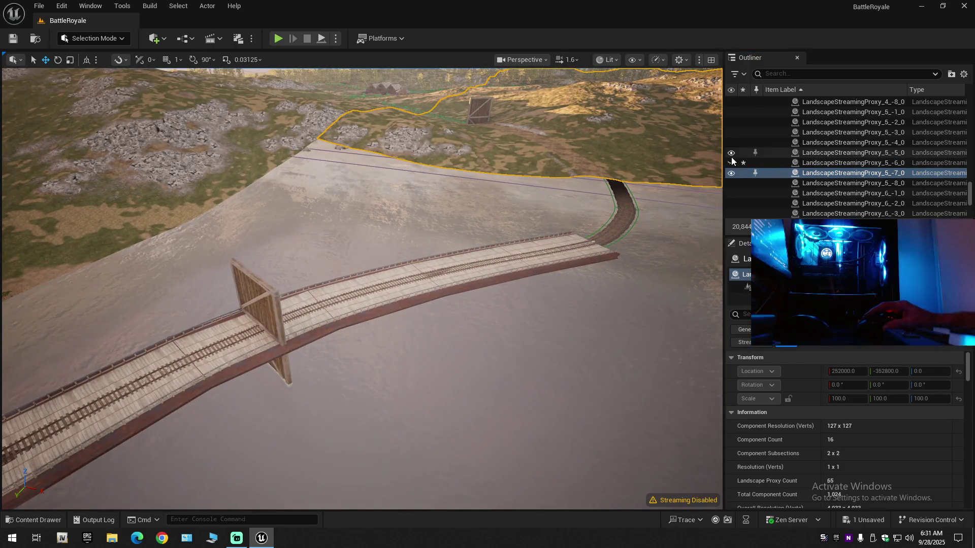
click(731, 173)
Step: Fly over the bridge deck, select the rail track spline, and frame it
mouse_move(448, 118)
mouse_down()
mouse_move(448, 133)
mouse_move(398, 138)
mouse_up()
drag(531, 219, 530, 191)
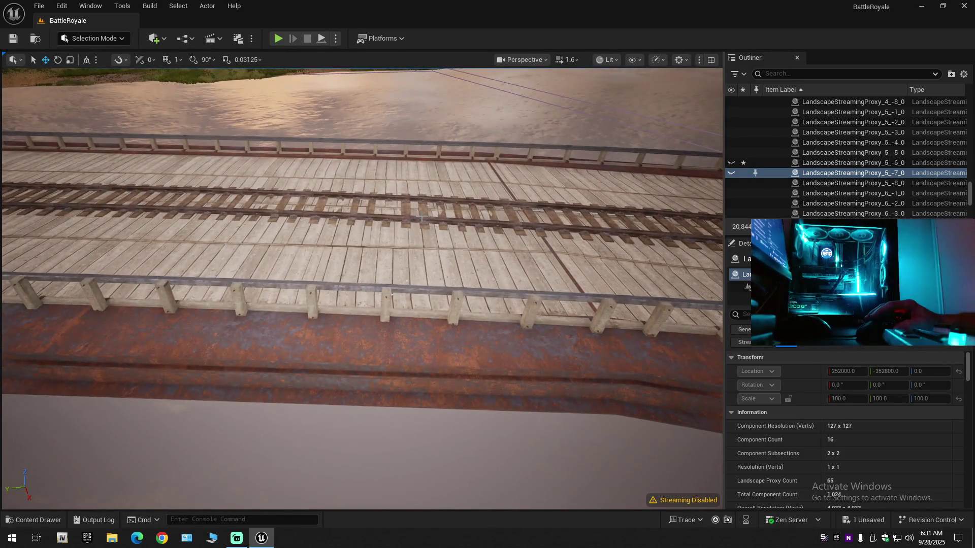
click(422, 216)
key(f)
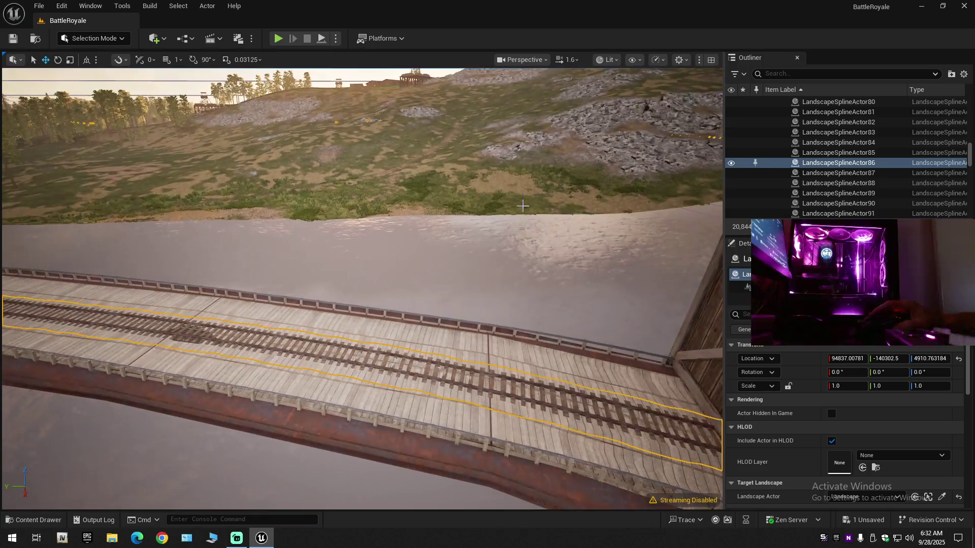
click(731, 165)
click(731, 165)
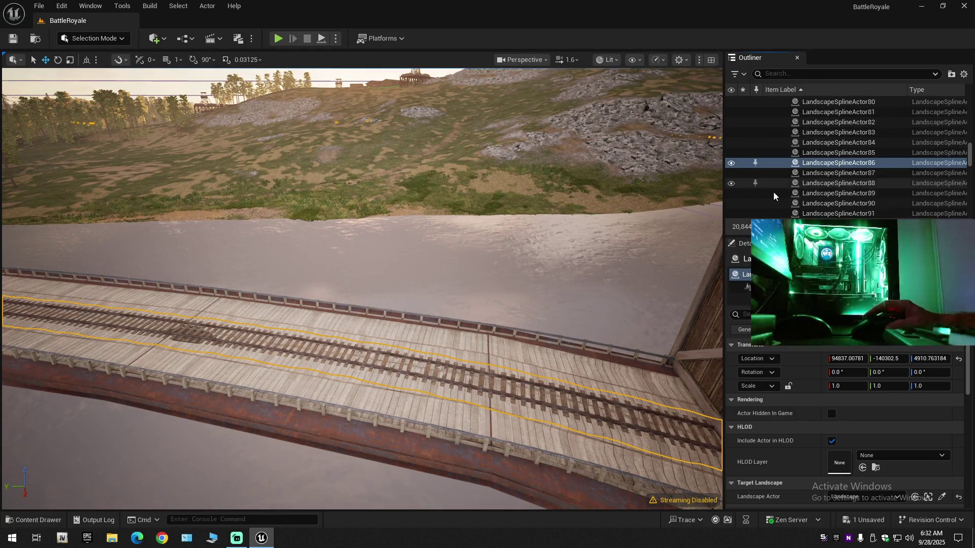
key(f)
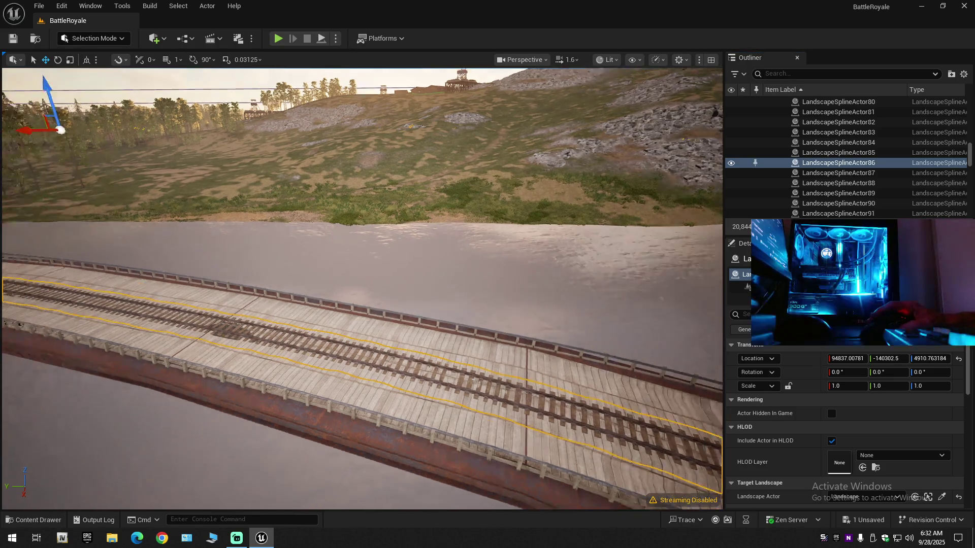
scroll(361, 289, up, 1)
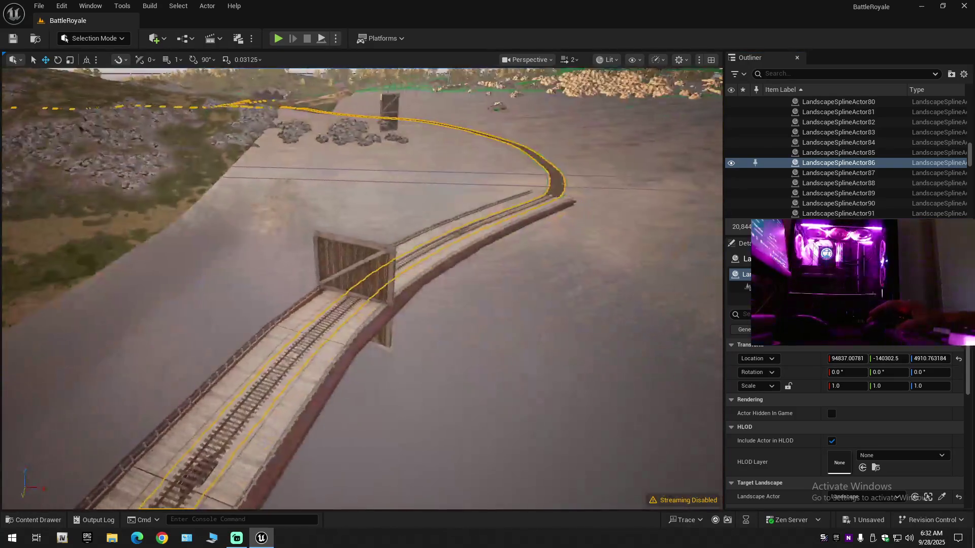
key(w)
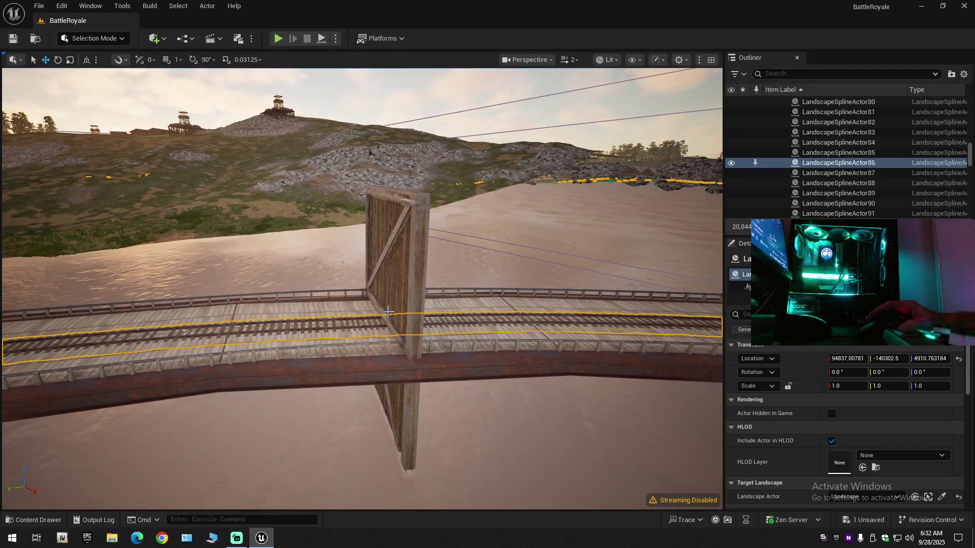
key(f)
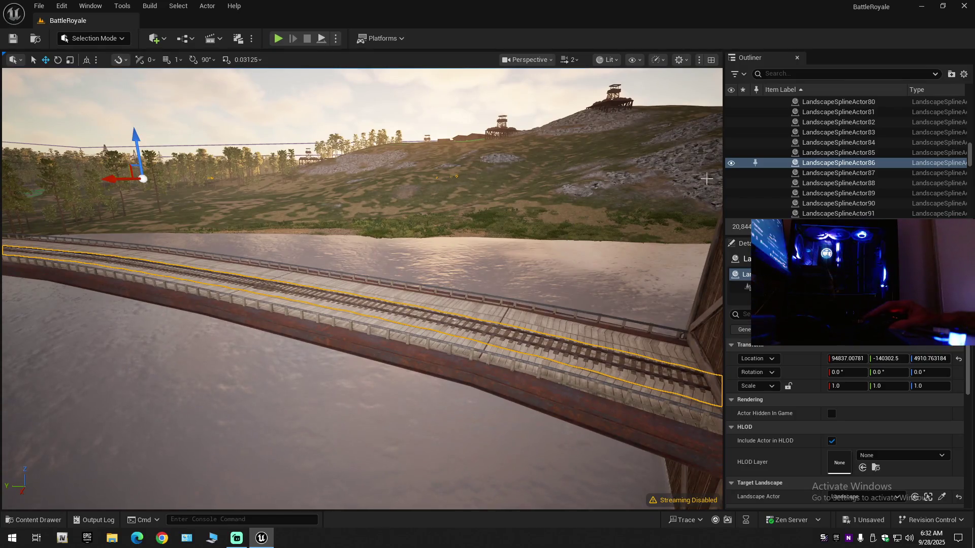
click(731, 163)
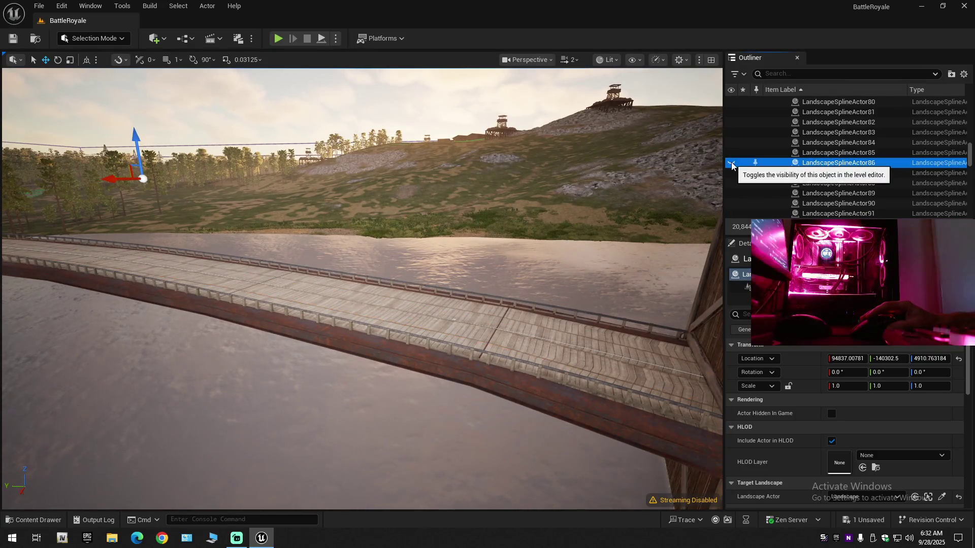
click(731, 163)
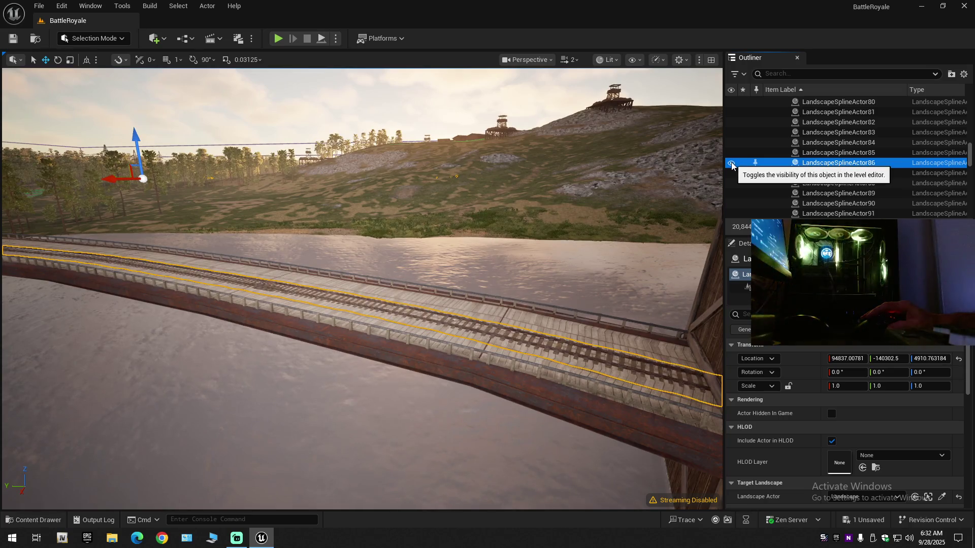
click(731, 163)
click(731, 164)
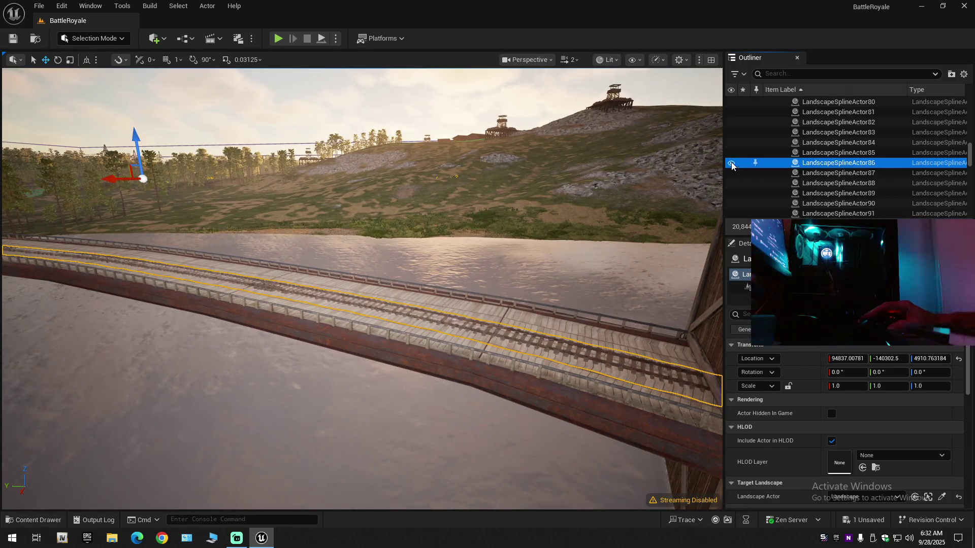
click(962, 76)
click(872, 125)
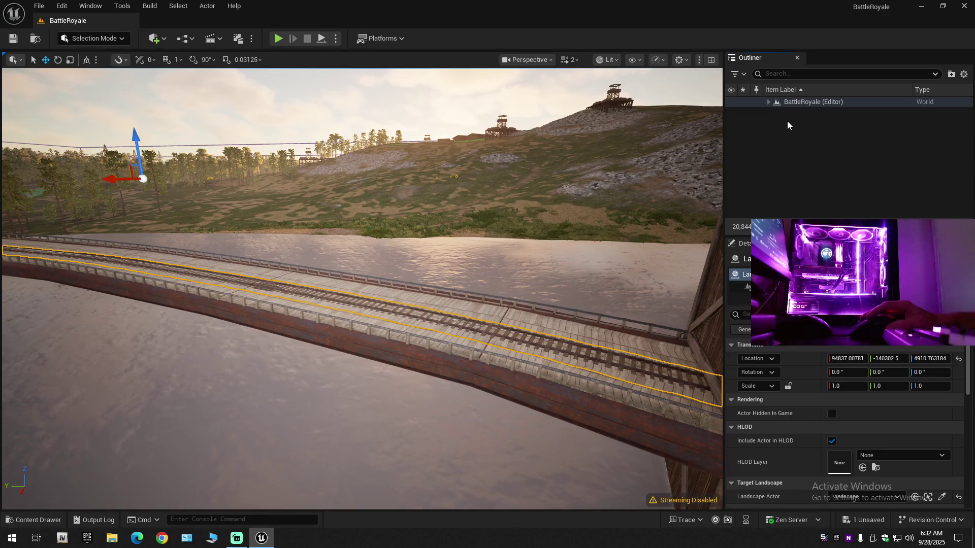
click(768, 102)
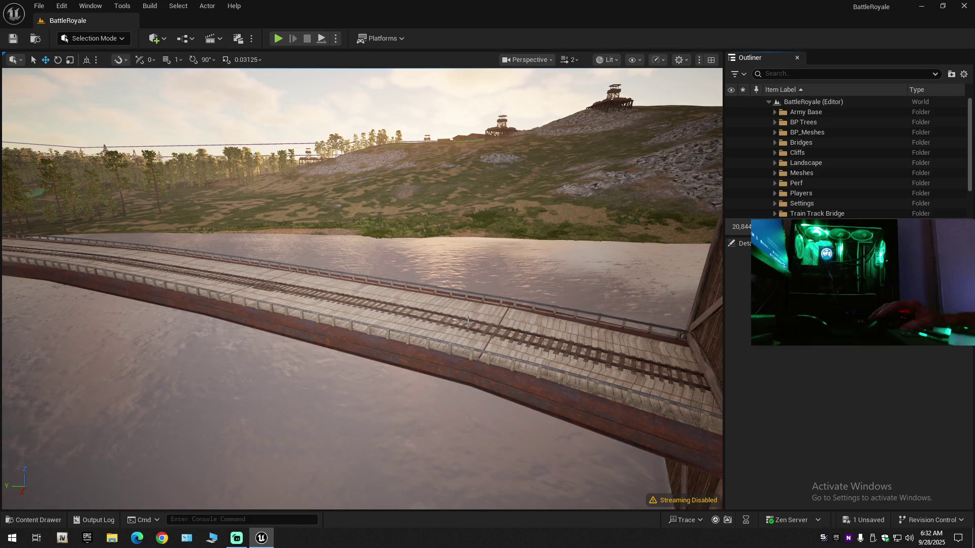
click(467, 325)
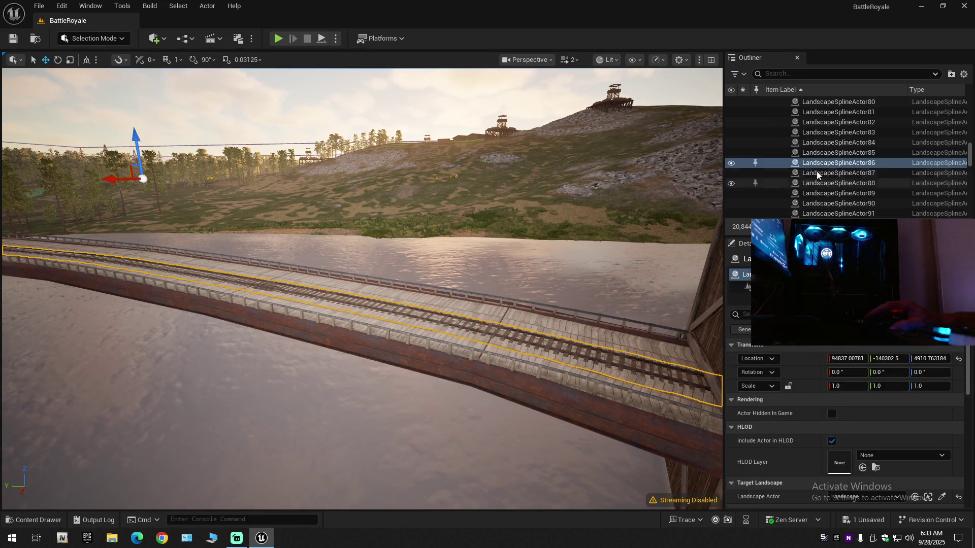
drag(970, 153, 971, 107)
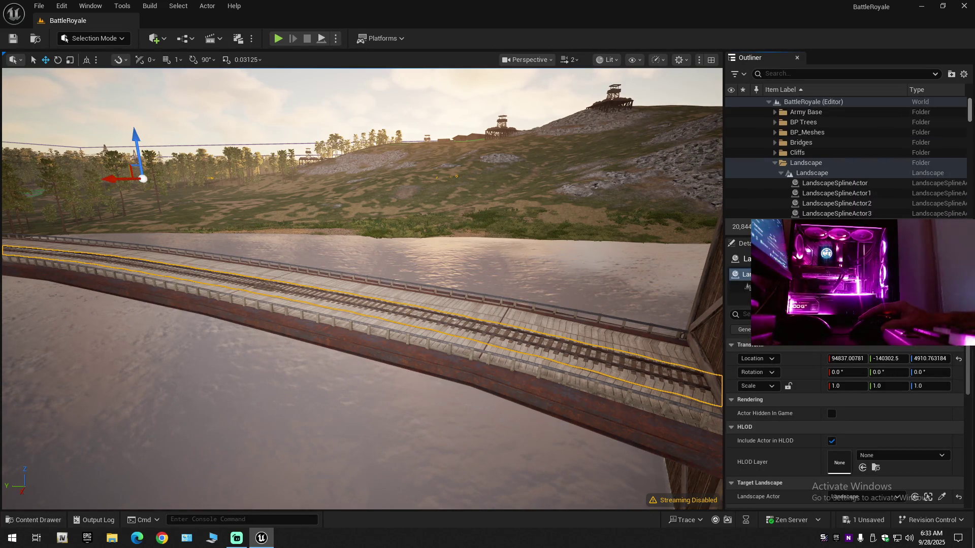
click(775, 162)
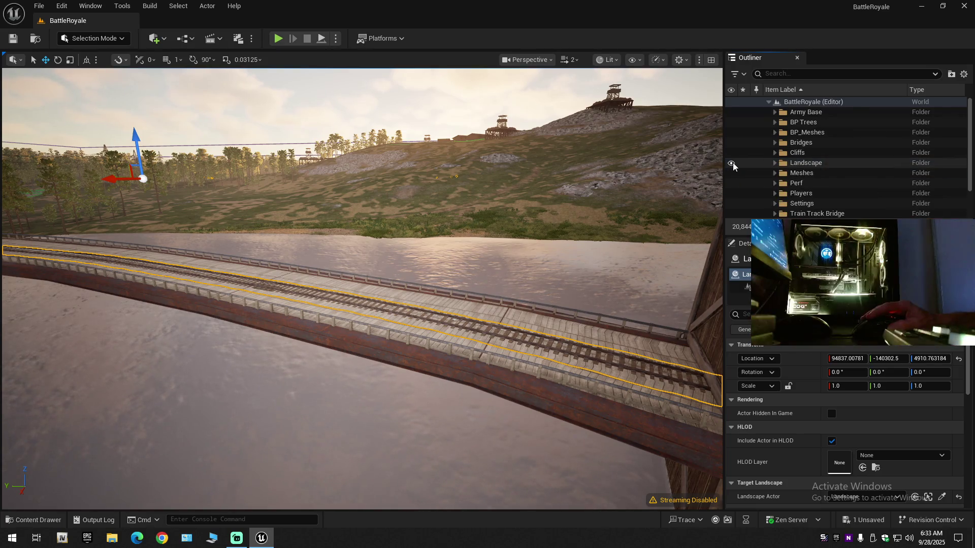
click(731, 163)
click(731, 163)
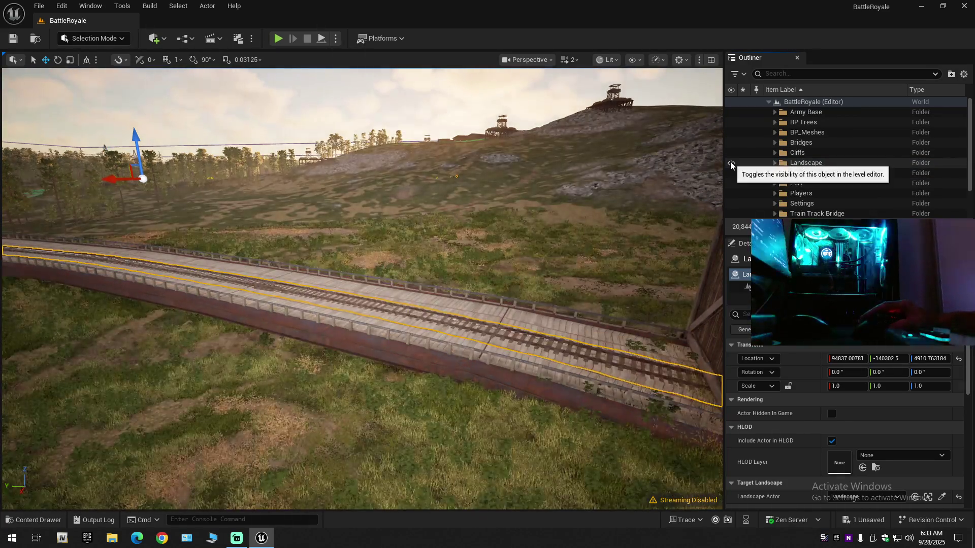
scroll(362, 288, down, 2)
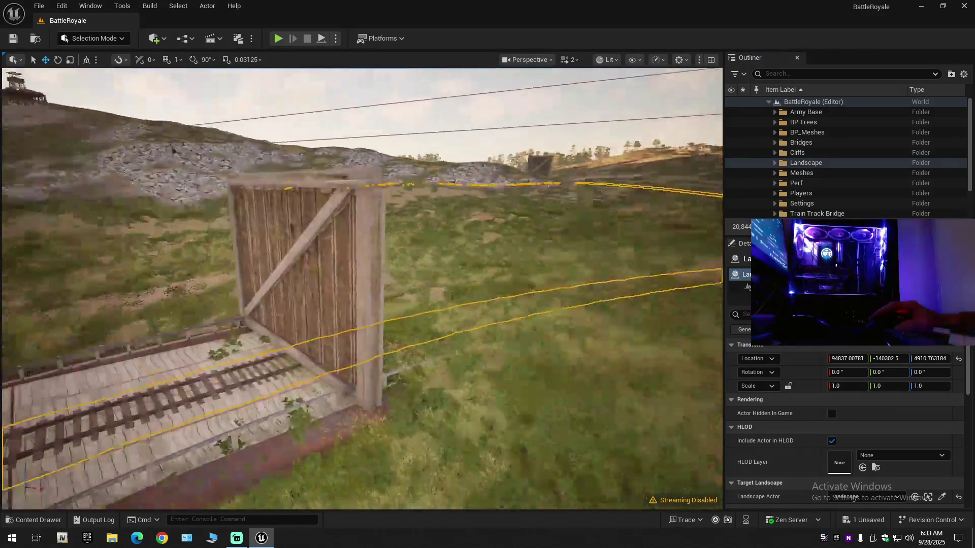
scroll(361, 289, down, 2)
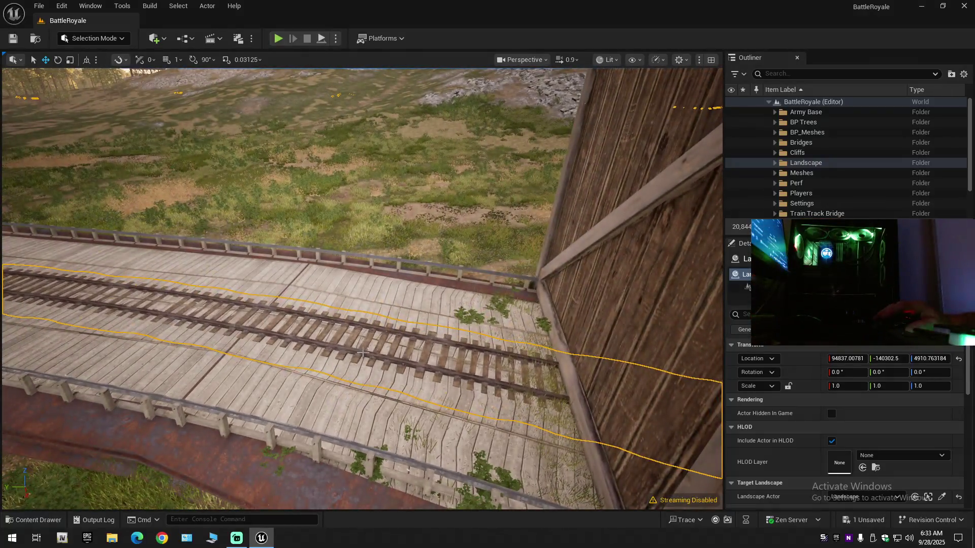
click(732, 163)
click(731, 164)
scroll(575, 211, down, 3)
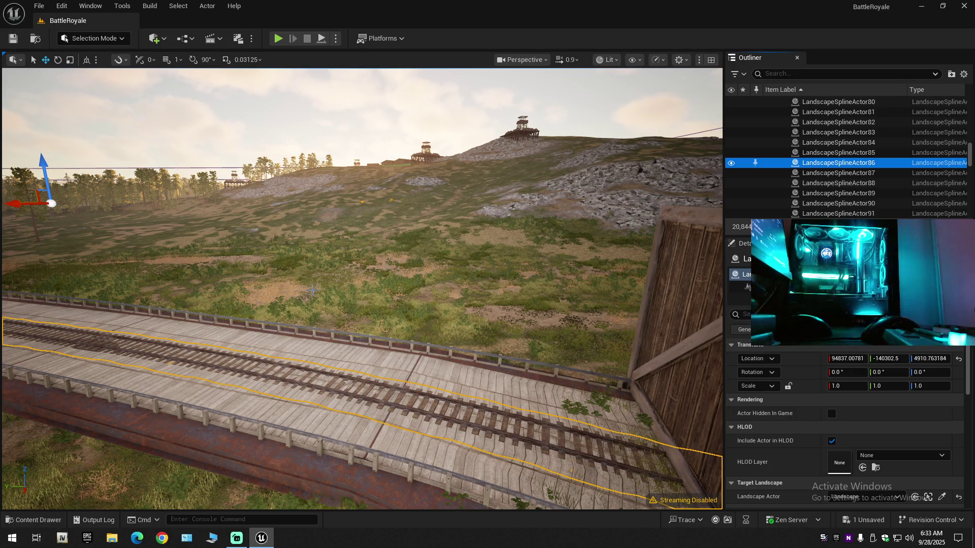
Step: In fullscreen view, fly under the bridge and back onto the deck along the track
key(F11)
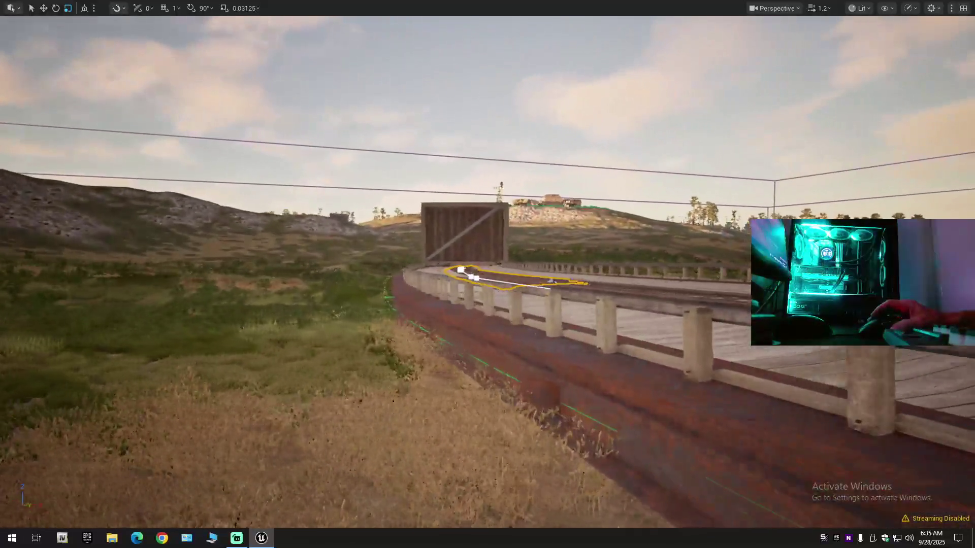
key(q)
scroll(487, 274, down, 1)
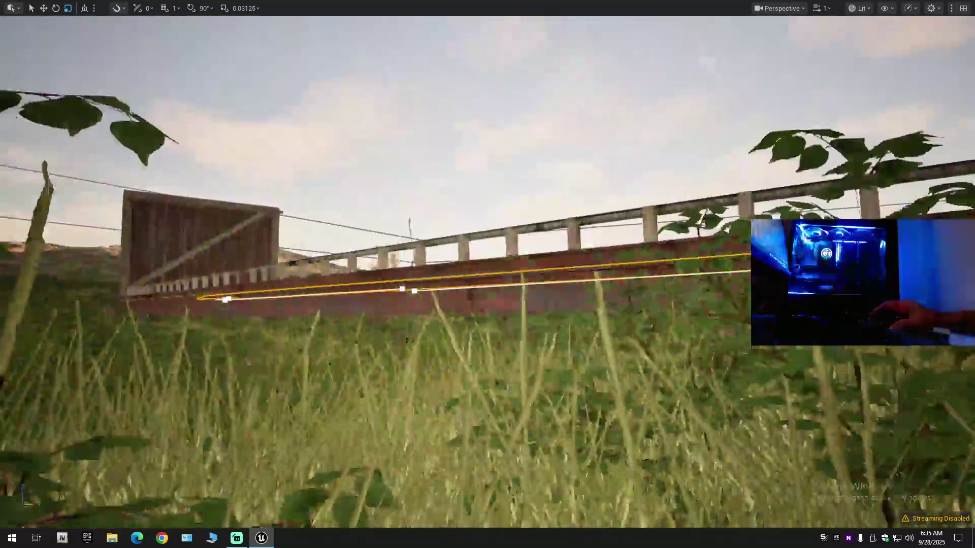
key(w)
scroll(488, 274, down, 1)
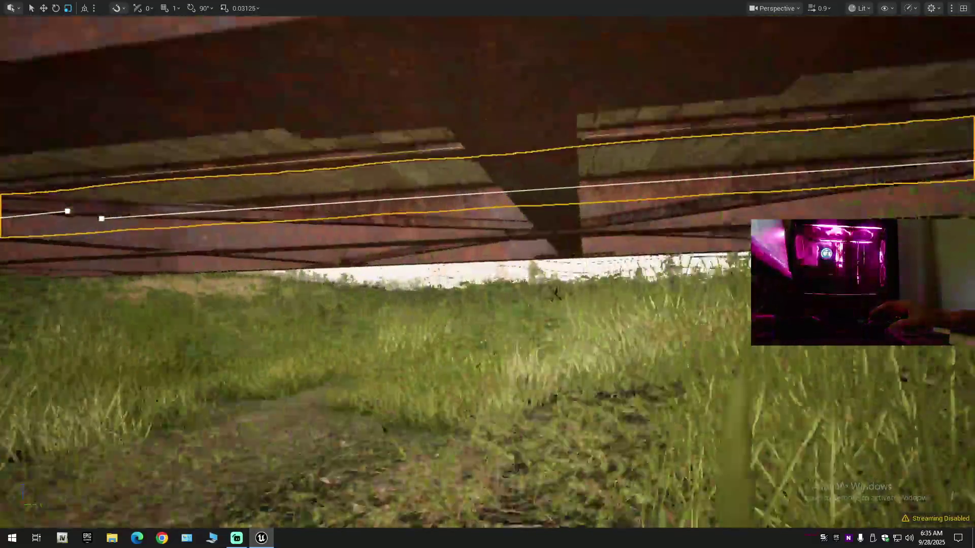
key(e)
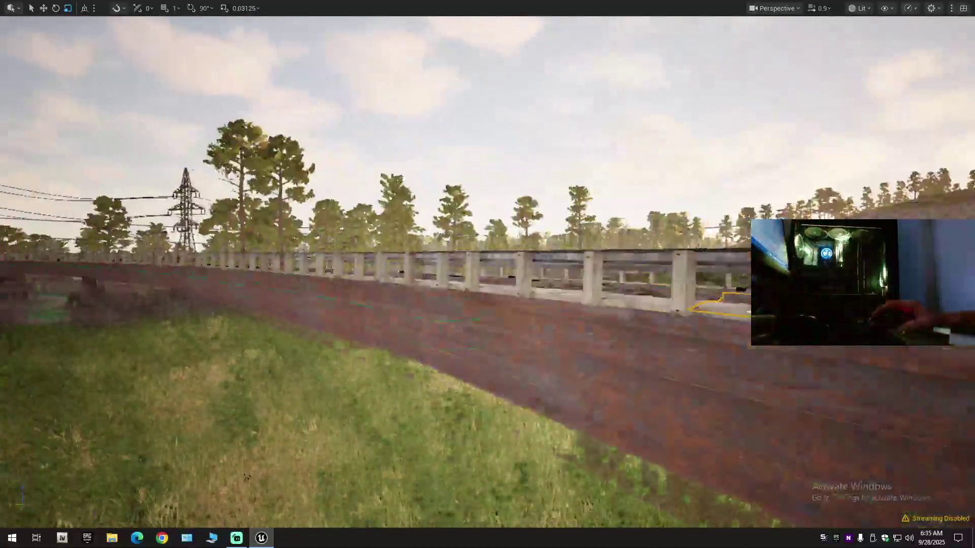
key(e)
key(w)
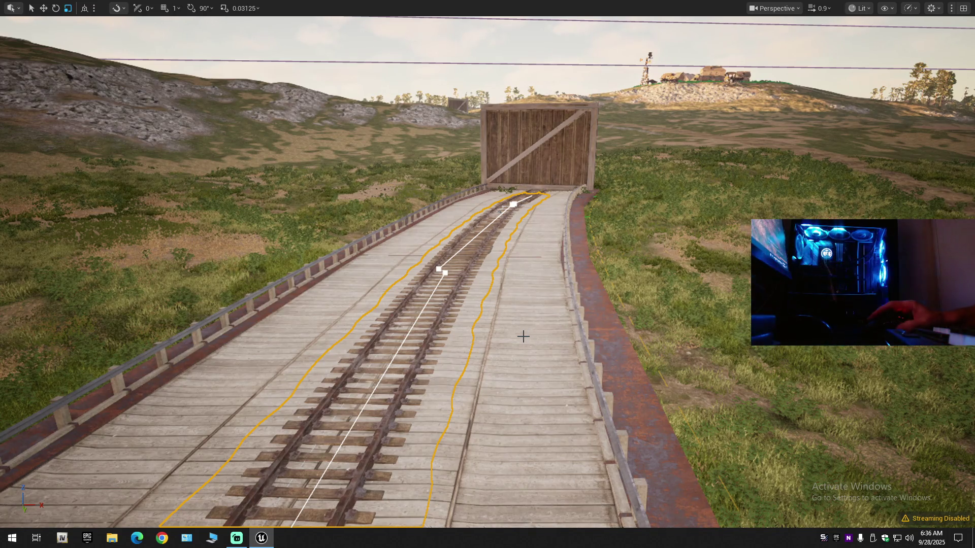
Step: Frame the selected track spline and follow its curve along the bridge
mouse_move(446, 355)
mouse_down()
mouse_move(445, 413)
mouse_move(400, 280)
mouse_move(362, 234)
mouse_move(505, 313)
mouse_move(569, 332)
mouse_up()
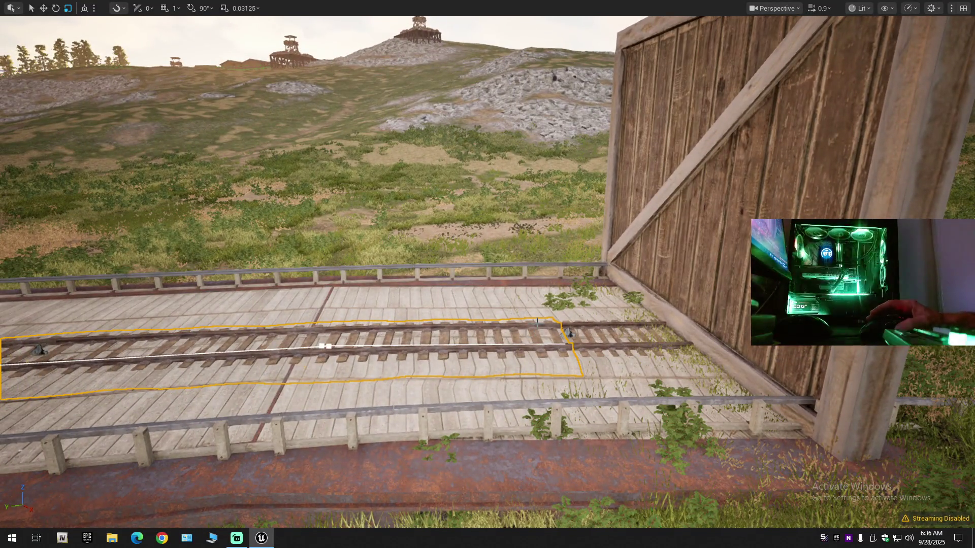
key(f)
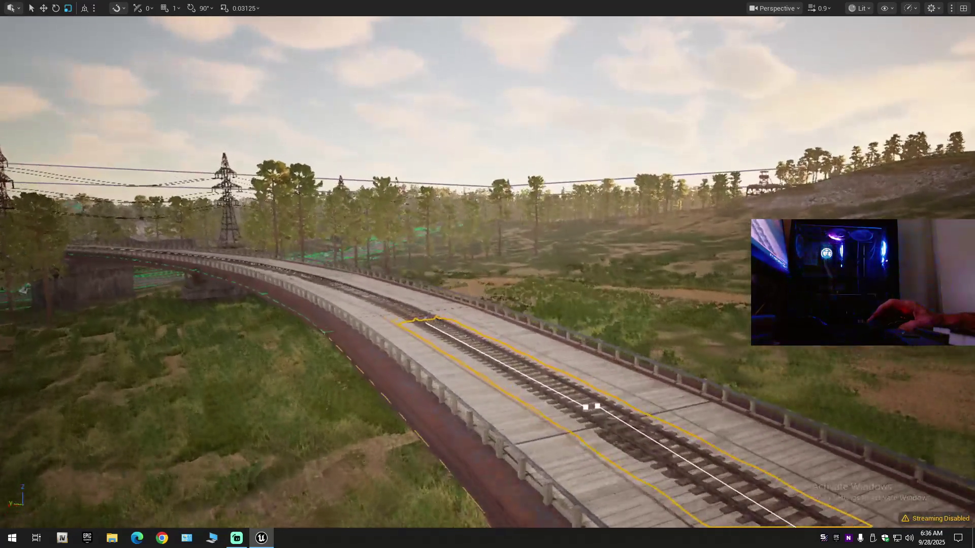
mouse_move(488, 304)
mouse_down()
mouse_move(568, 275)
mouse_move(650, 264)
mouse_move(650, 304)
mouse_move(650, 284)
mouse_move(675, 285)
mouse_move(532, 318)
mouse_up()
scroll(487, 274, down, 2)
scroll(487, 274, down, 2)
scroll(487, 274, up, 4)
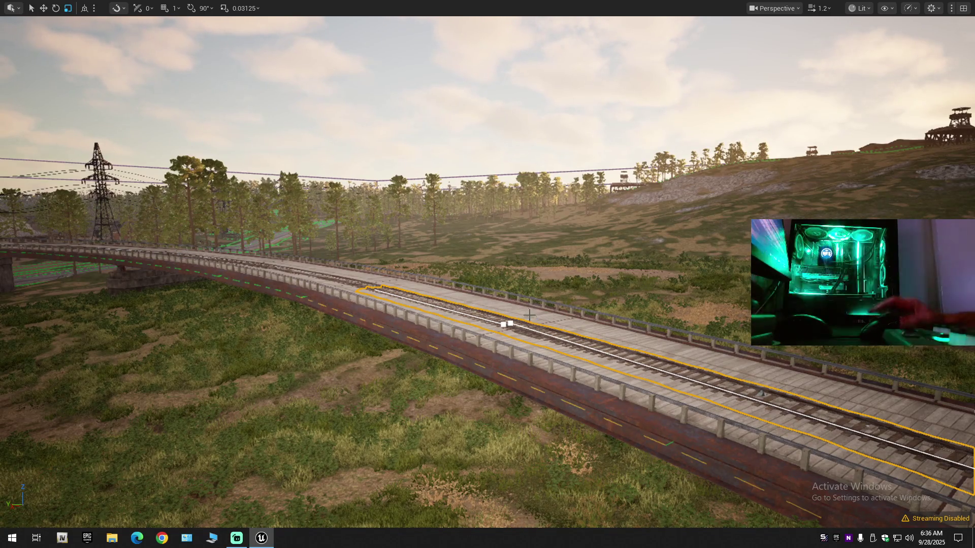
mouse_move(508, 323)
mouse_down()
mouse_move(513, 337)
mouse_move(572, 366)
mouse_move(597, 336)
mouse_move(507, 339)
mouse_move(609, 340)
mouse_move(497, 341)
mouse_move(498, 319)
mouse_move(622, 317)
mouse_up()
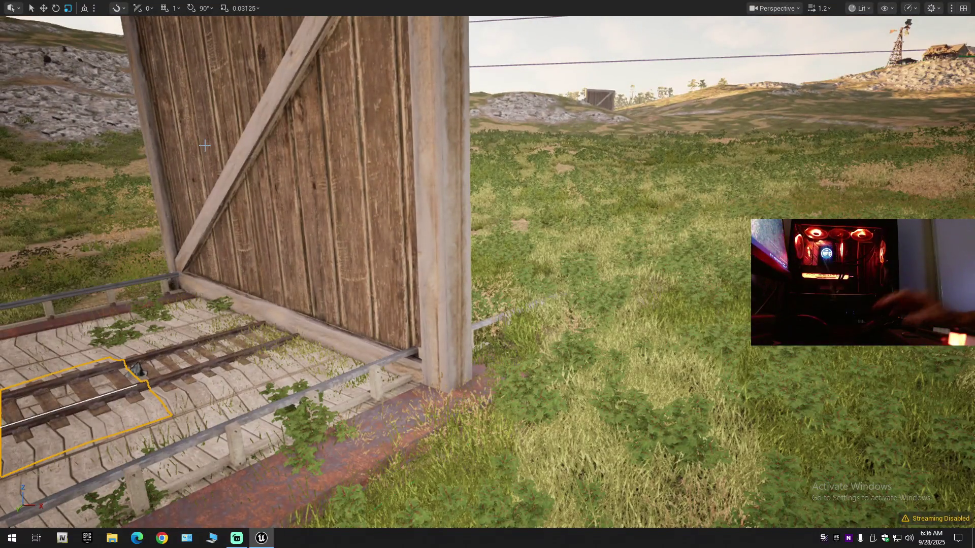
Step: Leave fullscreen and switch back to Selection Mode
key(F11)
click(117, 38)
click(74, 54)
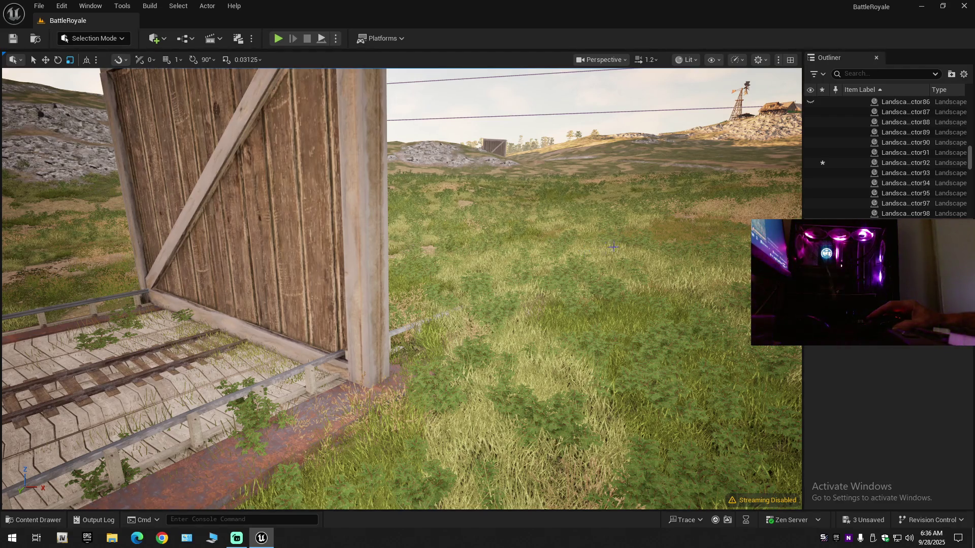
Step: Hide the two landscape tiles next to the bridge from the viewport
scroll(823, 162, down, 5)
click(863, 163)
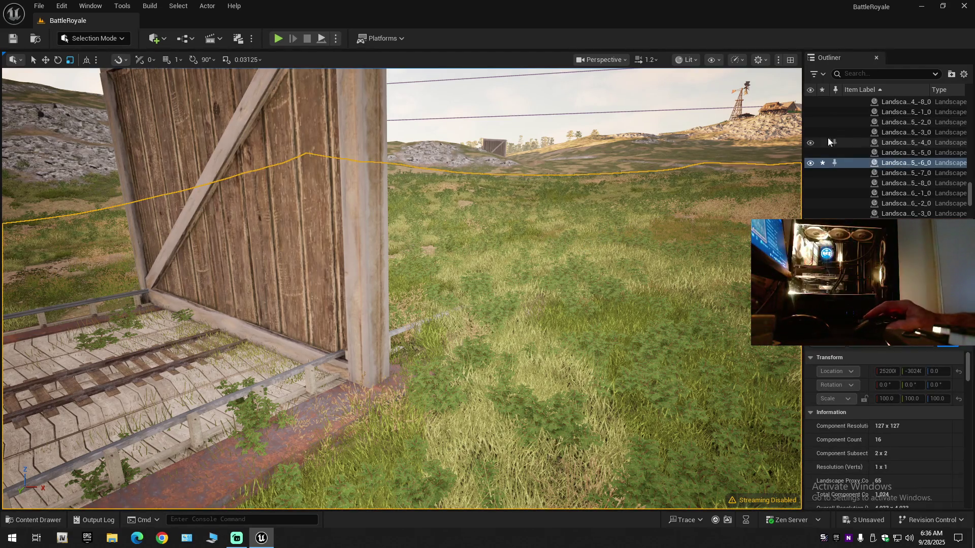
click(810, 163)
click(863, 172)
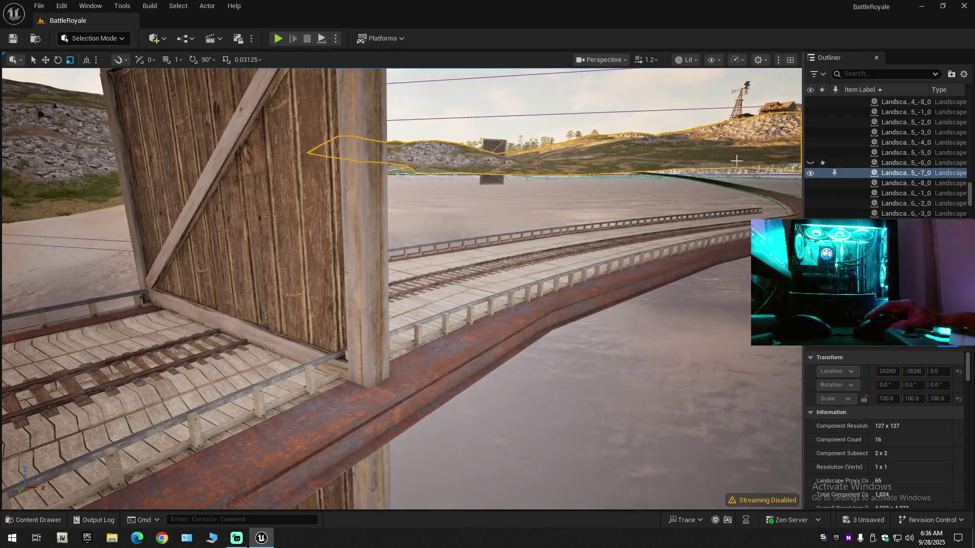
click(810, 173)
Step: Fly low over the bridge and select the railway track spline actor
scroll(552, 245, up, 2)
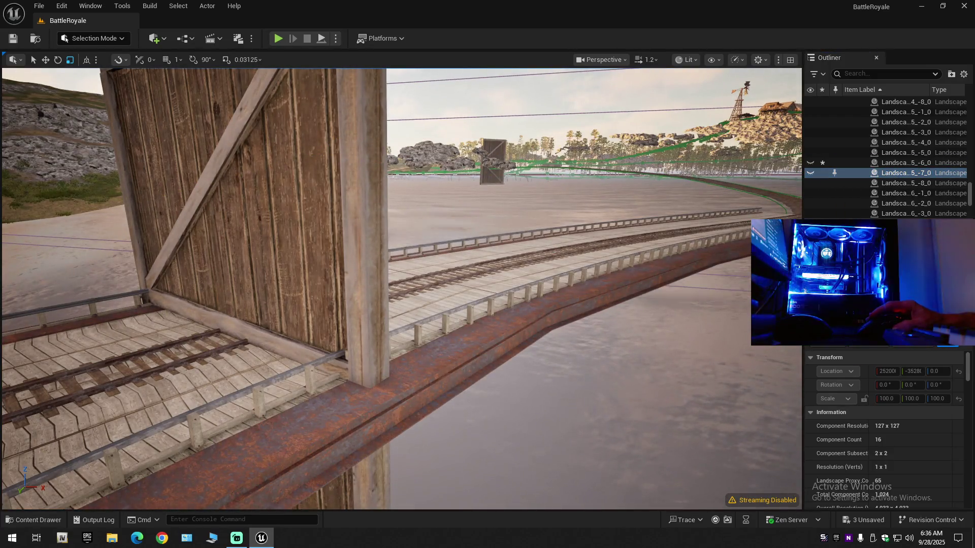
key(s)
key(w)
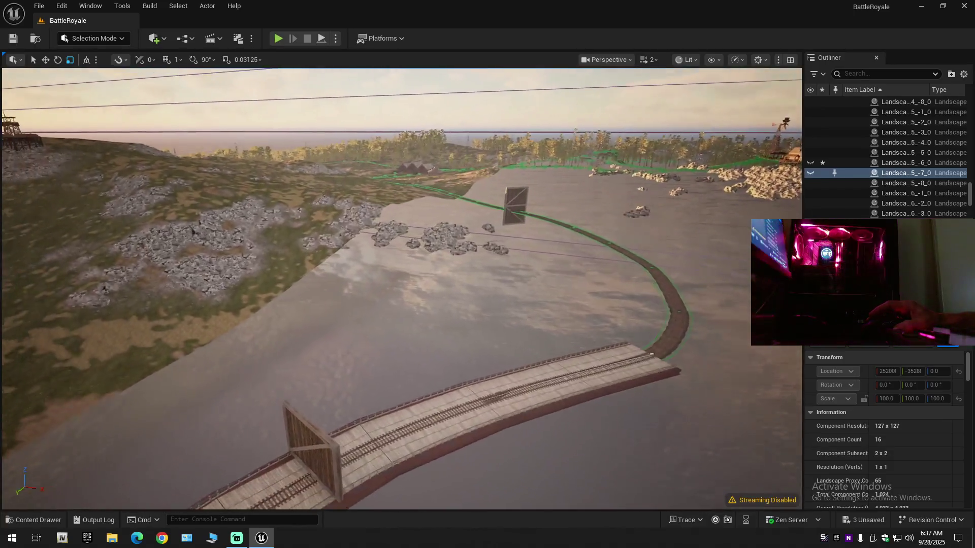
key(s)
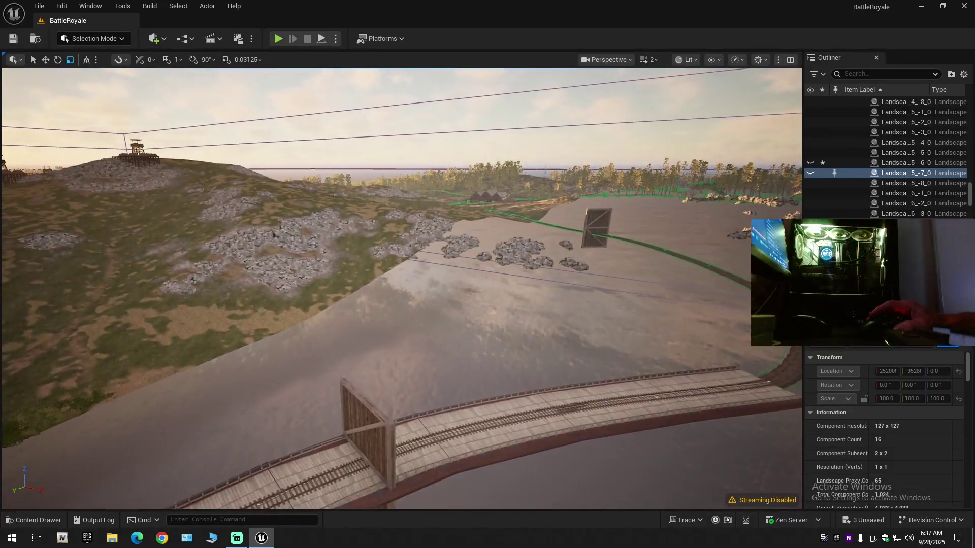
key(w)
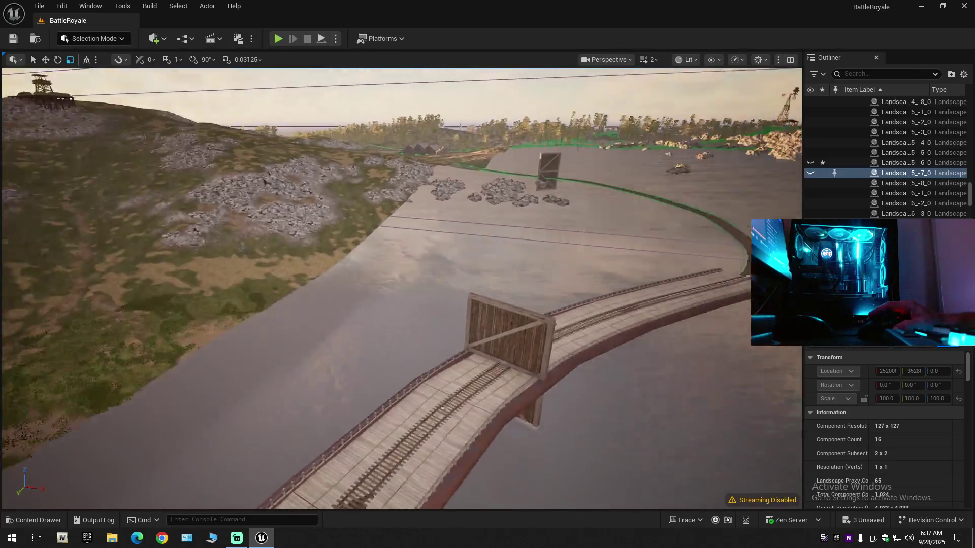
key(w)
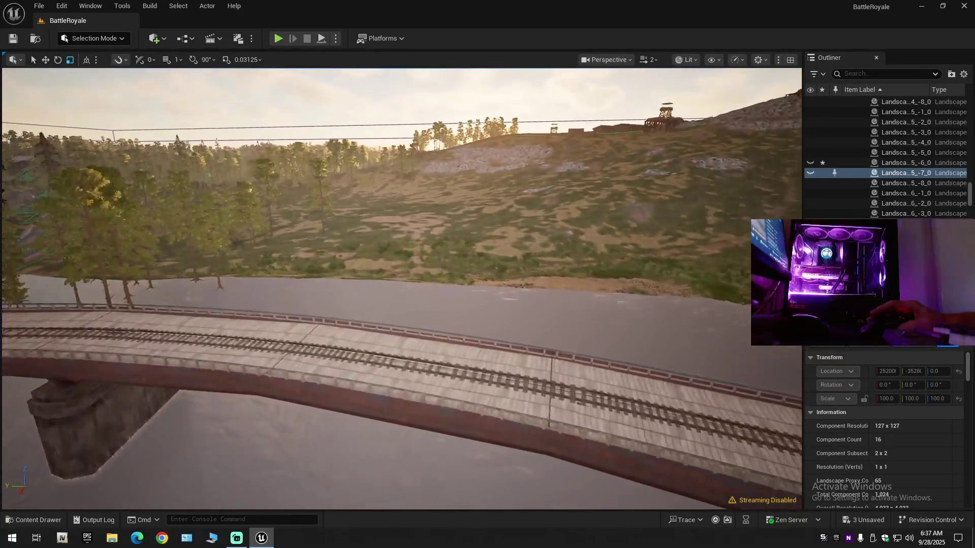
key(w)
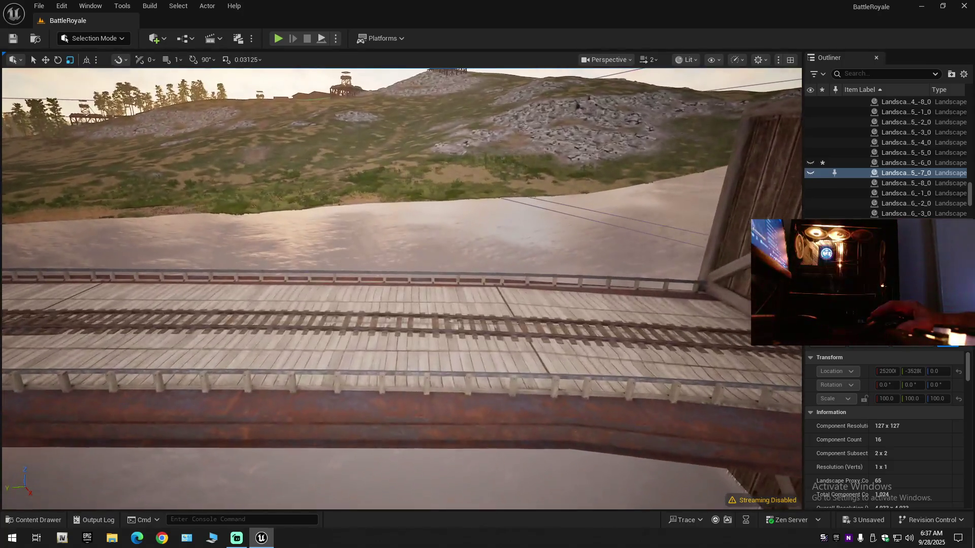
click(435, 331)
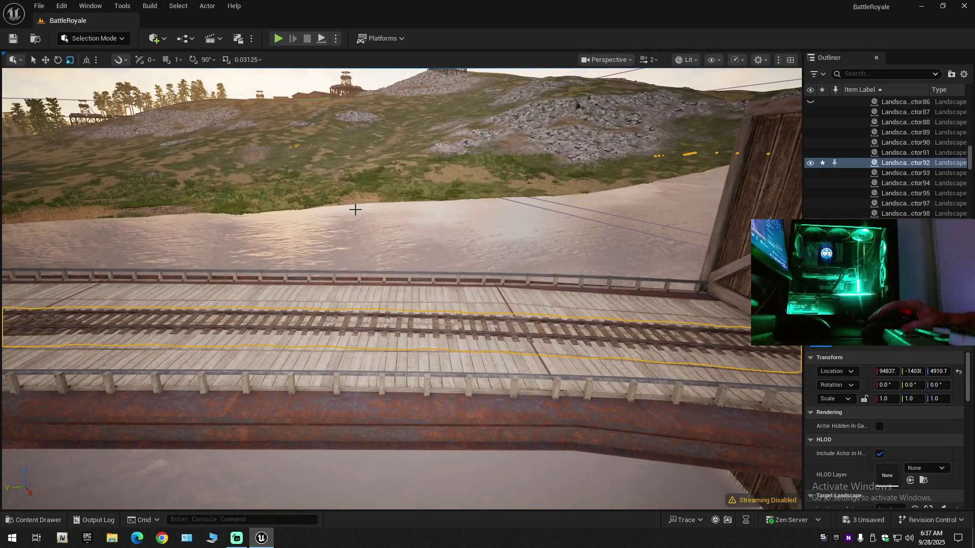
click(92, 37)
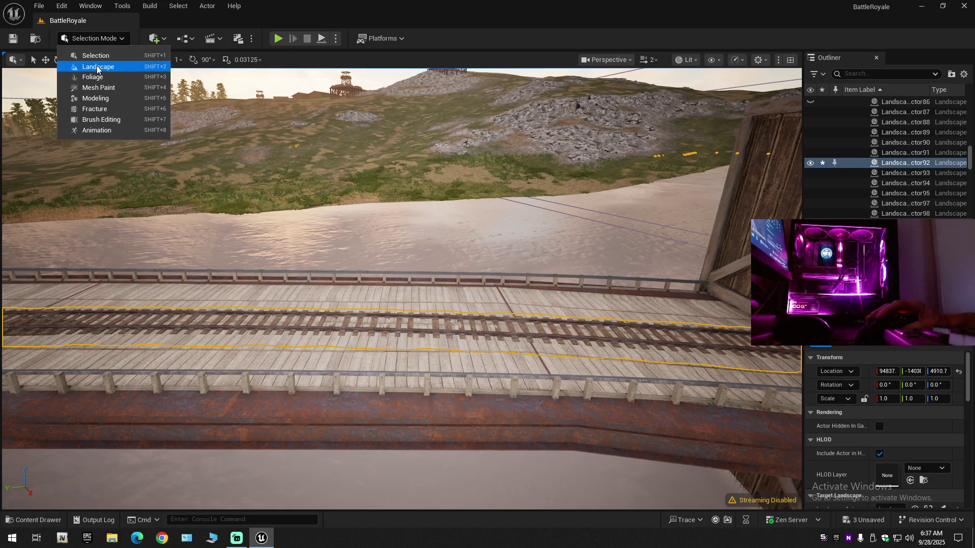
Step: Switch to Landscape spline editing in fullscreen and select the whole connected track spline
click(96, 67)
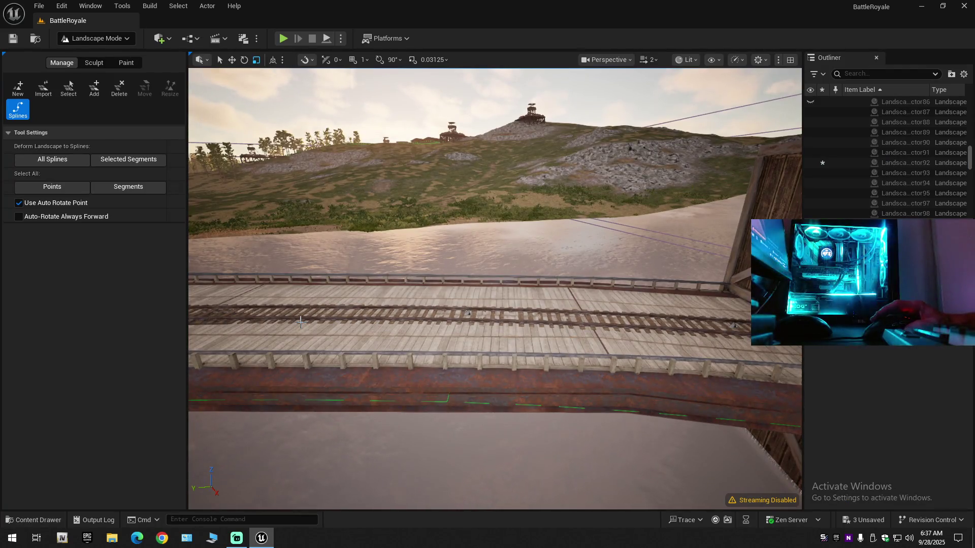
mouse_move(307, 328)
mouse_down()
mouse_move(225, 334)
mouse_move(393, 331)
mouse_up()
key(F11)
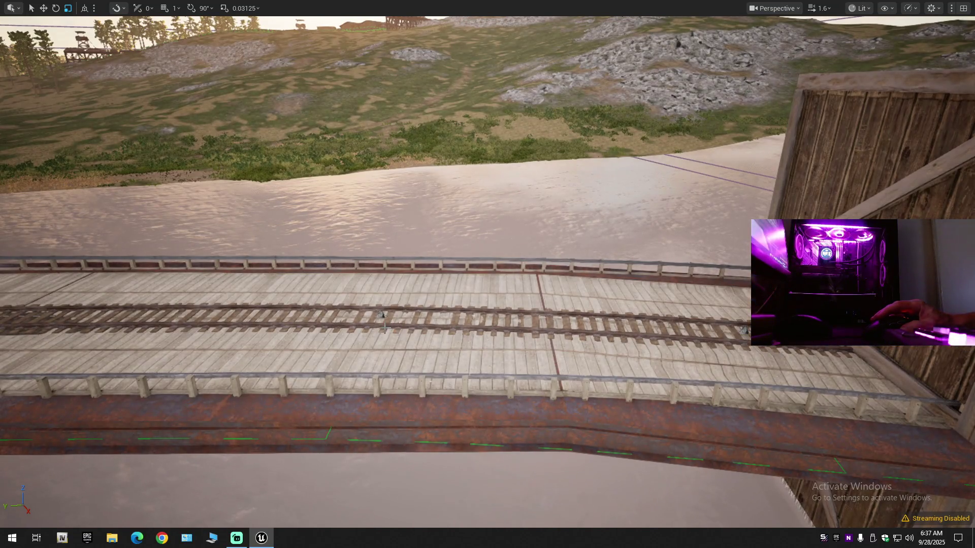
click(381, 314)
mouse_move(382, 314)
mouse_down()
mouse_move(364, 325)
mouse_move(378, 324)
mouse_up()
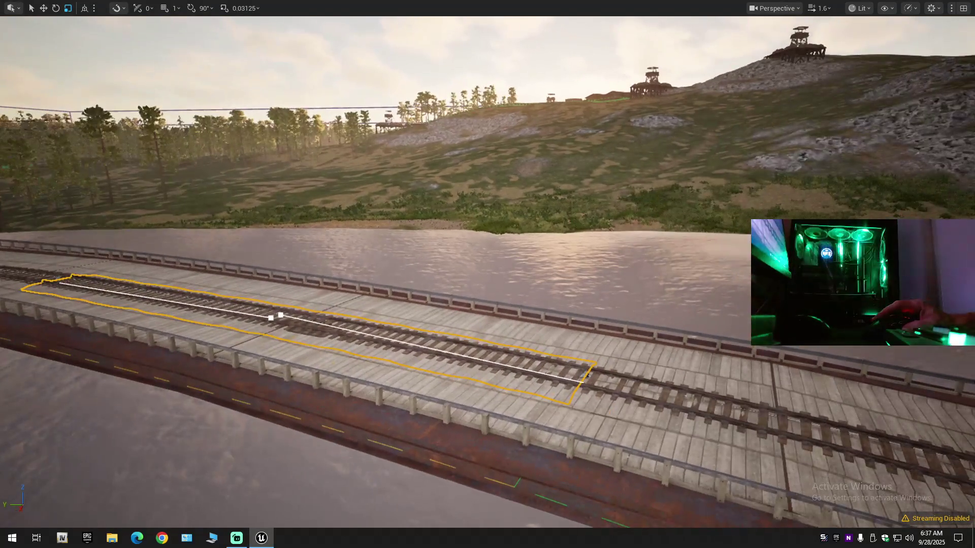
click(362, 331)
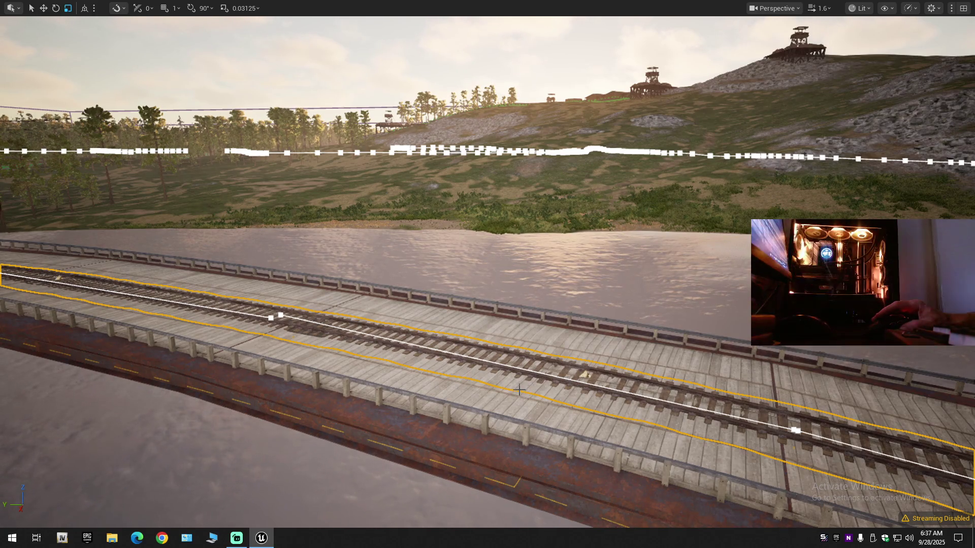
Step: Delete the spline segment at the wooden tunnel box and frame the remaining track
scroll(518, 390, down, 1)
mouse_move(519, 389)
mouse_down()
mouse_move(498, 383)
mouse_move(507, 378)
mouse_move(508, 399)
mouse_move(517, 390)
mouse_up()
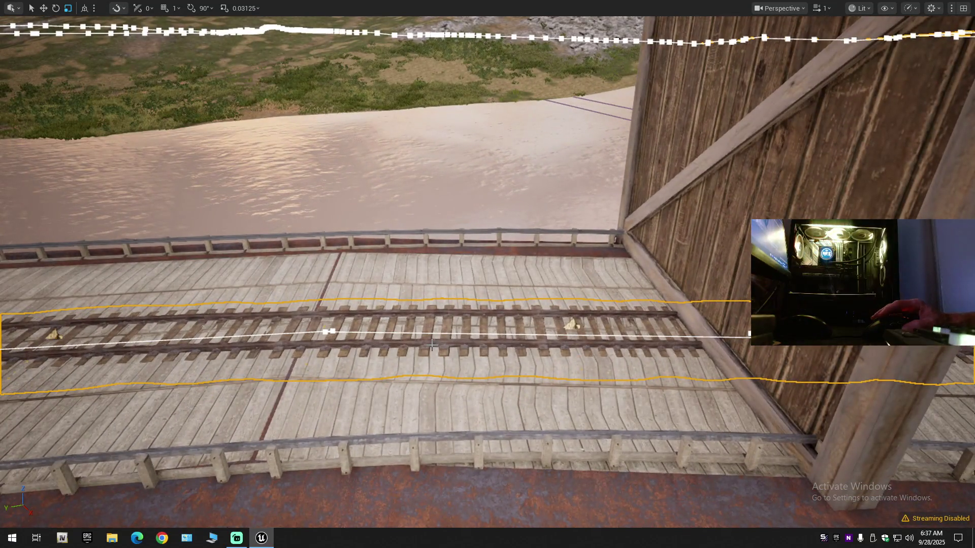
click(458, 343)
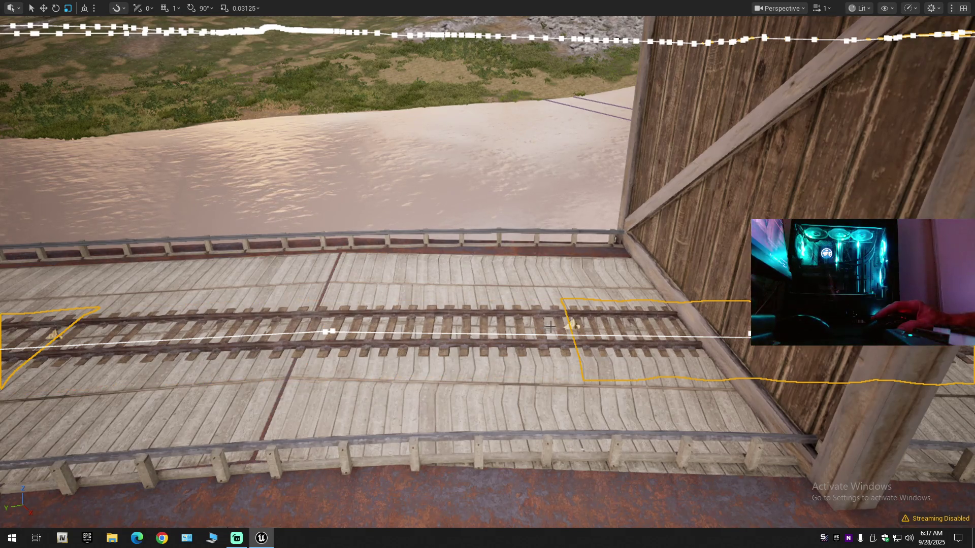
click(567, 326)
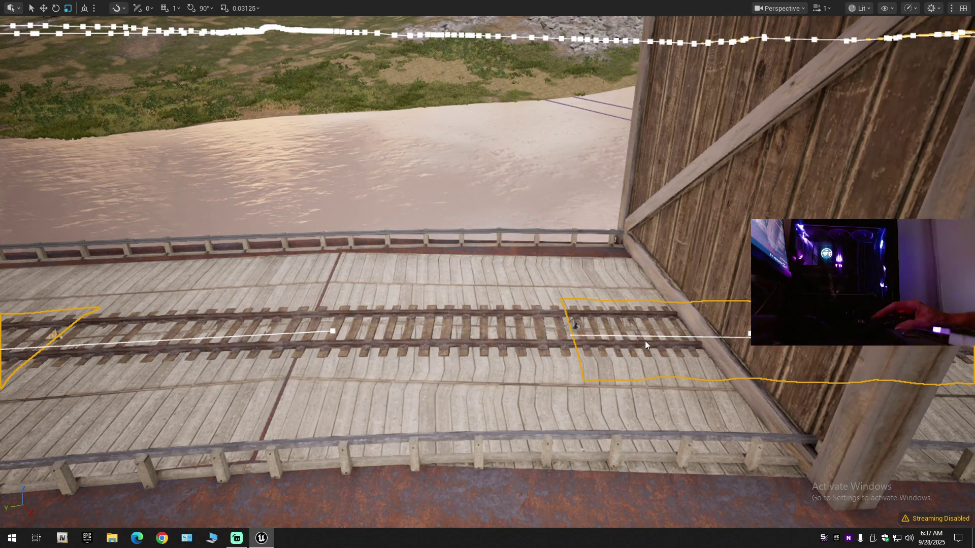
key(Delete)
key(f)
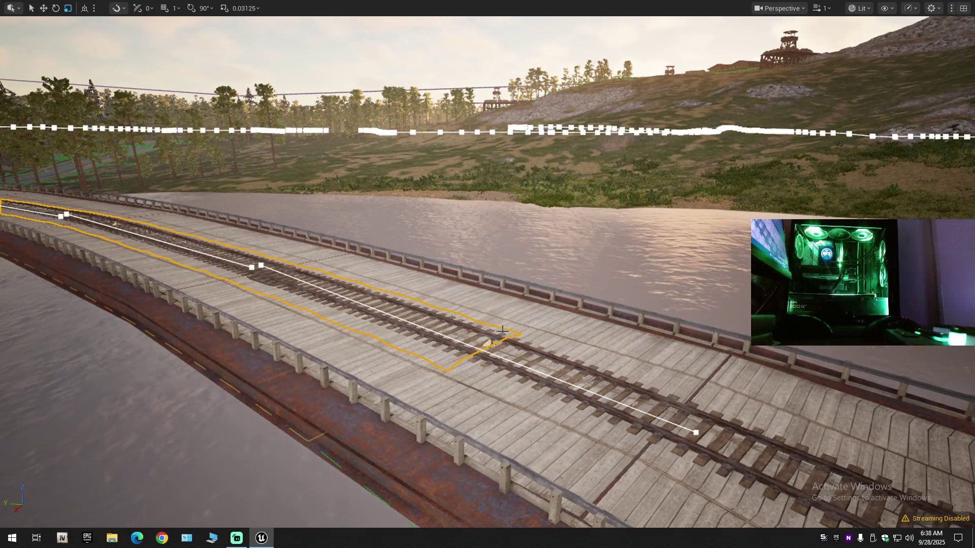
mouse_move(487, 343)
mouse_down()
mouse_move(362, 325)
mouse_move(409, 362)
mouse_move(419, 357)
mouse_up()
key(Escape)
drag(390, 318, 356, 335)
mouse_move(276, 414)
mouse_down()
mouse_move(426, 335)
mouse_move(399, 384)
mouse_up()
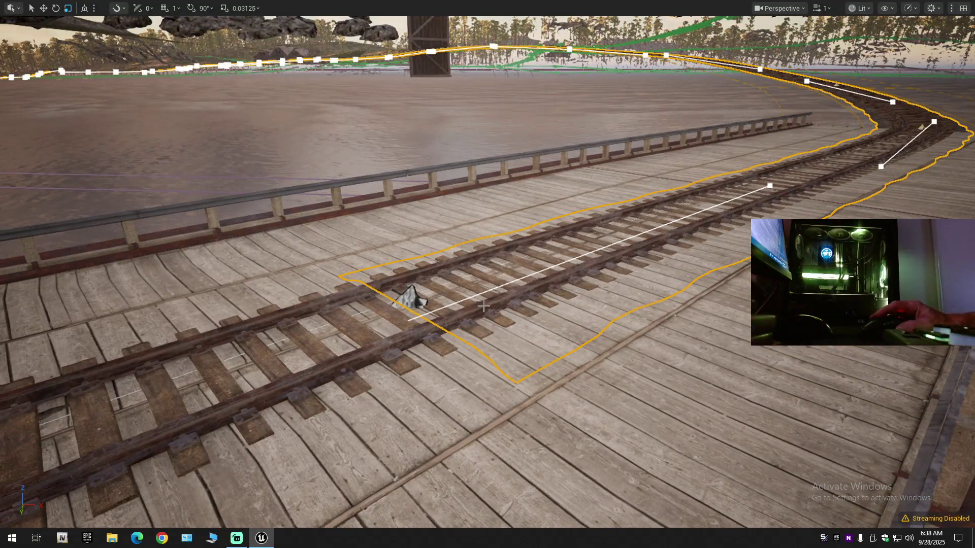
mouse_move(495, 307)
mouse_down()
mouse_move(477, 233)
mouse_move(447, 264)
mouse_up()
scroll(477, 233, down, 1)
click(594, 339)
scroll(594, 339, up, 1)
drag(594, 339, 558, 317)
scroll(471, 387, down, 1)
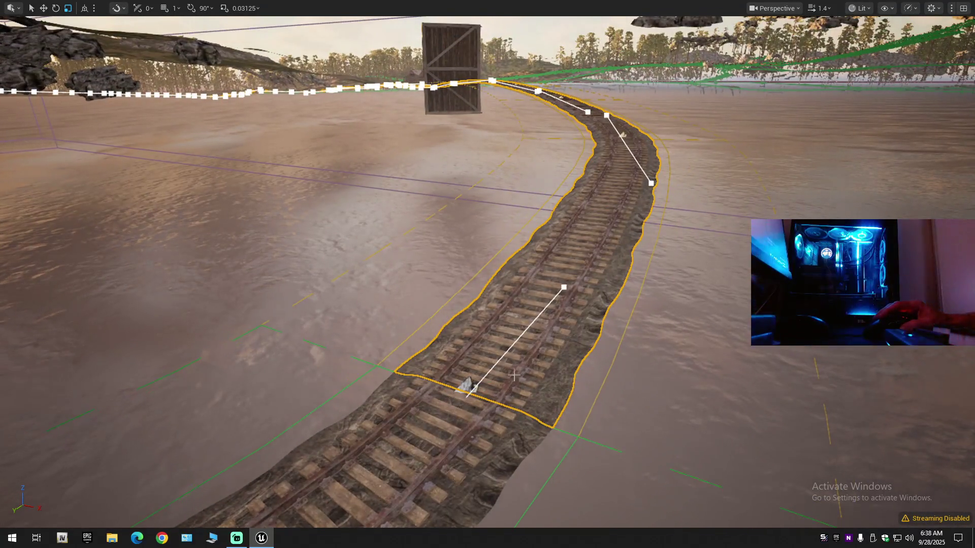
mouse_move(530, 358)
mouse_down()
mouse_move(531, 371)
mouse_move(558, 356)
mouse_move(558, 366)
mouse_move(553, 350)
mouse_up()
mouse_move(472, 329)
mouse_down()
mouse_move(472, 375)
mouse_move(472, 330)
mouse_up()
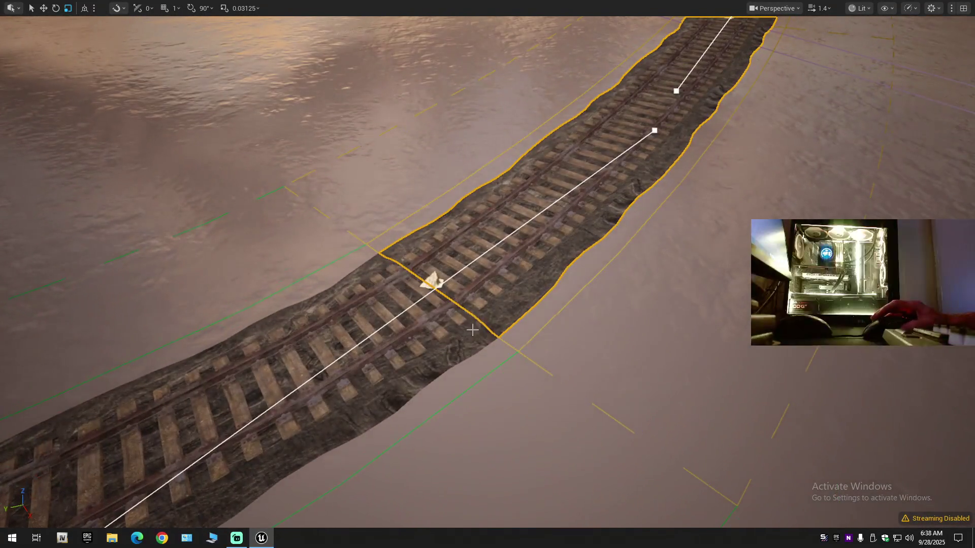
mouse_move(491, 275)
mouse_down()
mouse_move(487, 309)
mouse_move(484, 294)
mouse_up()
mouse_move(440, 320)
mouse_down()
mouse_move(447, 335)
mouse_move(440, 320)
mouse_move(475, 305)
mouse_move(475, 282)
mouse_move(457, 281)
mouse_up()
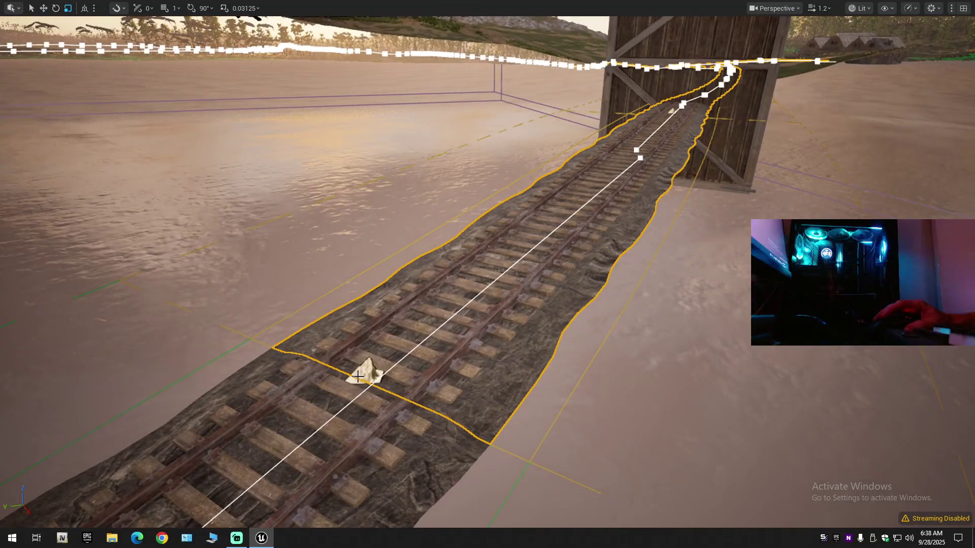
mouse_move(468, 343)
mouse_down()
mouse_move(487, 370)
mouse_move(489, 345)
mouse_up()
click(352, 349)
drag(242, 350, 218, 367)
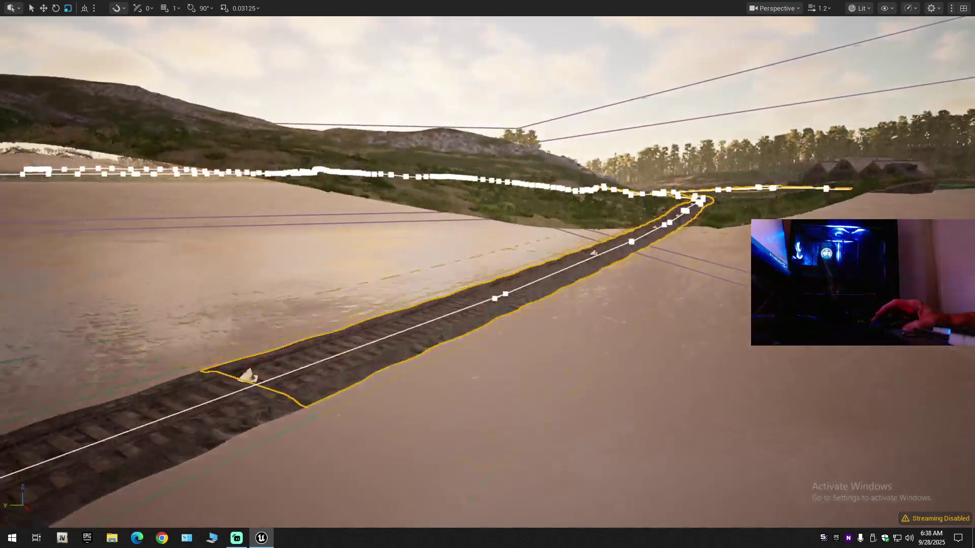
drag(436, 350, 436, 360)
click(438, 322)
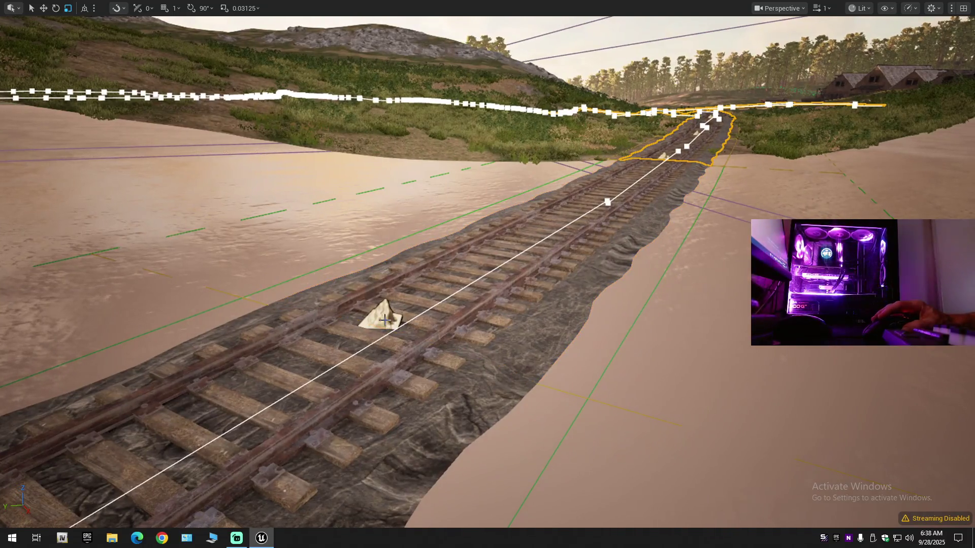
drag(436, 359, 429, 355)
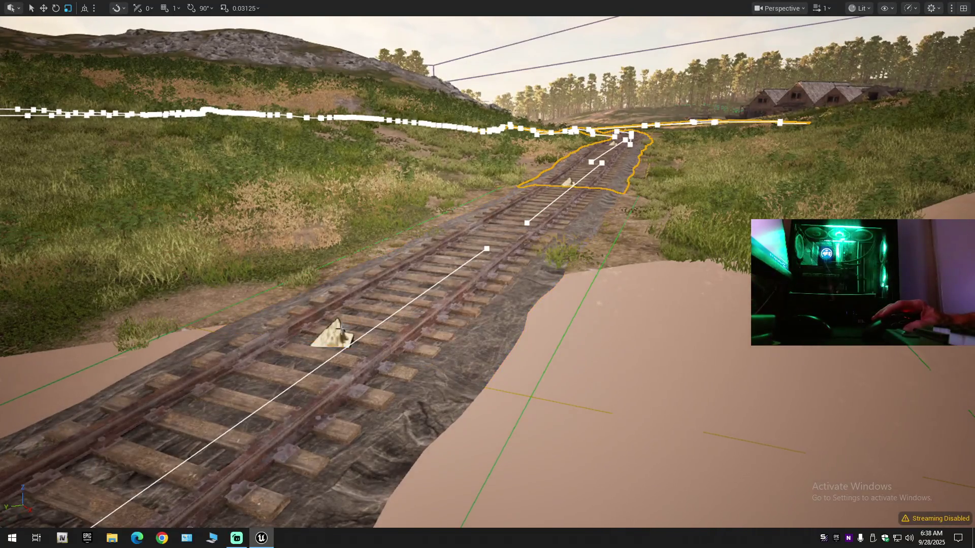
mouse_move(429, 356)
mouse_down()
mouse_move(439, 337)
mouse_move(371, 341)
mouse_move(406, 340)
mouse_move(394, 344)
mouse_up()
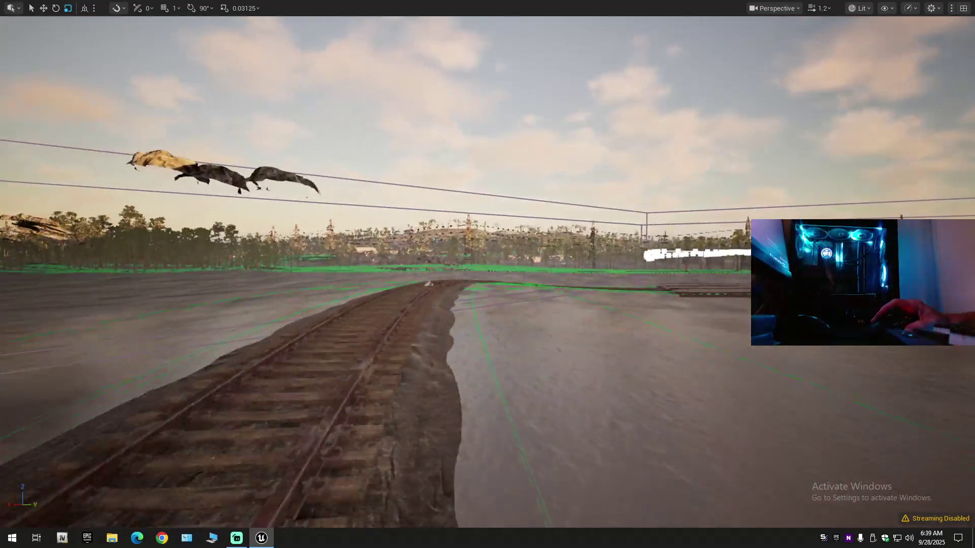
mouse_move(393, 344)
mouse_down()
mouse_move(355, 346)
mouse_move(416, 345)
mouse_move(380, 325)
mouse_up()
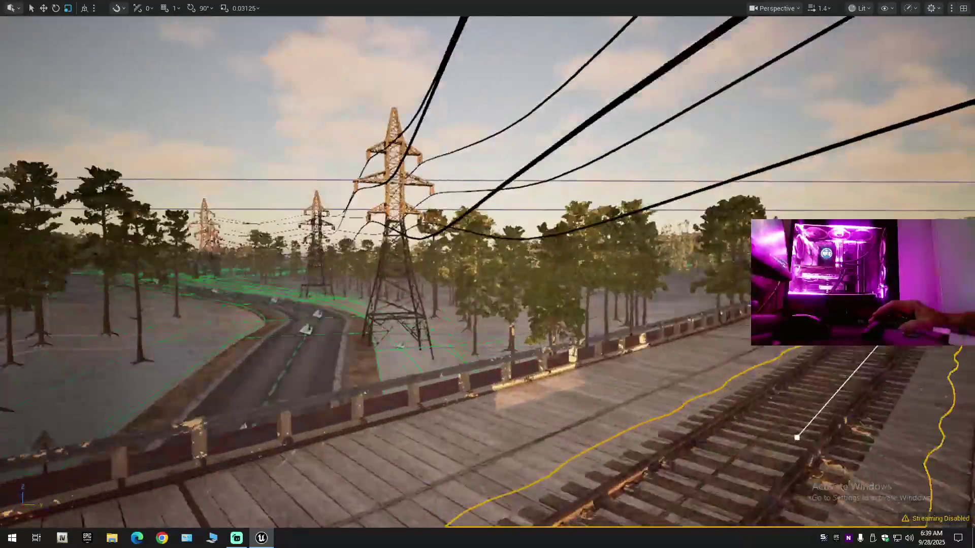
scroll(488, 275, down, 2)
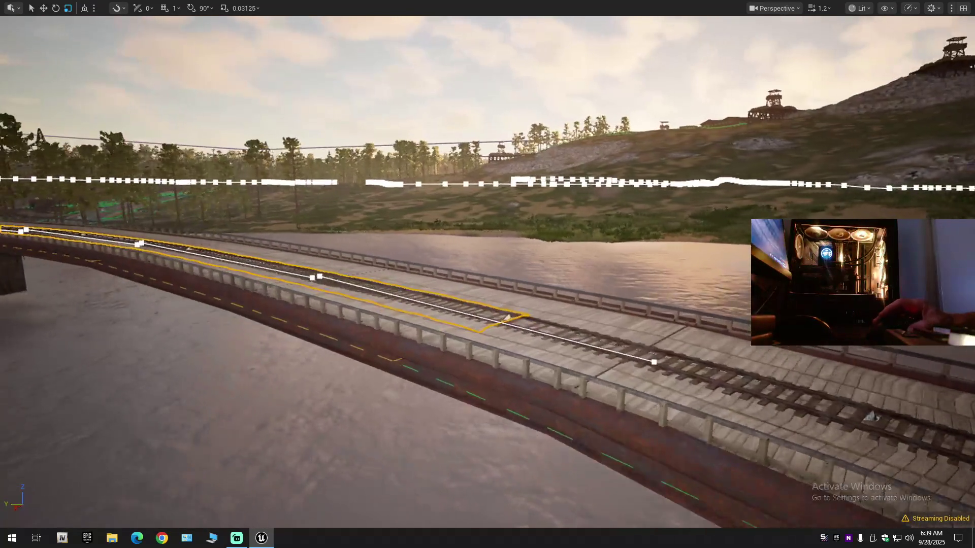
scroll(488, 274, down, 1)
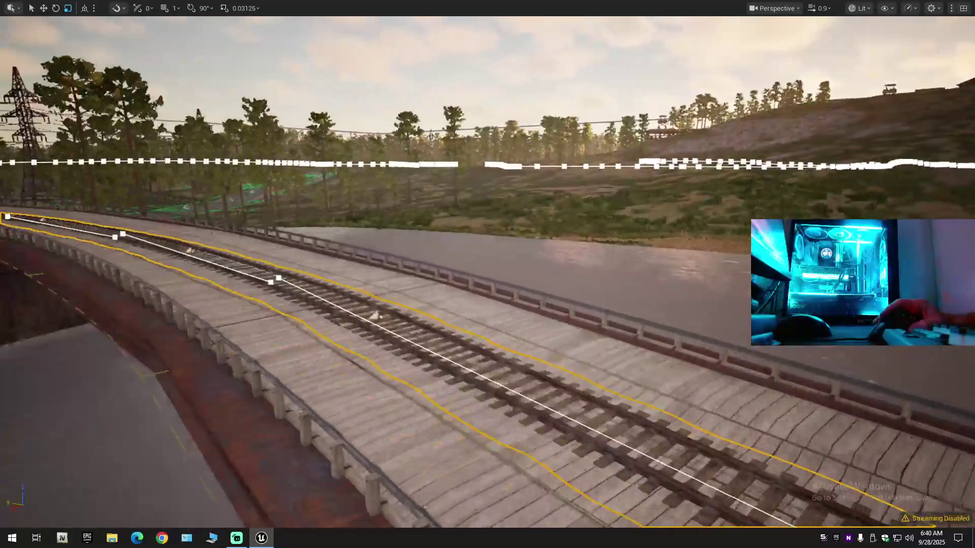
scroll(487, 274, down, 1)
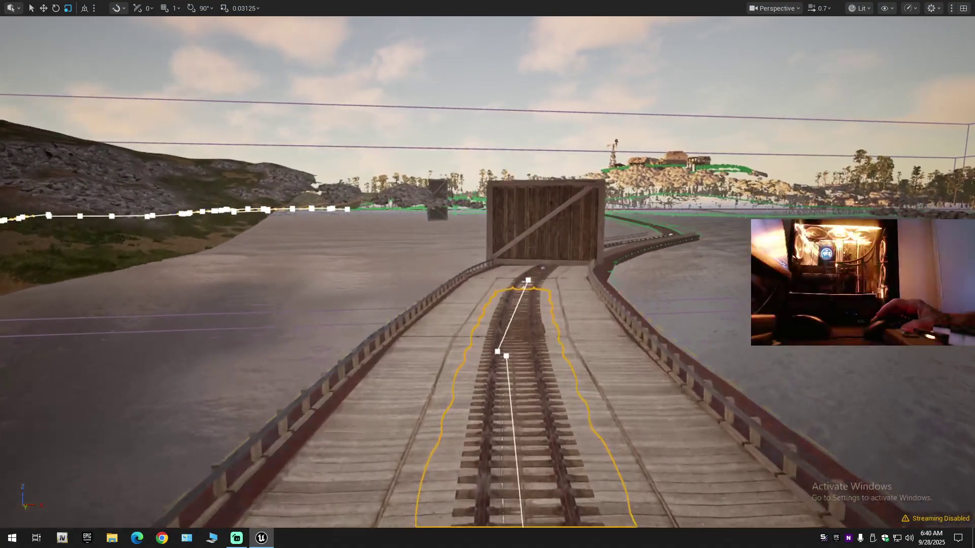
drag(488, 274, 588, 275)
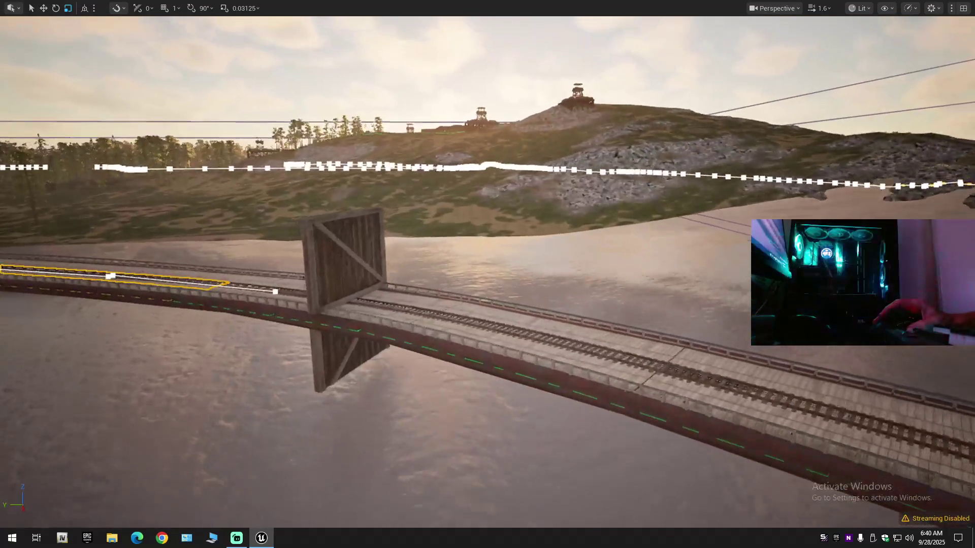
scroll(488, 274, down, 2)
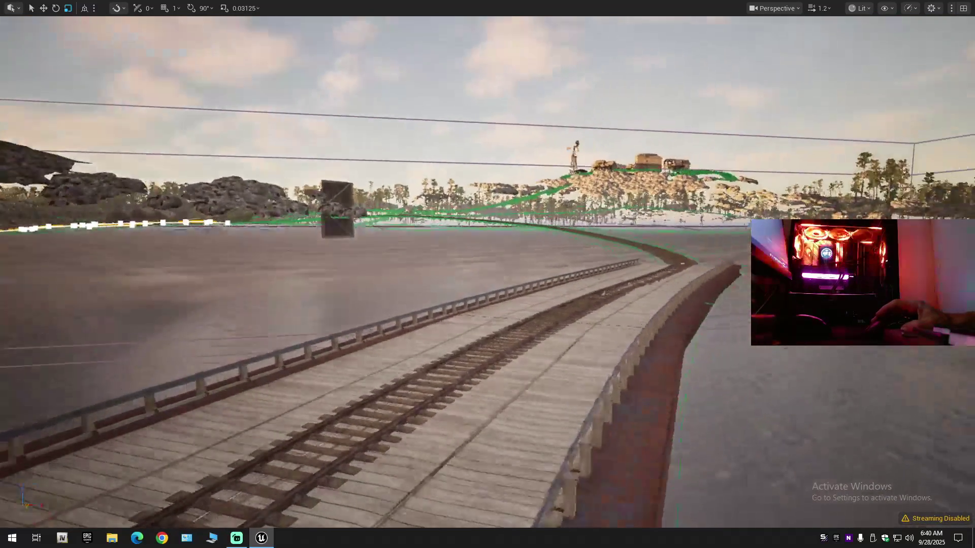
scroll(487, 274, up, 2)
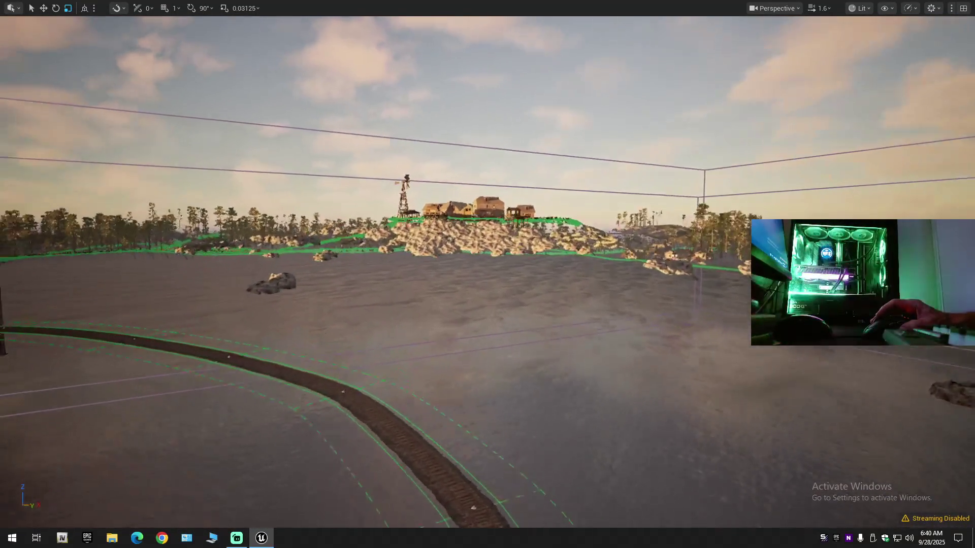
scroll(487, 274, up, 1)
scroll(487, 274, up, 3)
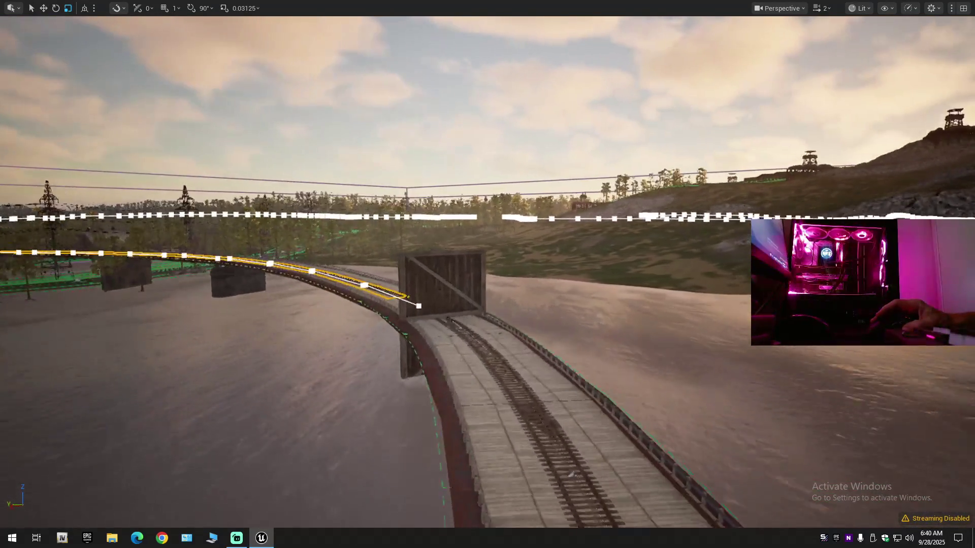
scroll(487, 274, down, 2)
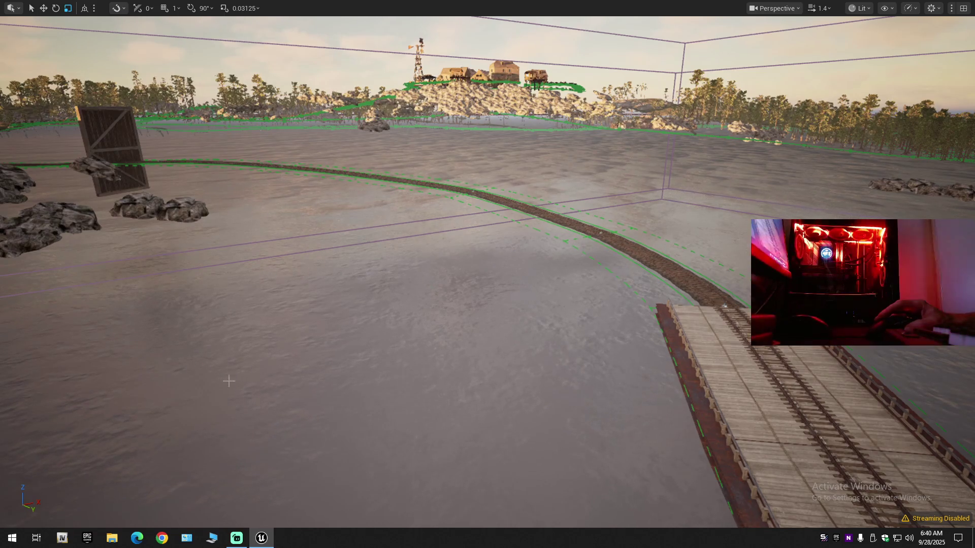
scroll(487, 274, up, 1)
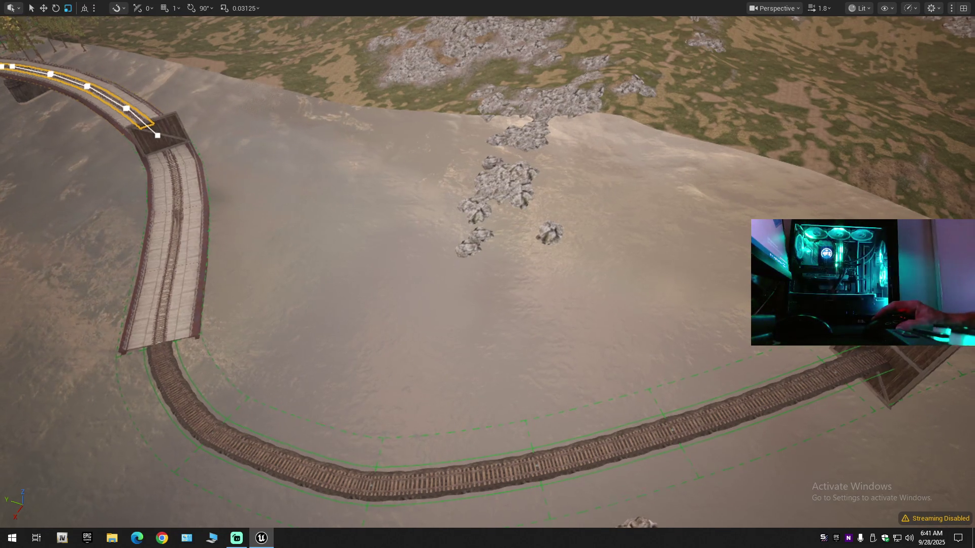
scroll(487, 274, up, 1)
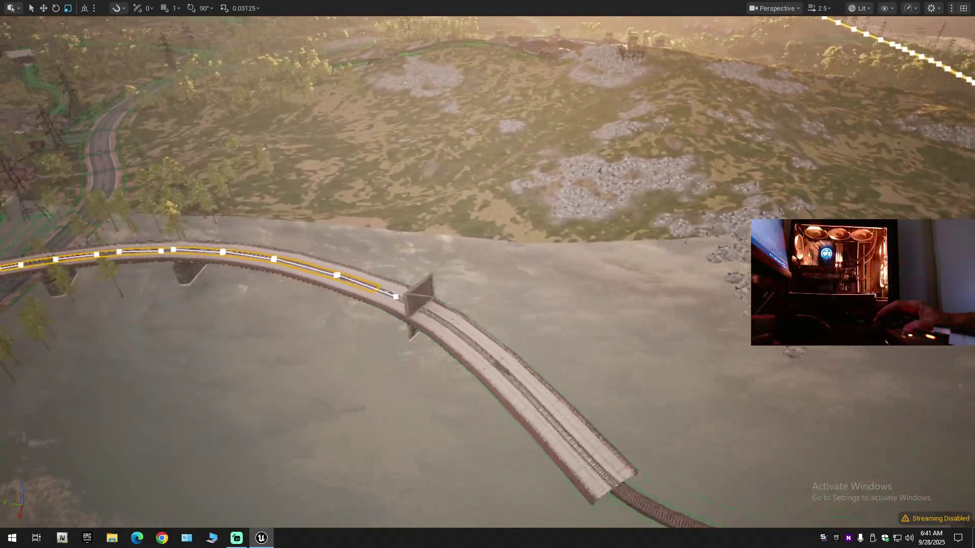
scroll(487, 274, down, 2)
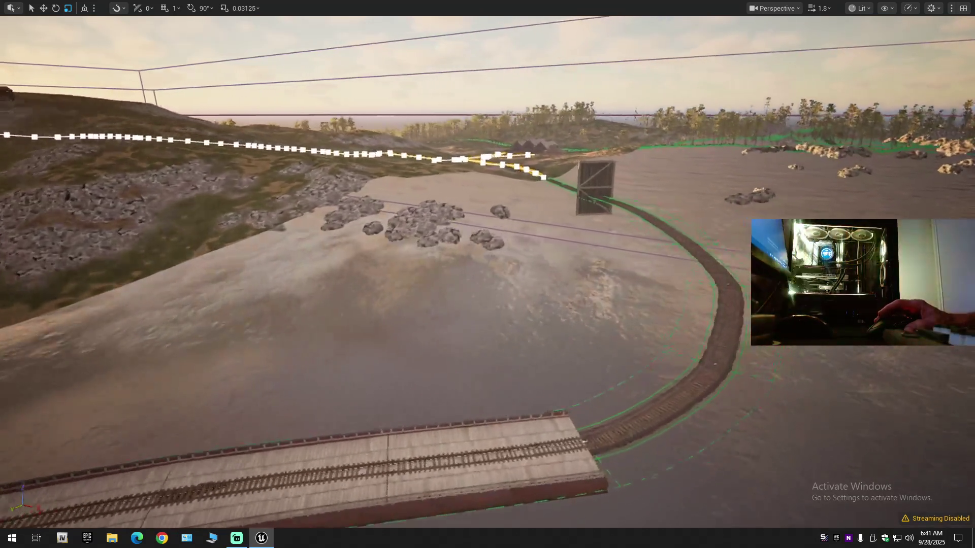
scroll(487, 274, up, 2)
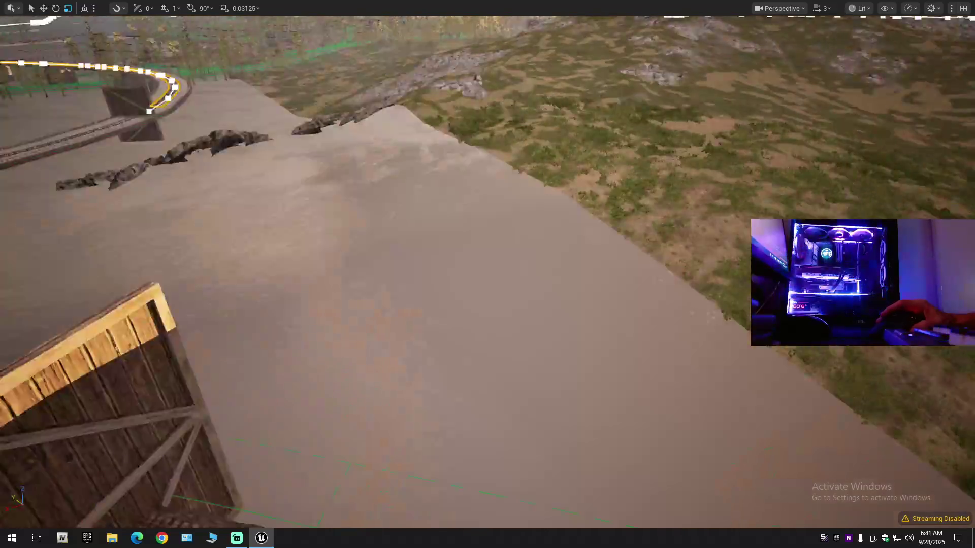
key(w)
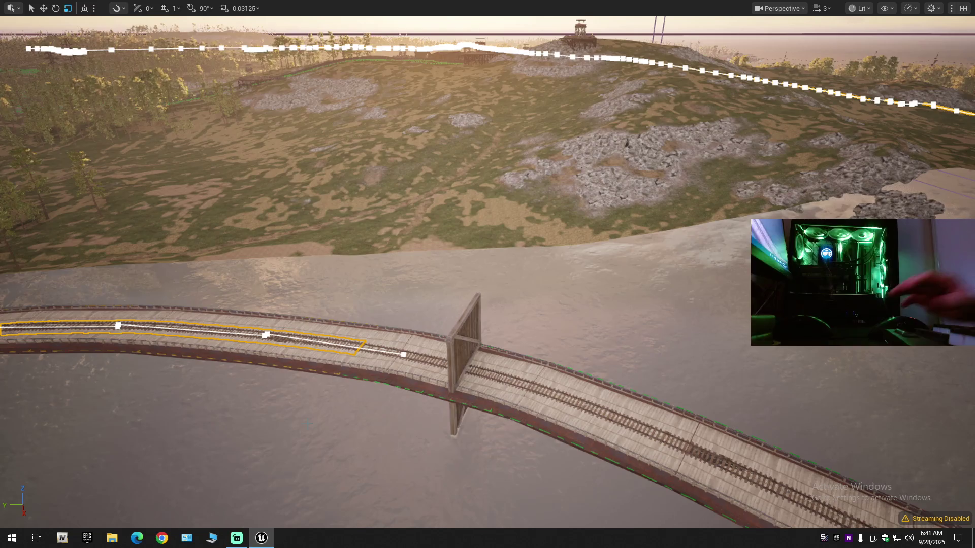
Step: Repeatedly delete the left-side track control points, answering No to every join-segments prompt
key(Delete)
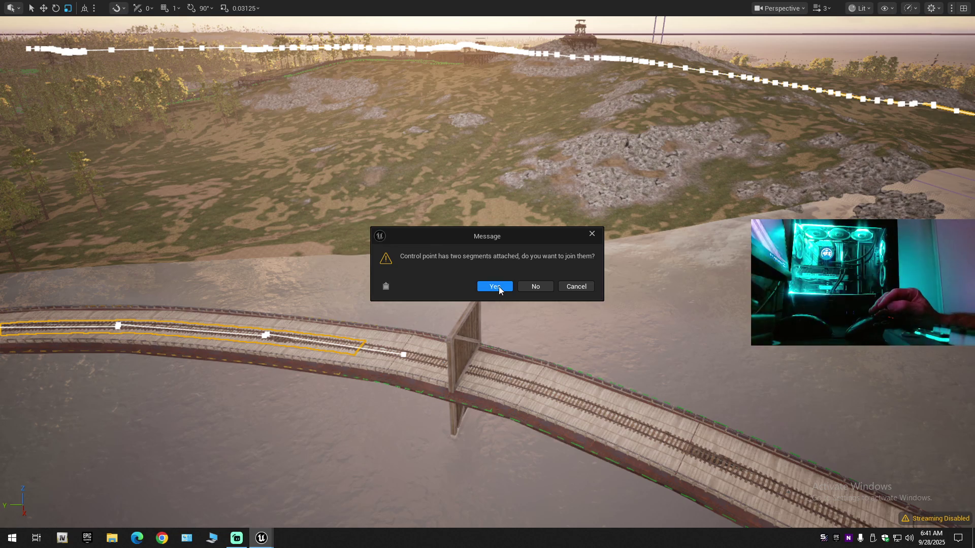
click(528, 288)
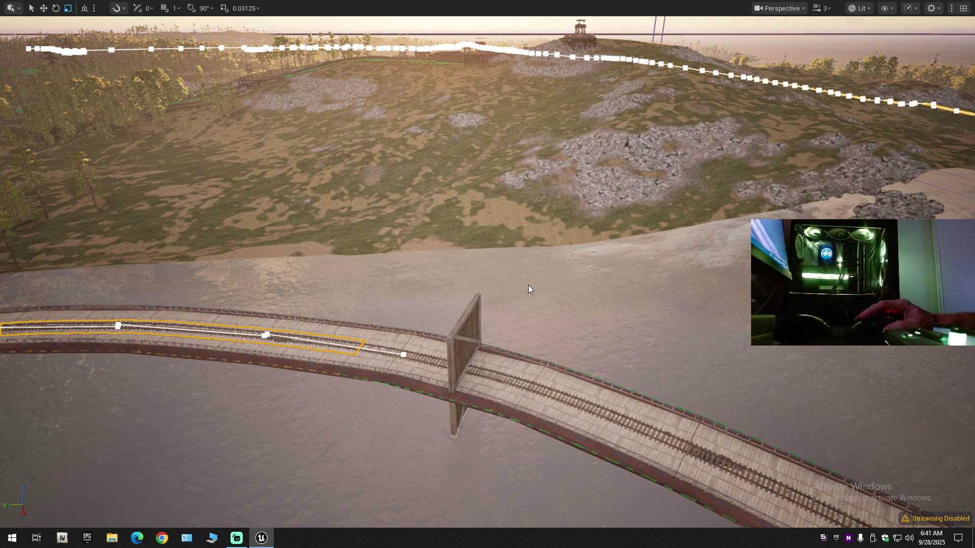
click(529, 284)
click(528, 284)
click(528, 285)
click(528, 284)
click(528, 285)
click(528, 285)
click(527, 285)
click(528, 285)
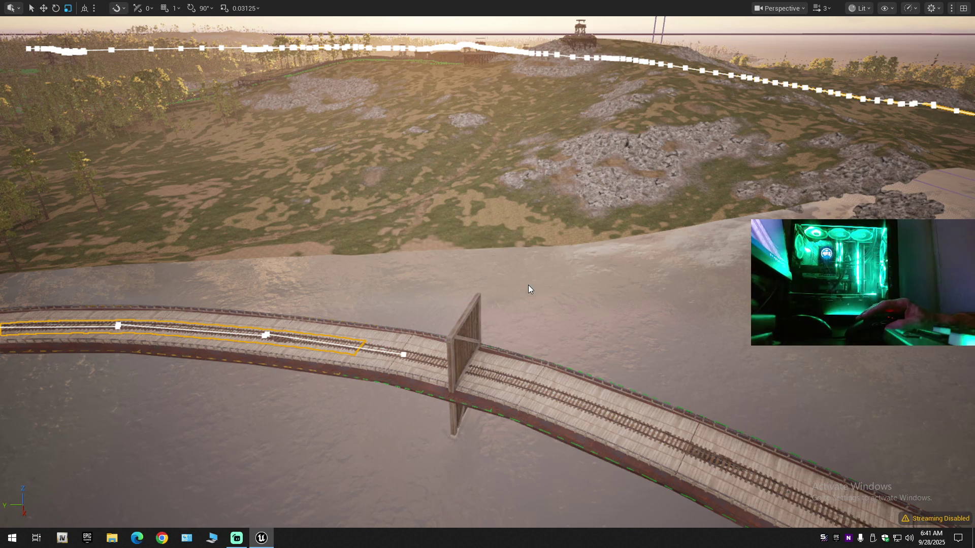
key(Delete)
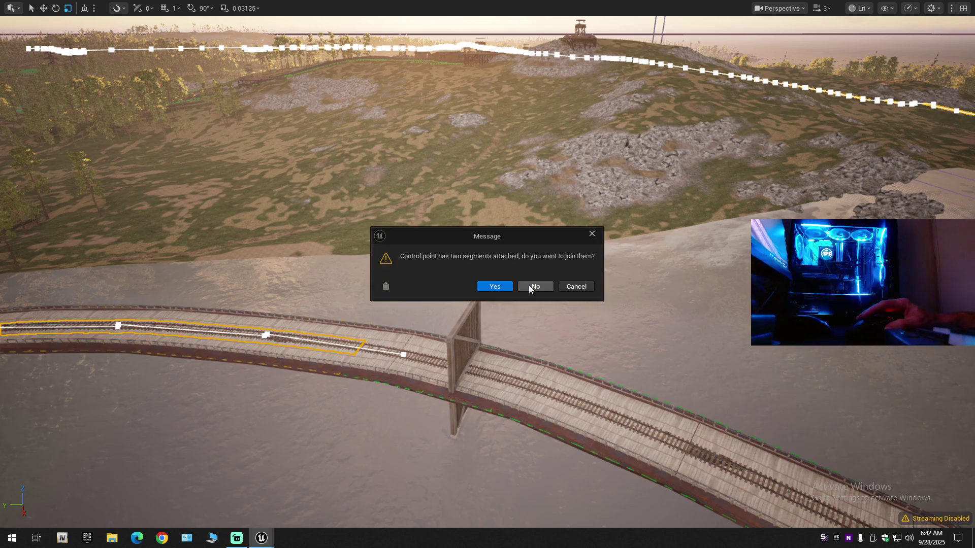
click(533, 286)
key(Delete)
click(534, 287)
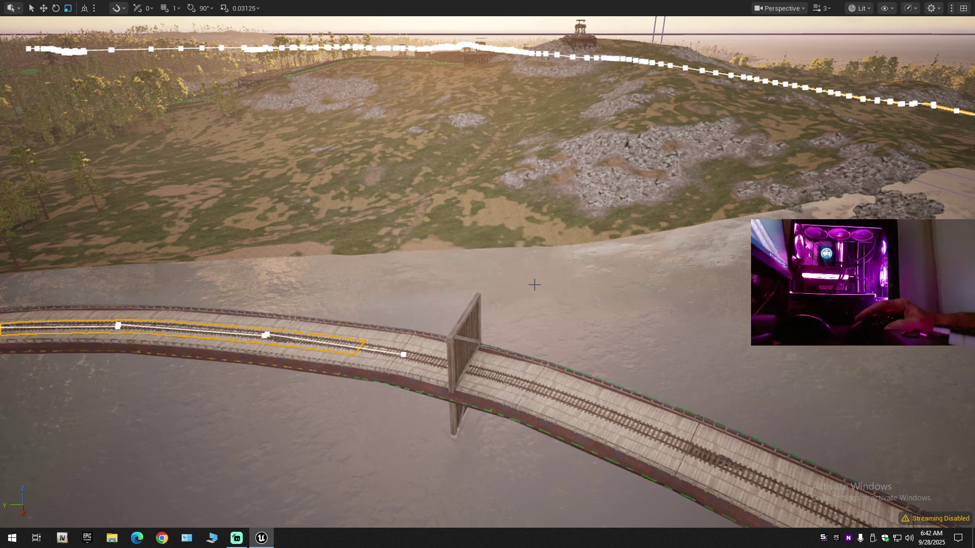
key(Delete)
click(535, 287)
key(Delete)
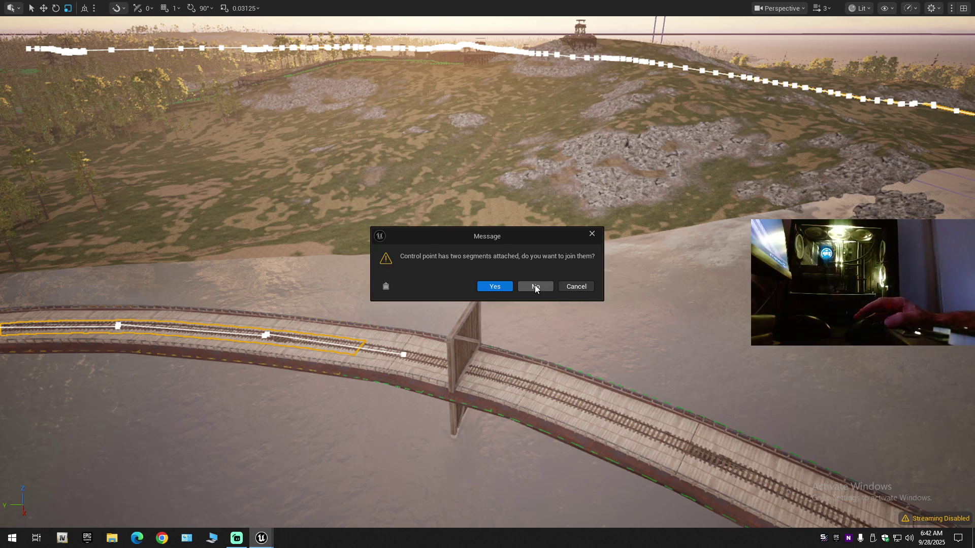
click(530, 286)
key(Delete)
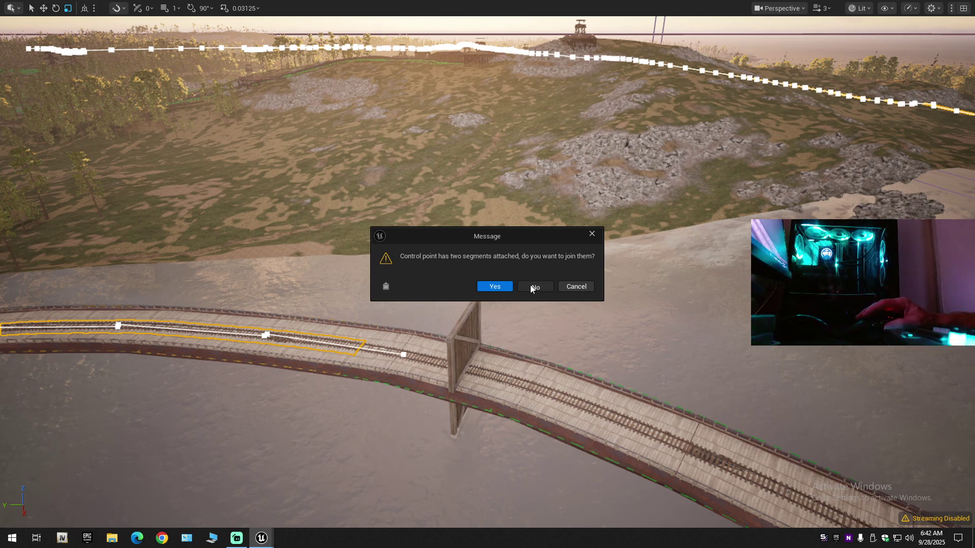
click(530, 287)
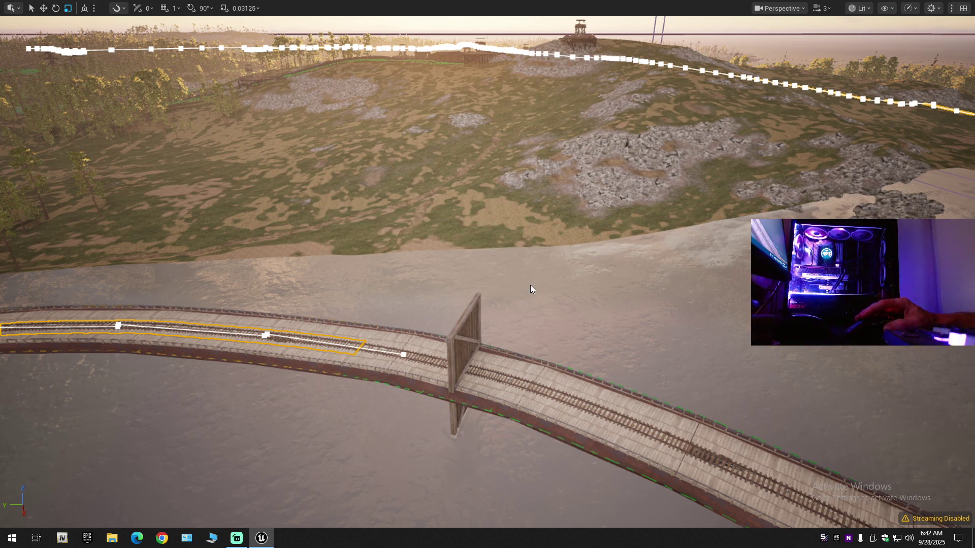
key(Delete)
click(530, 286)
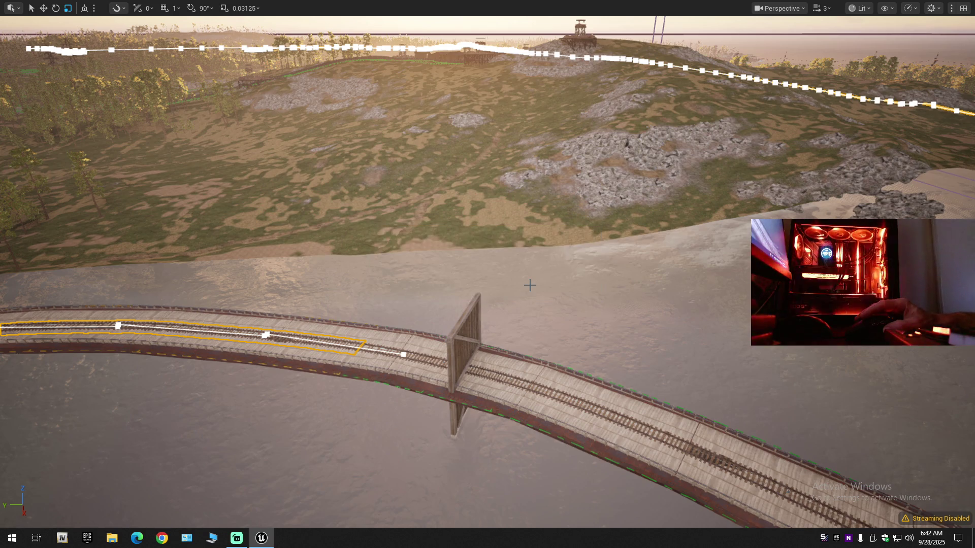
key(Delete)
click(530, 286)
key(Delete)
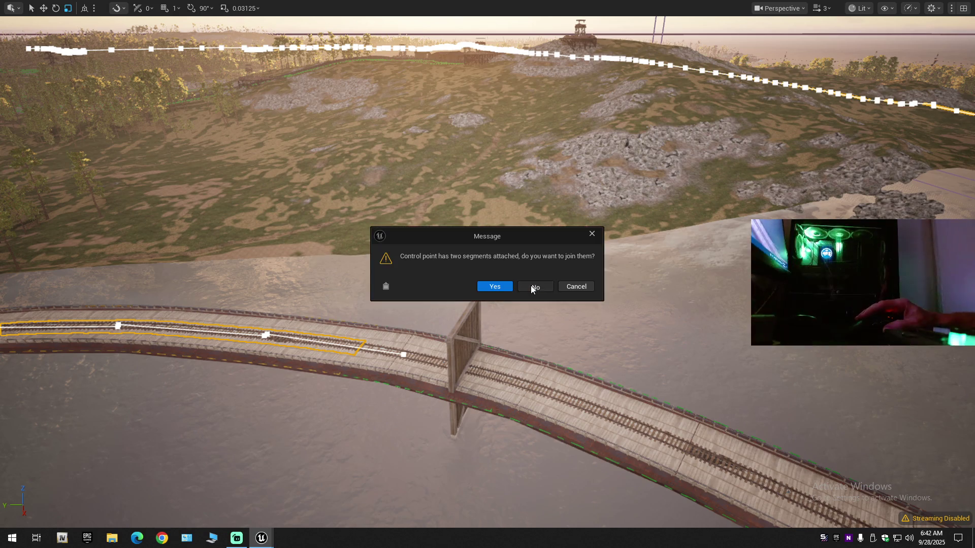
click(531, 287)
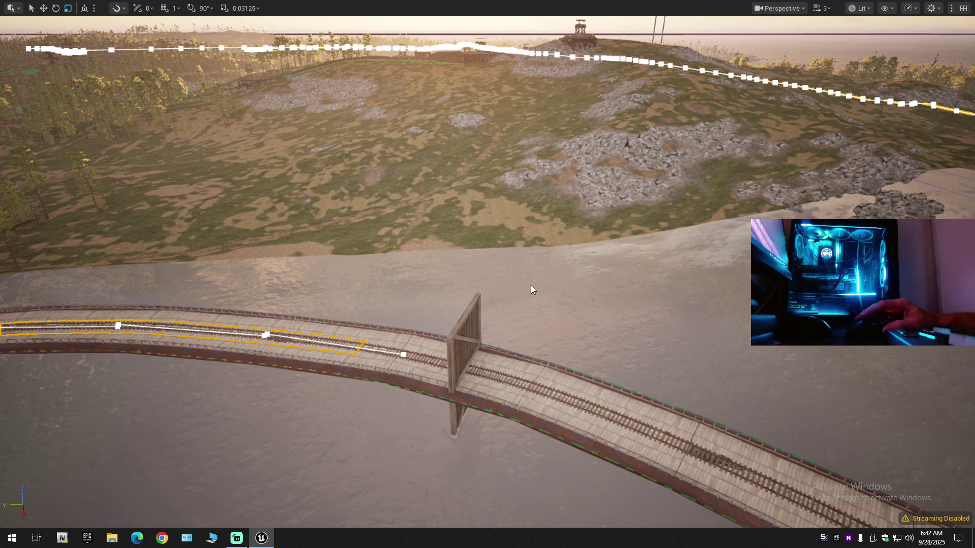
key(Delete)
click(531, 286)
key(Delete)
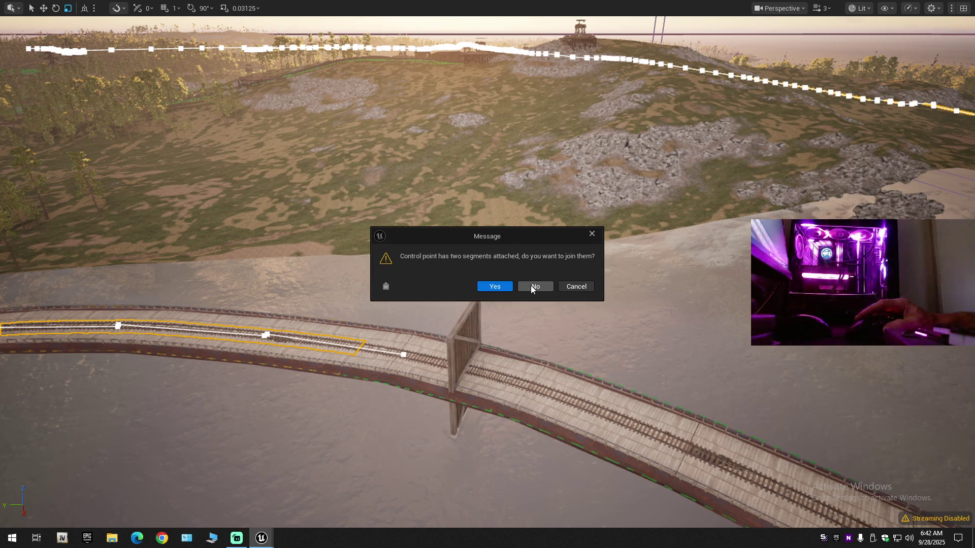
click(531, 287)
key(Delete)
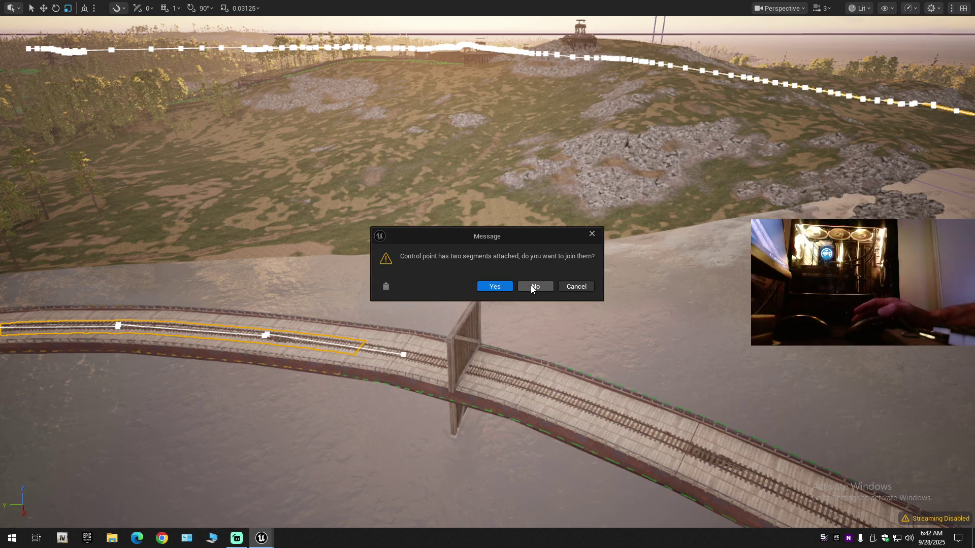
click(531, 287)
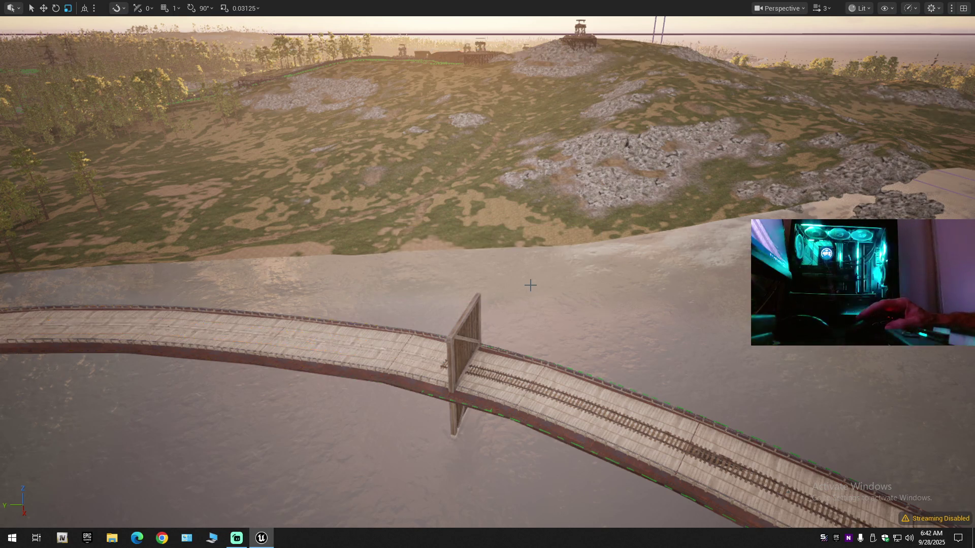
mouse_move(473, 363)
mouse_down()
mouse_move(437, 386)
mouse_move(417, 320)
mouse_move(456, 290)
mouse_move(431, 279)
mouse_move(437, 269)
mouse_up()
Step: Select the track spline on the bridge, then one of its control points
click(594, 366)
drag(594, 365, 584, 439)
mouse_move(449, 358)
mouse_down()
mouse_move(501, 465)
mouse_move(433, 384)
mouse_move(455, 333)
mouse_up()
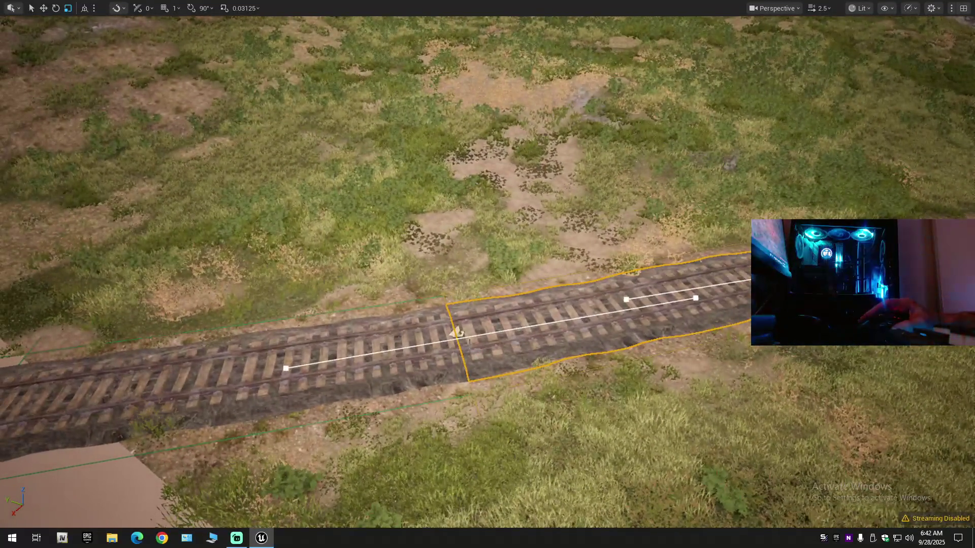
click(460, 334)
scroll(459, 334, down, 10)
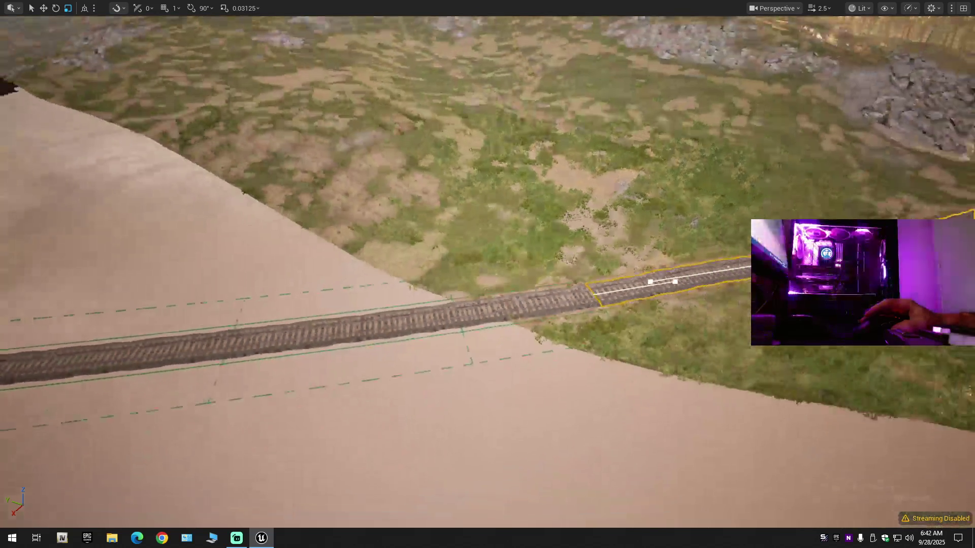
drag(459, 334, 496, 347)
scroll(480, 339, up, 1)
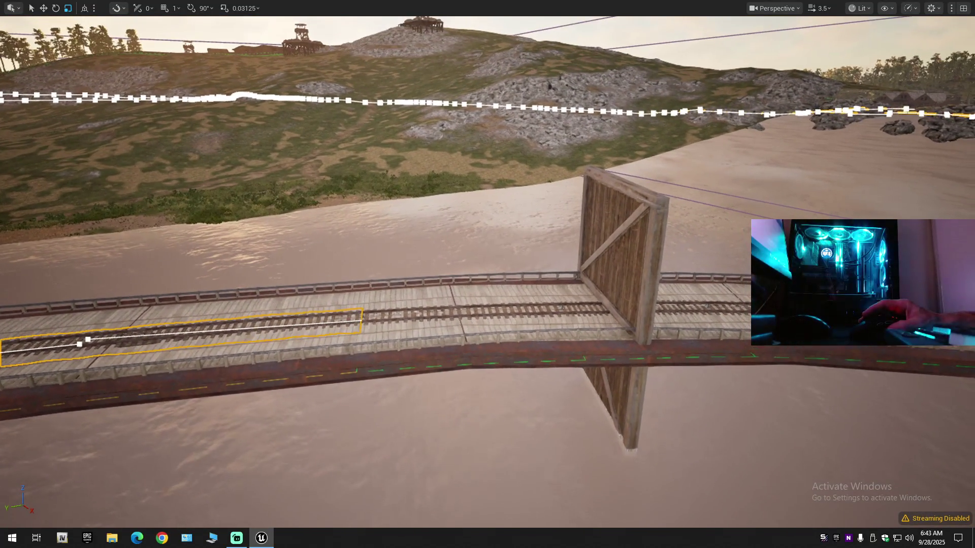
Step: Delete the bridge's left track piece point by point, declining each join-segments prompt
key(Delete)
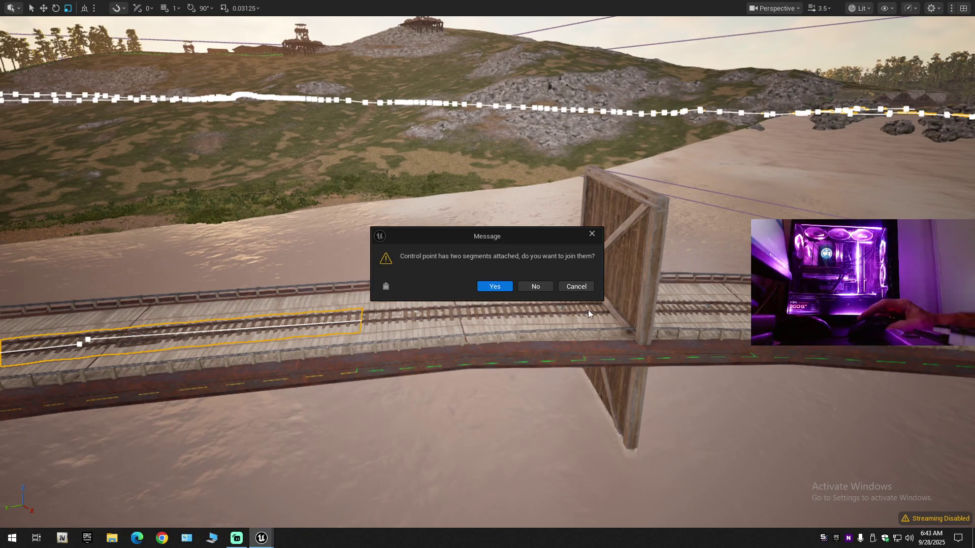
click(543, 285)
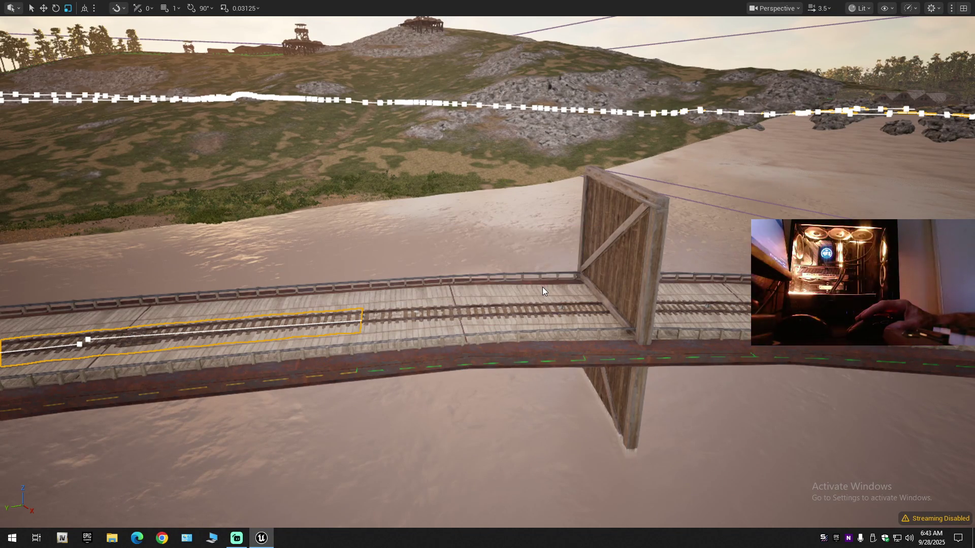
key(Delete)
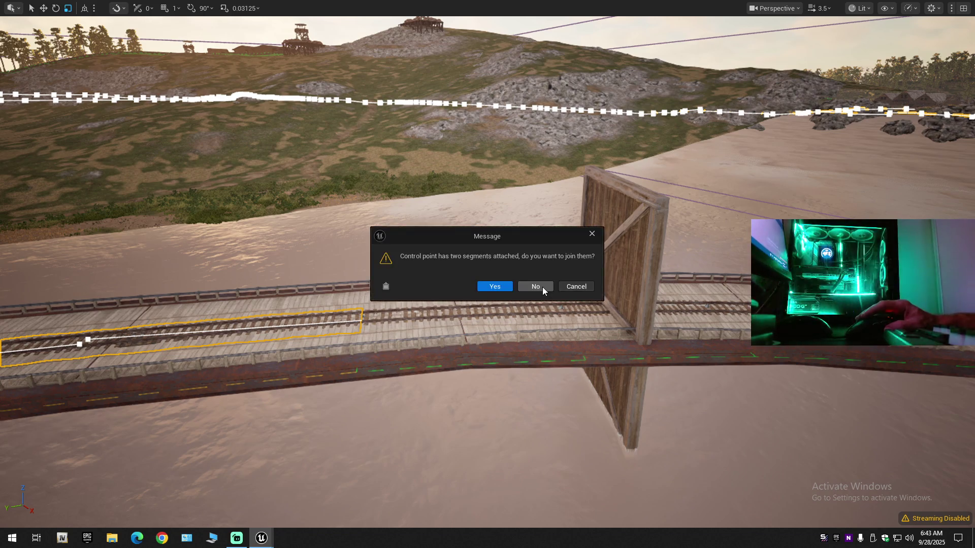
click(542, 287)
key(Delete)
click(542, 287)
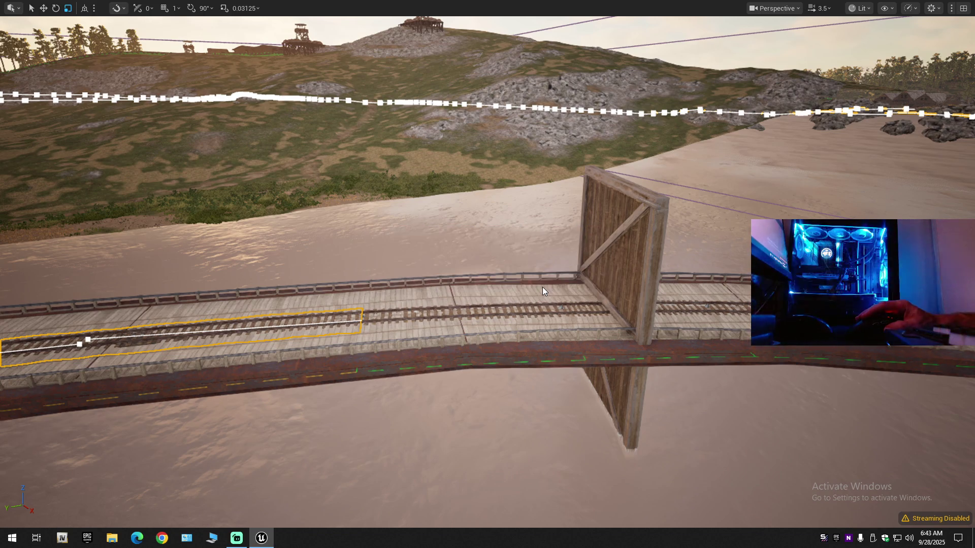
key(Delete)
click(542, 287)
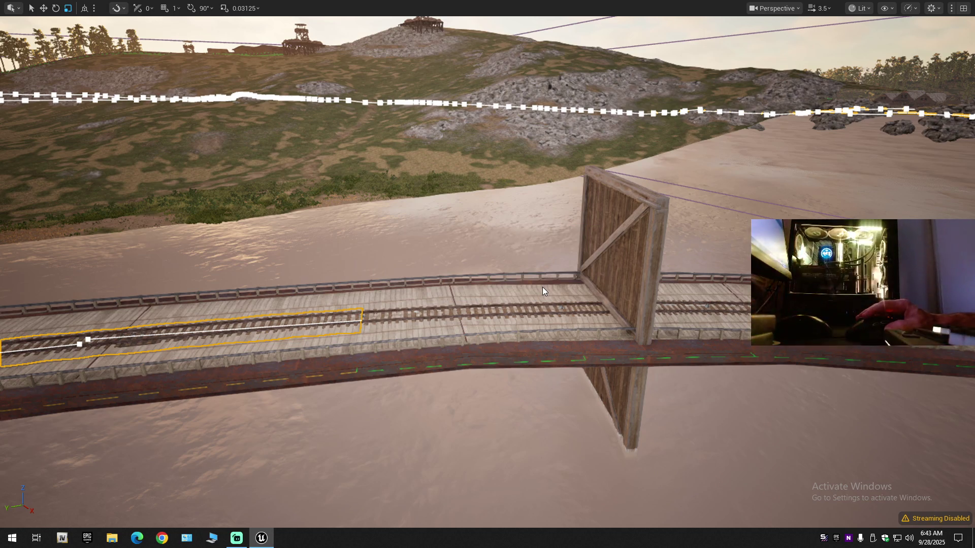
key(Delete)
click(542, 288)
key(Delete)
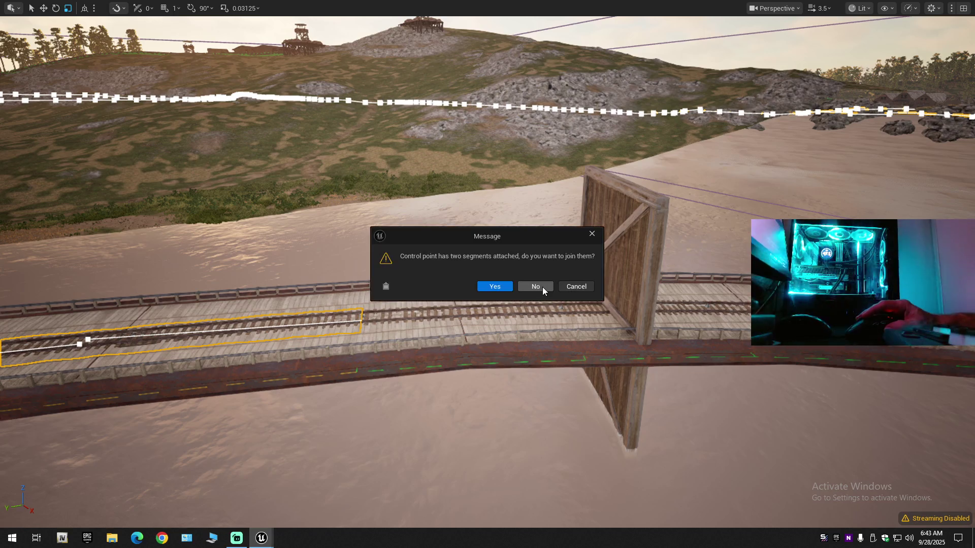
click(542, 288)
key(Delete)
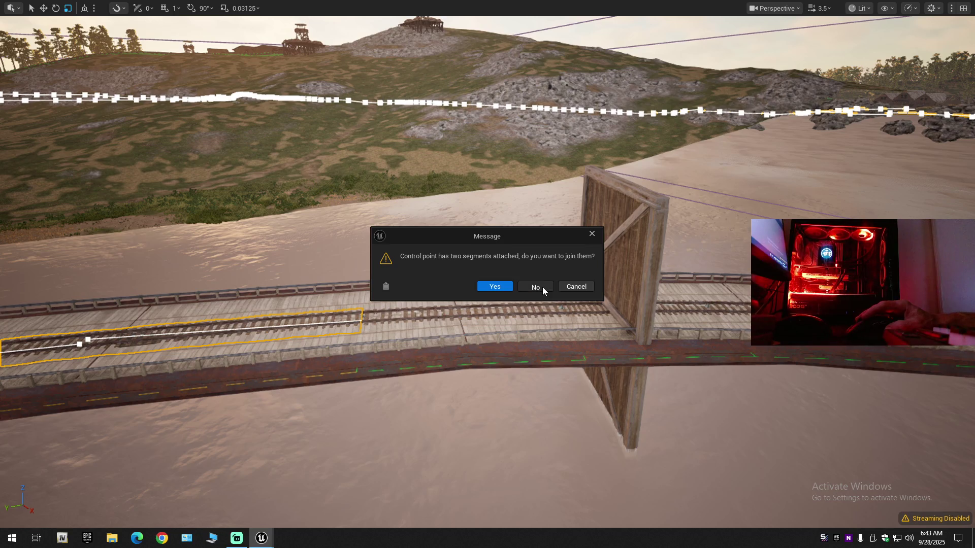
click(542, 288)
key(Delete)
click(542, 287)
key(Delete)
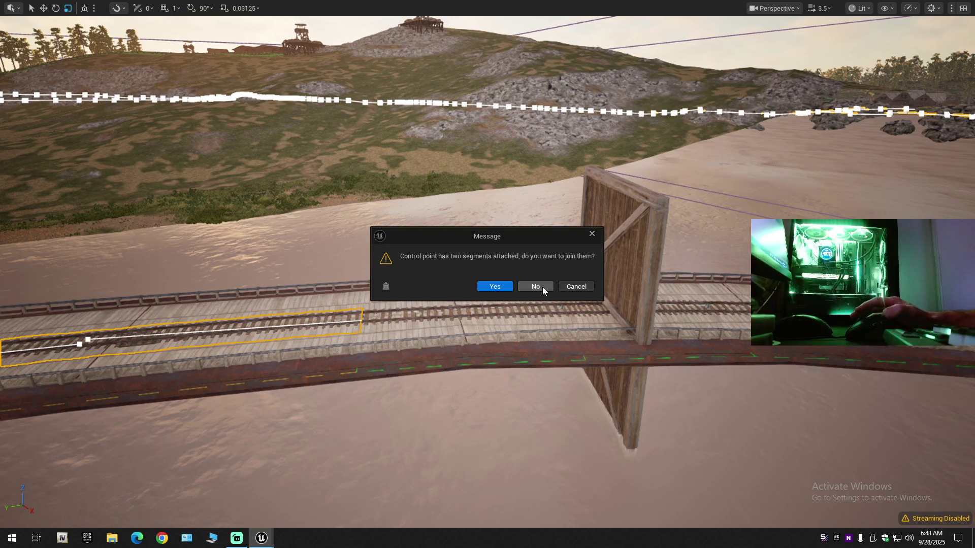
click(542, 287)
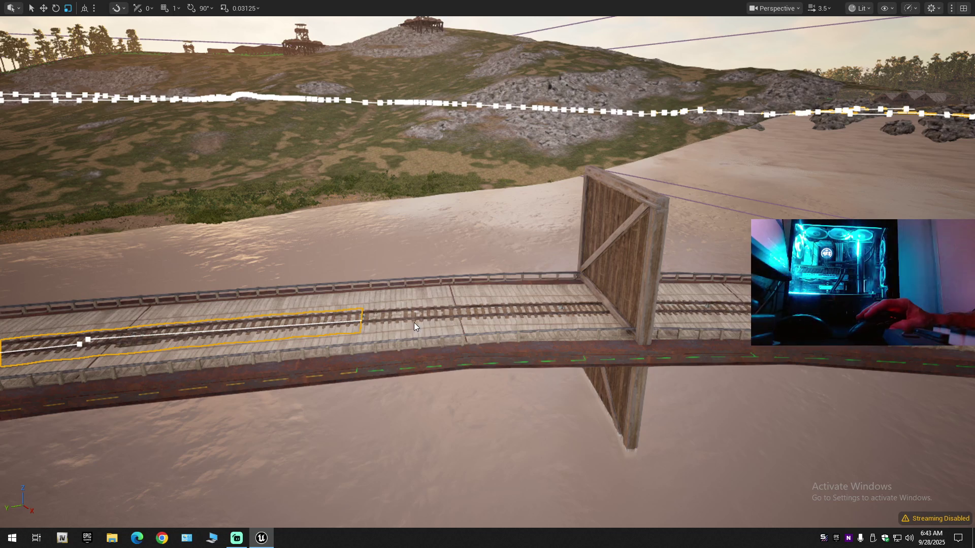
key(Delete)
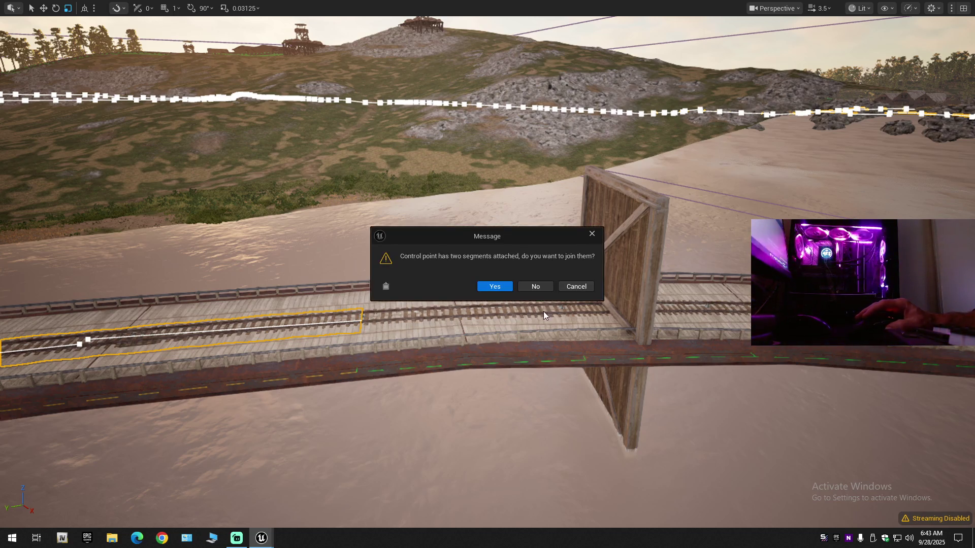
click(540, 288)
key(Delete)
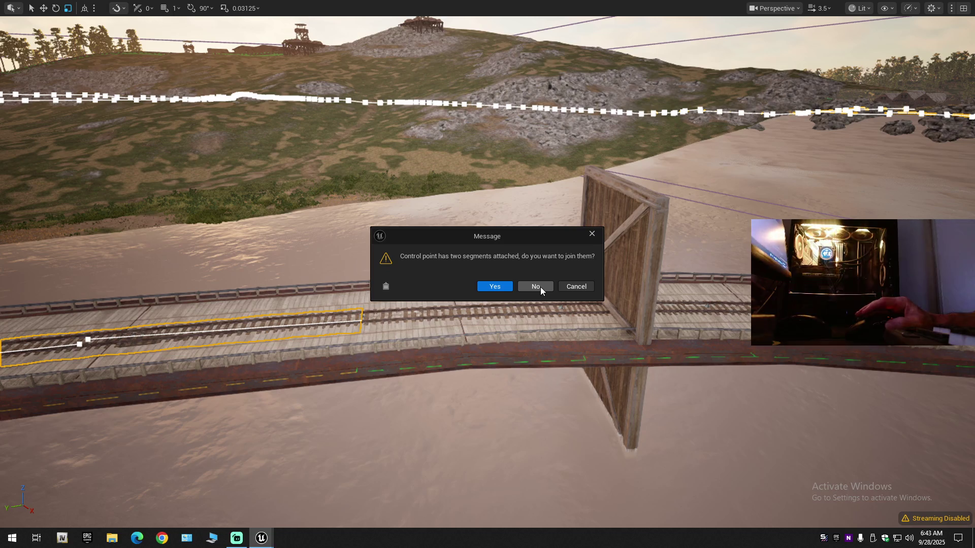
click(540, 287)
key(Delete)
click(541, 287)
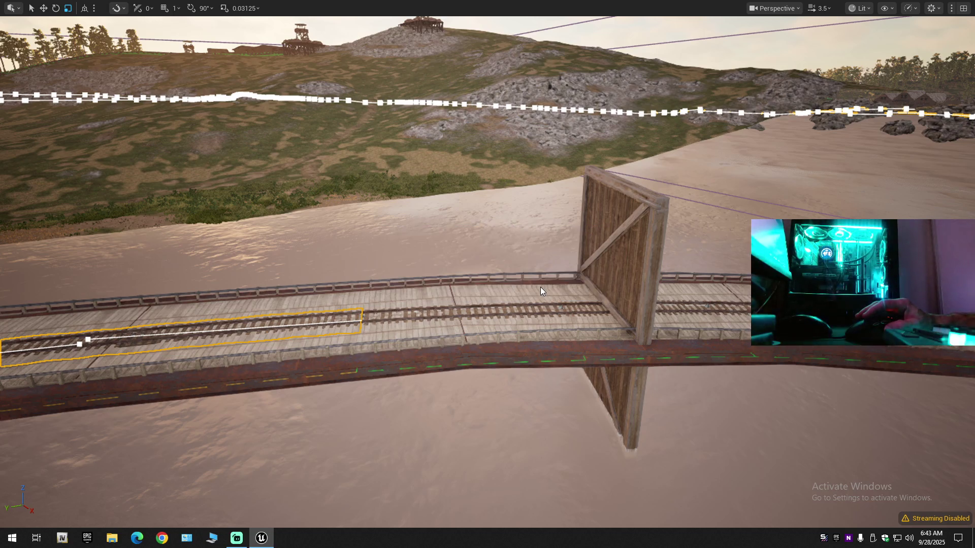
key(Delete)
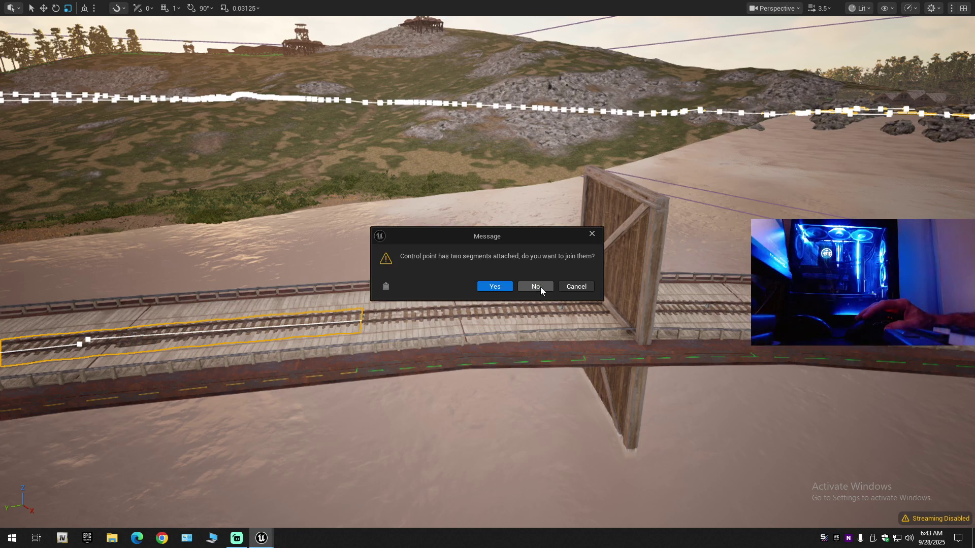
click(540, 288)
key(Delete)
click(540, 287)
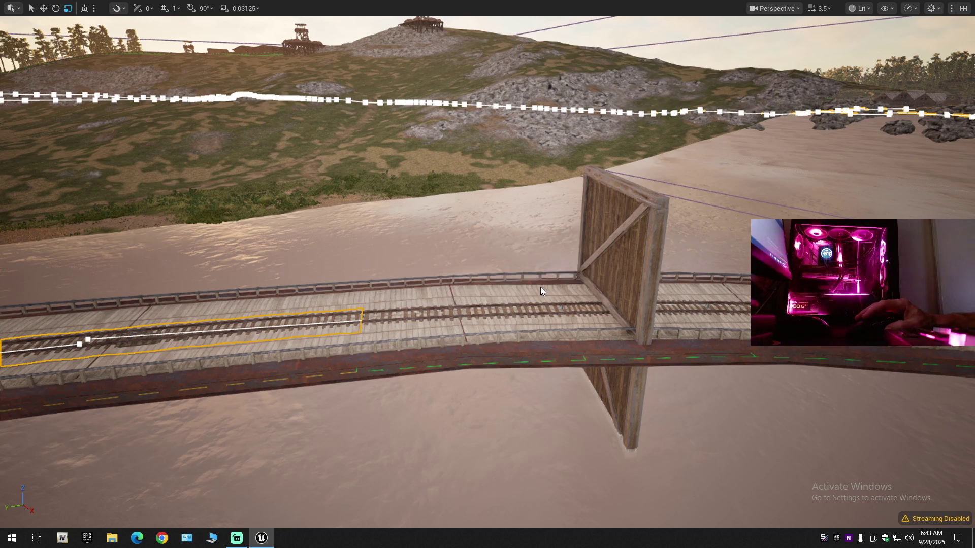
key(Delete)
click(540, 287)
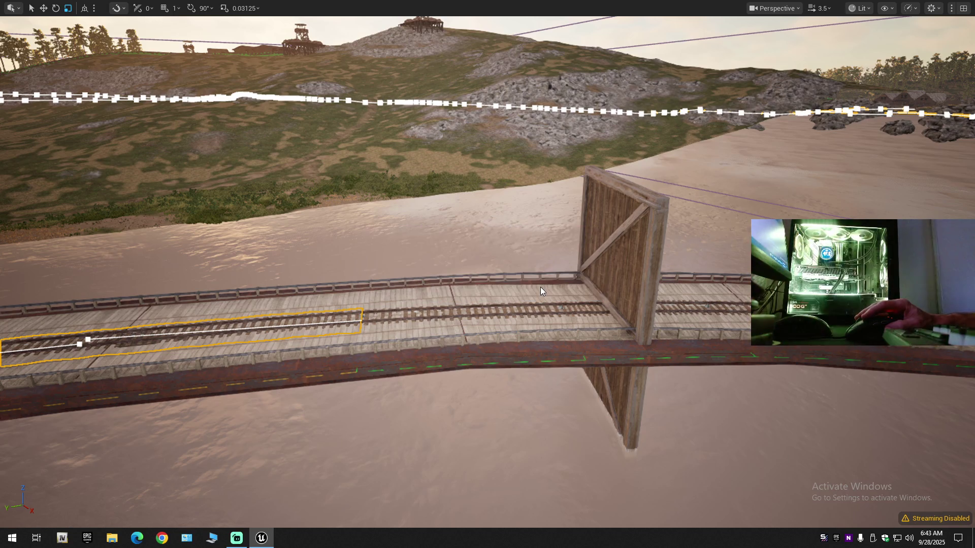
key(Delete)
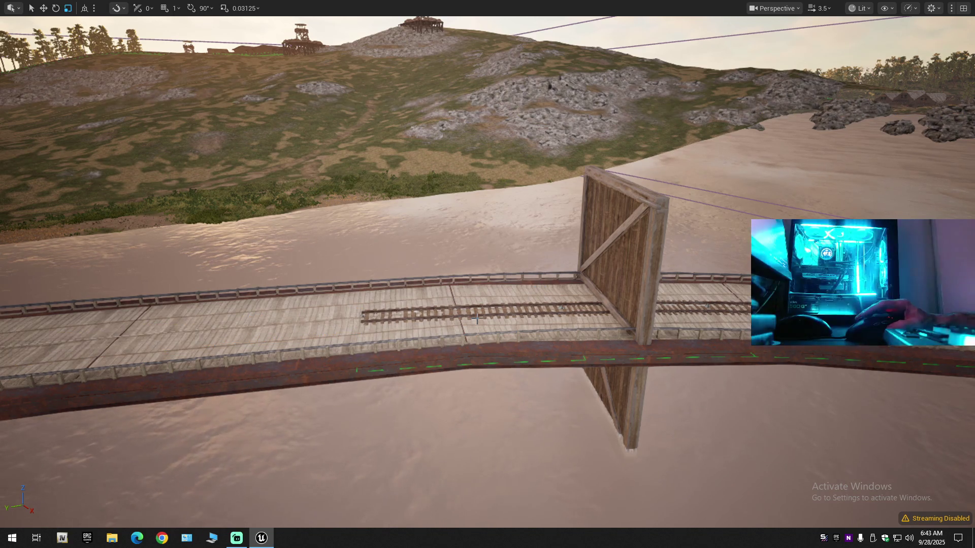
Step: Fly along the trimmed track to inspect it and leave the fullscreen viewport
scroll(479, 340, down, 1)
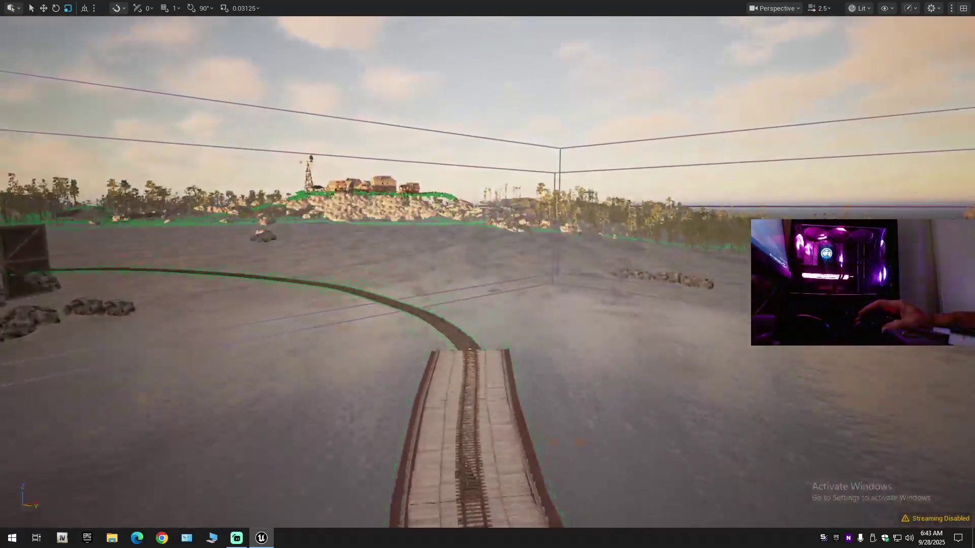
mouse_move(480, 340)
mouse_down()
mouse_move(480, 304)
mouse_move(254, 243)
mouse_move(305, 274)
mouse_move(355, 264)
mouse_move(386, 244)
mouse_move(456, 253)
mouse_move(442, 258)
mouse_move(479, 341)
mouse_up()
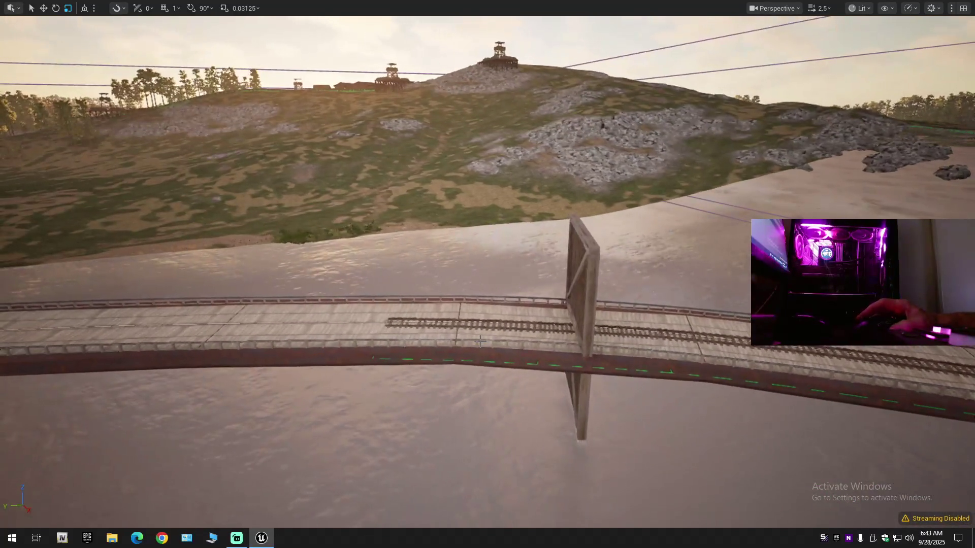
key(F11)
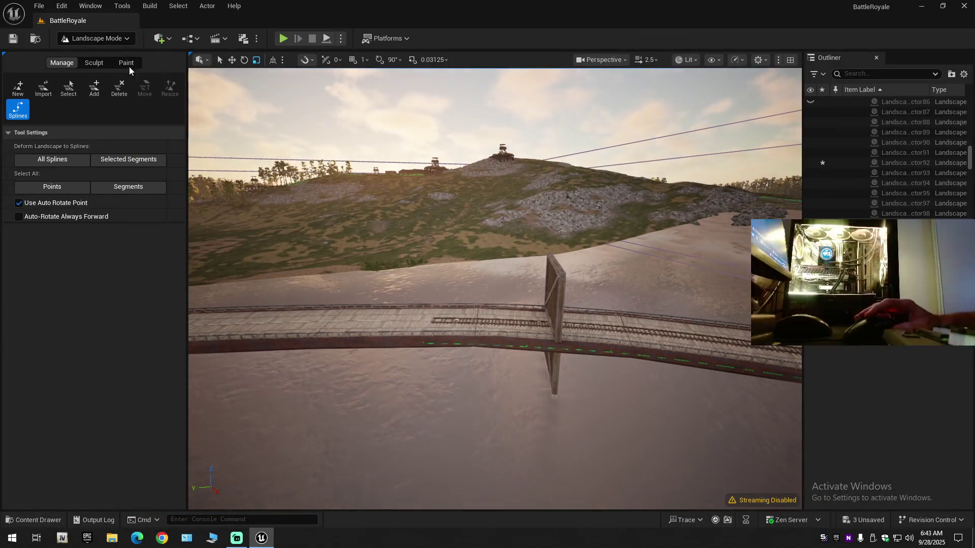
Step: Switch from Landscape back to Selection mode and save all changes to the BattleRoyale level
click(118, 42)
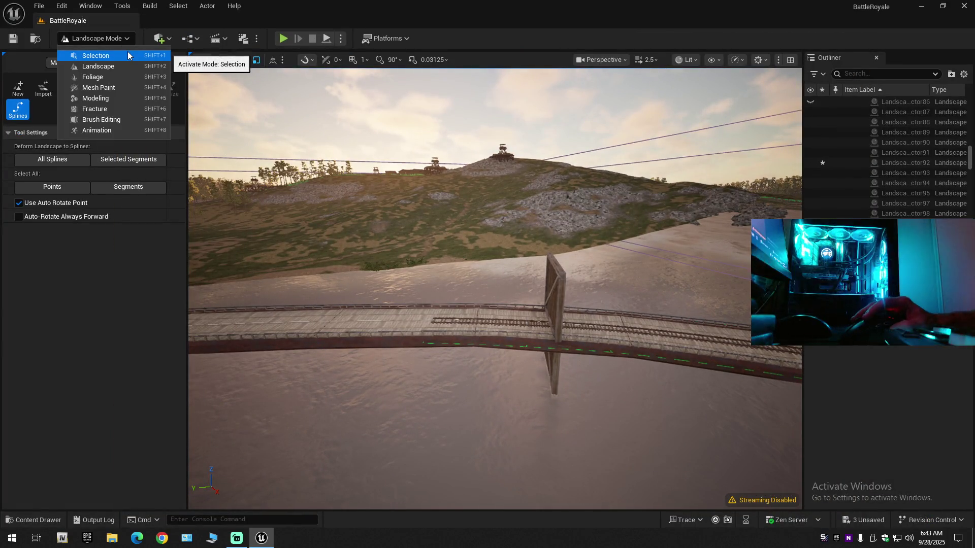
click(127, 51)
click(13, 39)
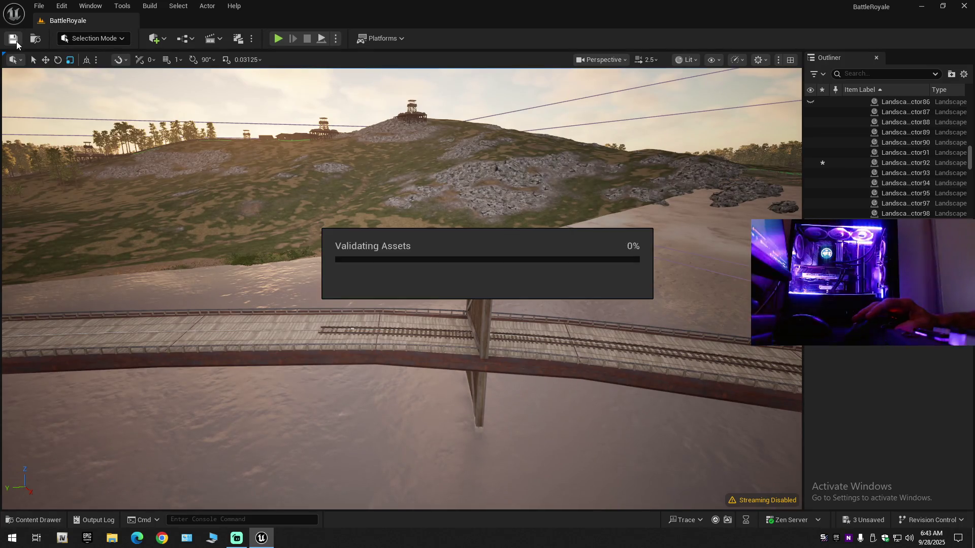
Step: Look through the File menu options, then dismiss it
click(39, 6)
click(45, 24)
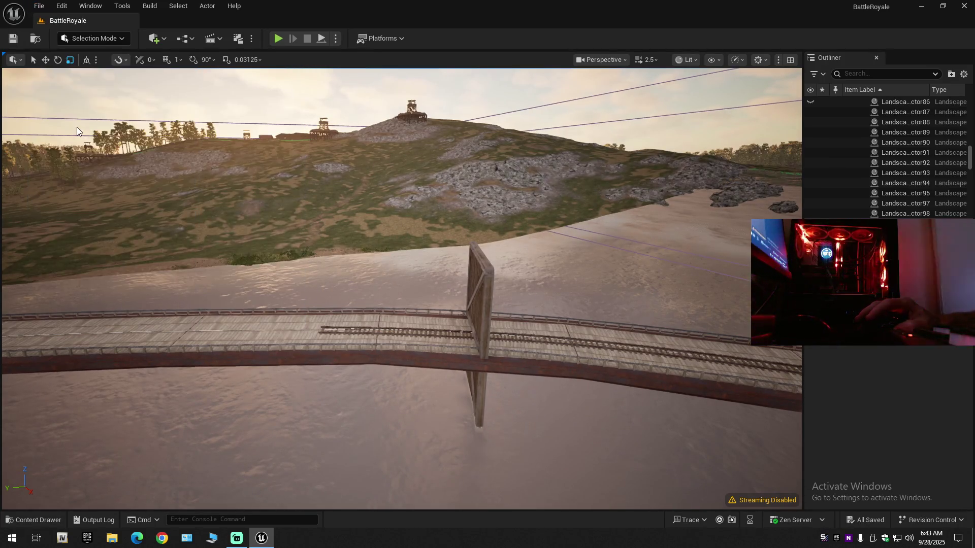
click(39, 6)
click(62, 150)
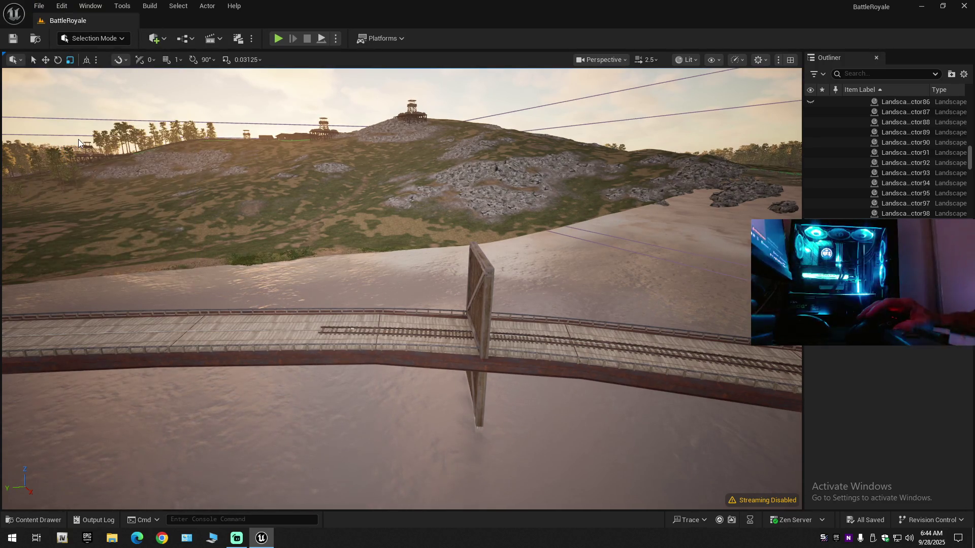
click(40, 5)
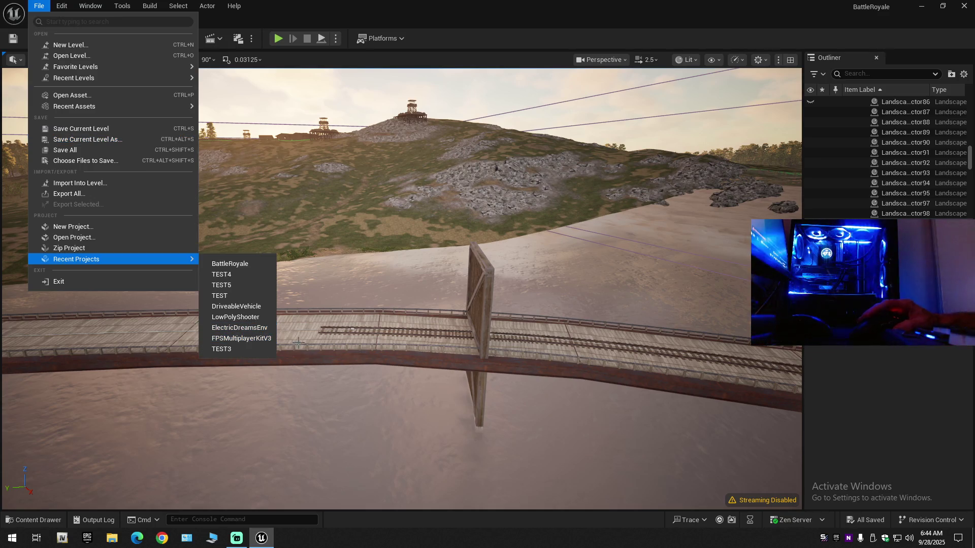
key(Escape)
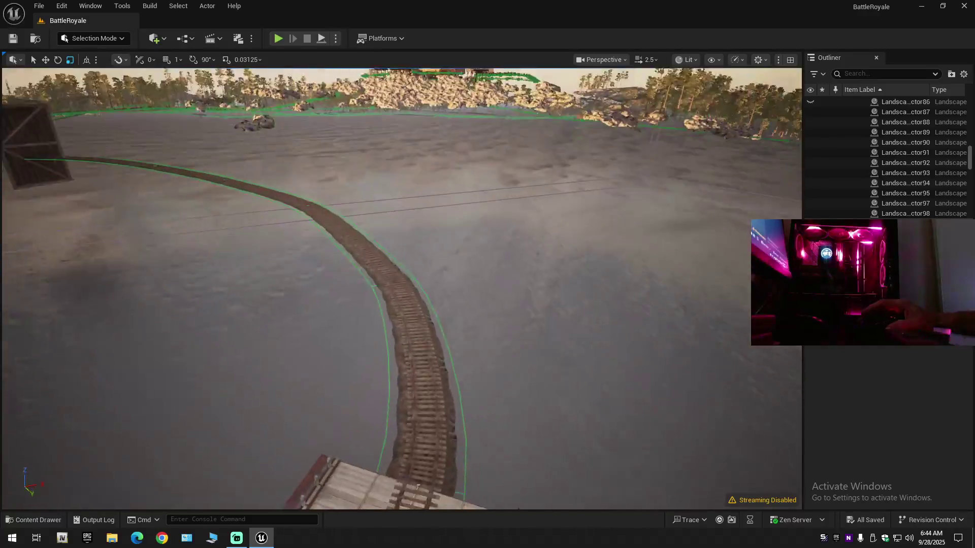
Step: Select the railway track actor and switch to Landscape spline editing
scroll(402, 289, down, 1)
mouse_move(354, 357)
mouse_down()
mouse_move(356, 340)
mouse_move(354, 357)
mouse_move(284, 205)
mouse_up()
click(354, 355)
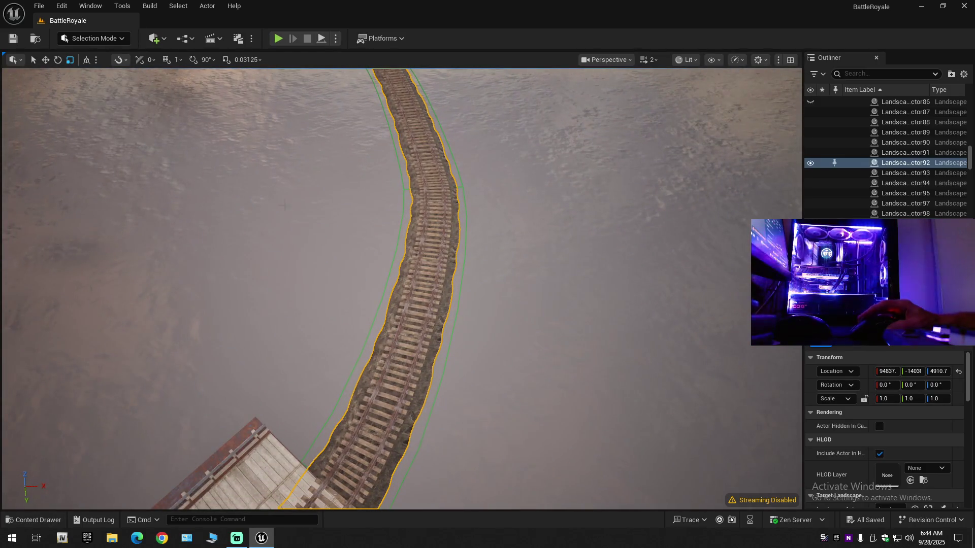
click(108, 42)
click(76, 66)
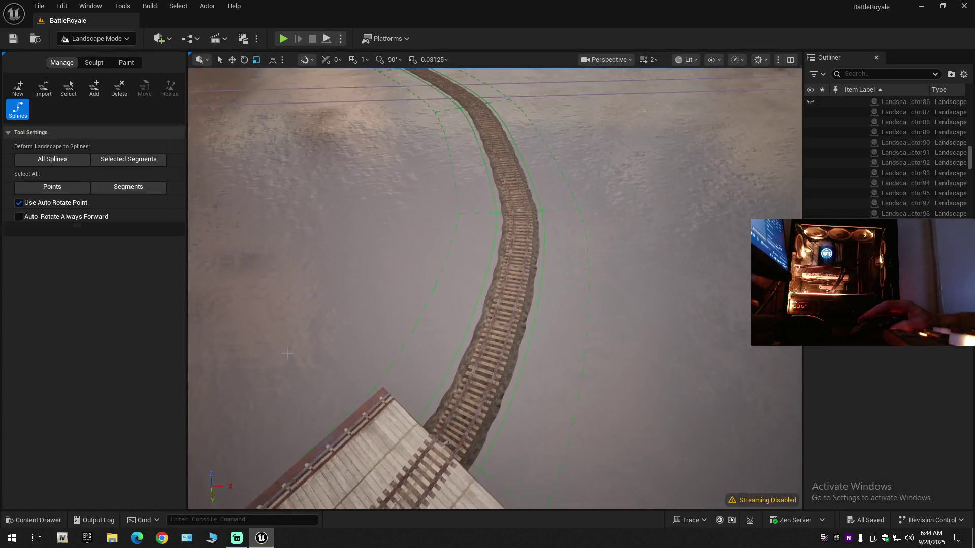
Step: Make the viewport fullscreen and select three spline points along the curved track
drag(288, 353, 287, 391)
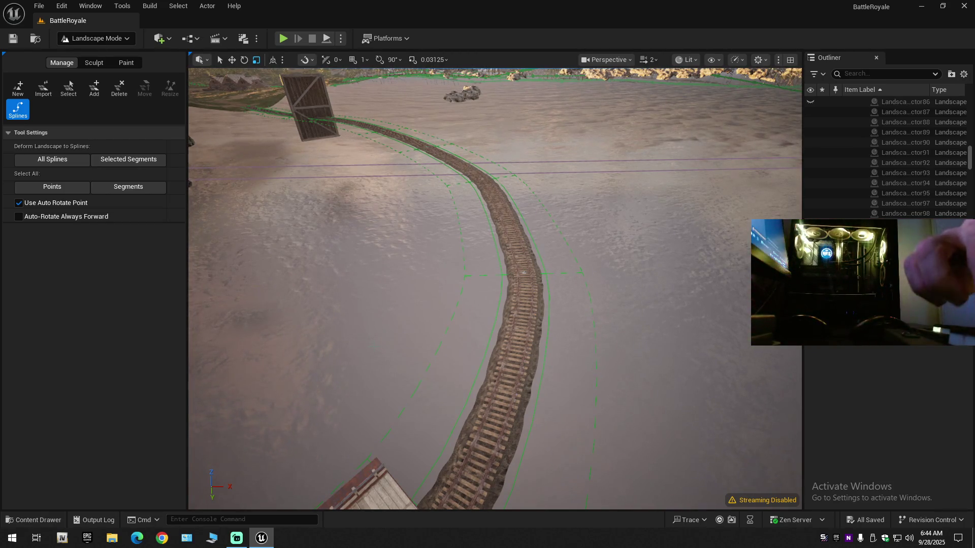
key(F11)
mouse_move(400, 305)
mouse_down()
mouse_move(400, 321)
mouse_move(428, 313)
mouse_move(426, 283)
mouse_up()
click(424, 280)
shift+click(329, 143)
shift+click(259, 80)
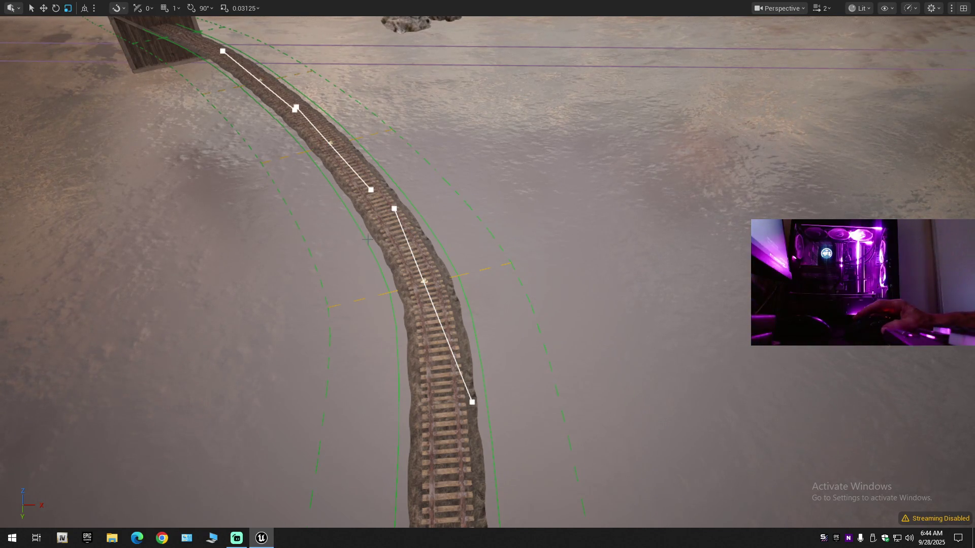
Step: Move the spline point along its Y axis to reshape the bend, undoing an accidental segment split
scroll(367, 238, down, 10)
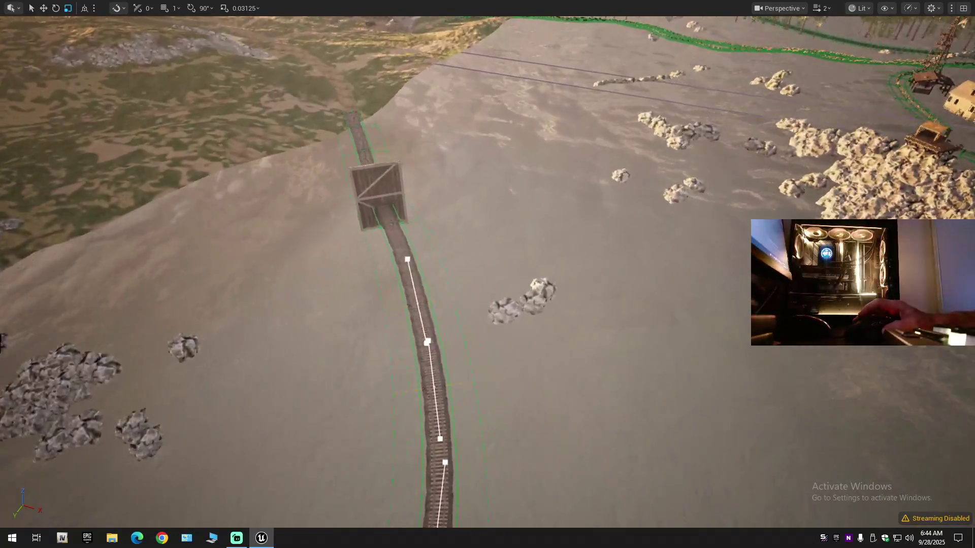
mouse_move(433, 278)
mouse_down()
mouse_move(433, 254)
mouse_move(435, 312)
mouse_move(465, 340)
mouse_up()
key(w)
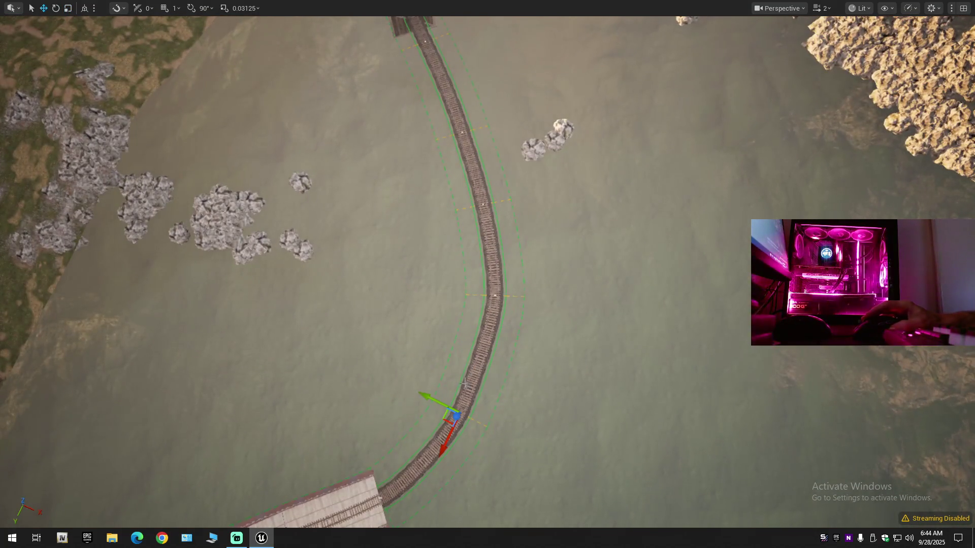
mouse_move(429, 400)
mouse_down()
mouse_move(439, 406)
mouse_move(355, 404)
mouse_move(335, 386)
mouse_up()
mouse_move(411, 282)
mouse_down()
mouse_move(412, 289)
mouse_move(412, 263)
mouse_move(412, 290)
mouse_up()
scroll(476, 339, down, 3)
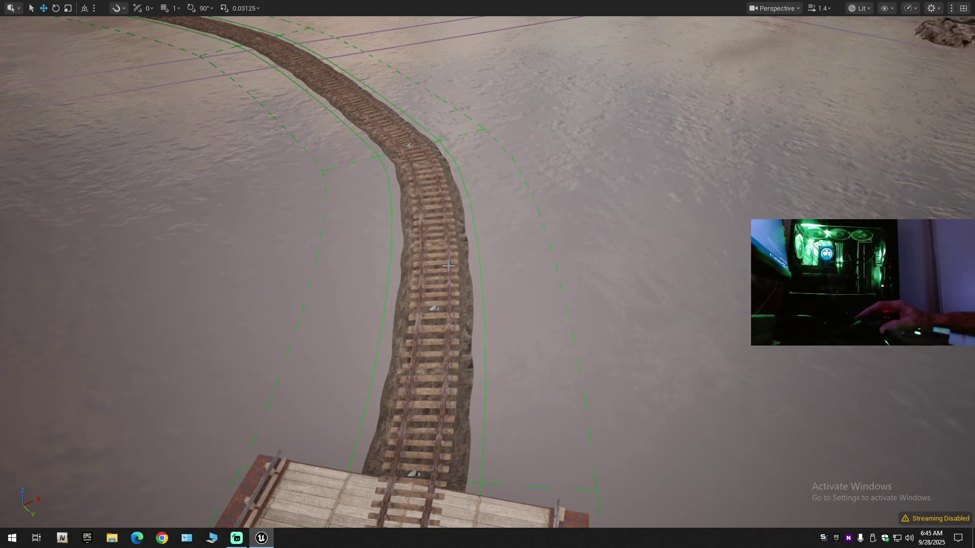
key(ctrl+z)
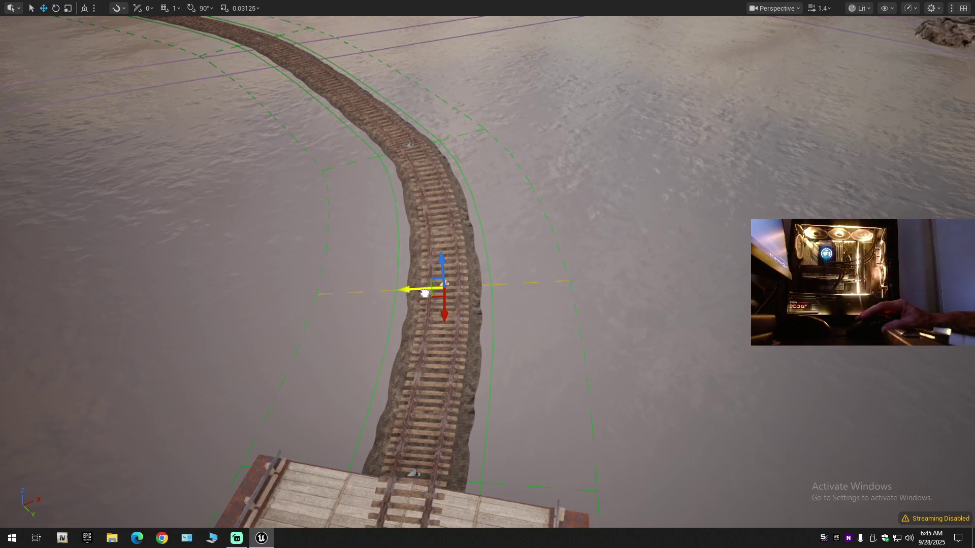
mouse_move(423, 294)
mouse_down()
mouse_move(422, 165)
mouse_move(423, 182)
mouse_up()
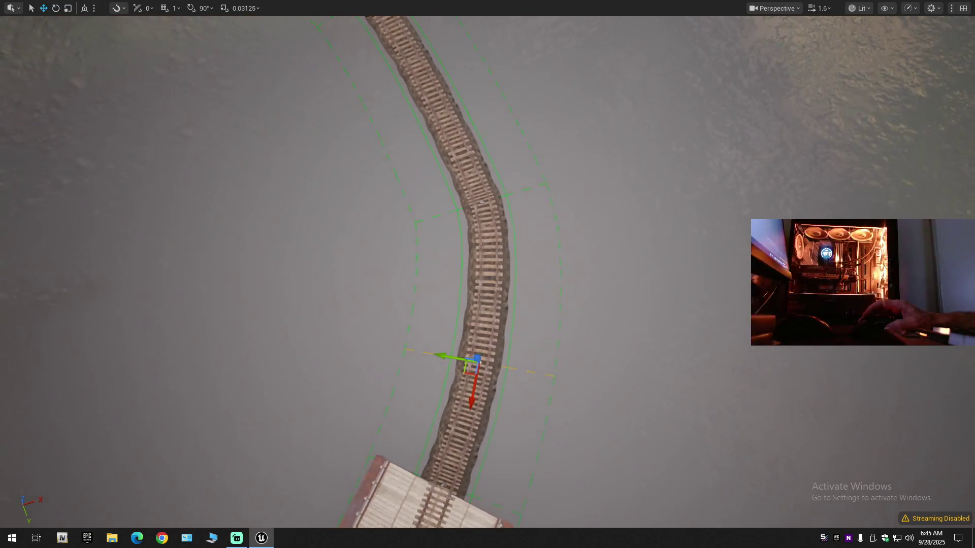
Step: Undo the last three spline edits, including the segment split
key(ctrl+z)
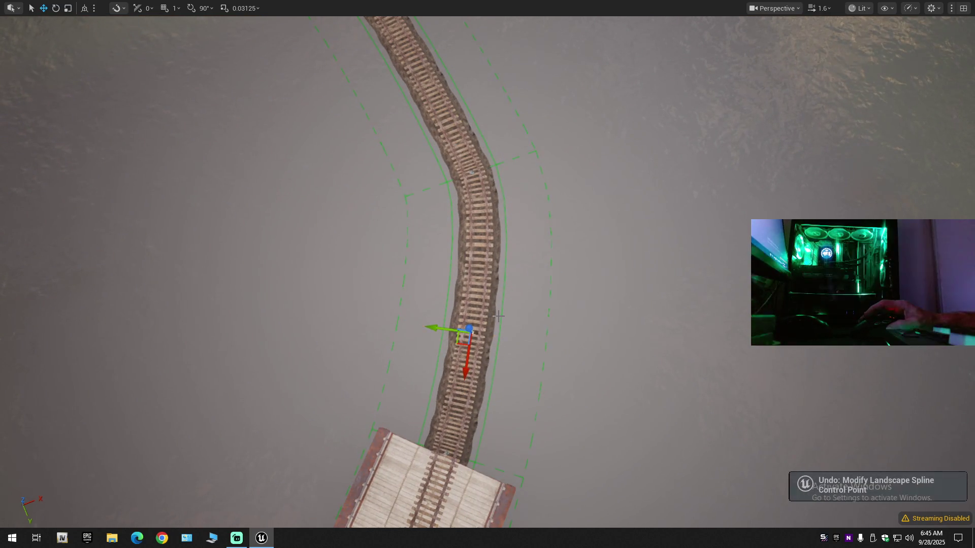
key(ctrl+z)
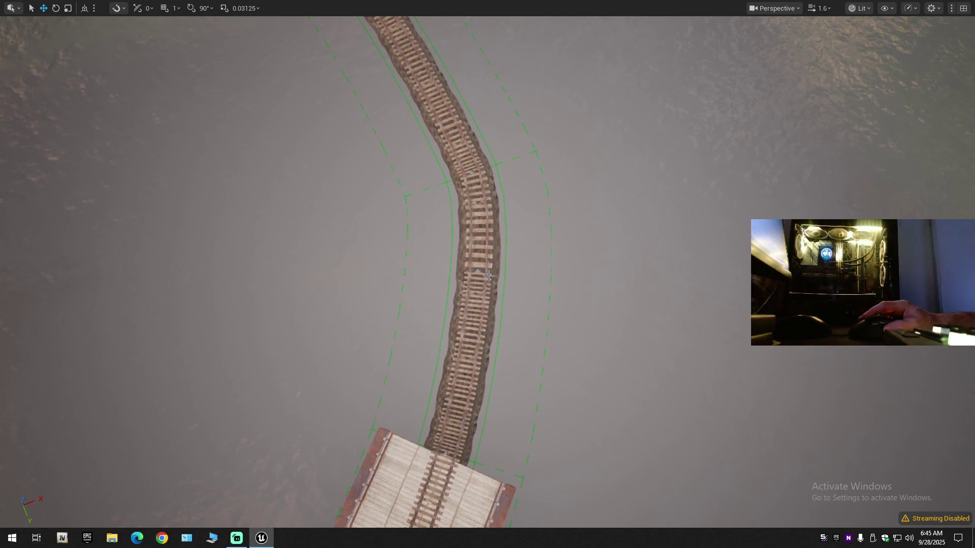
key(ctrl+z)
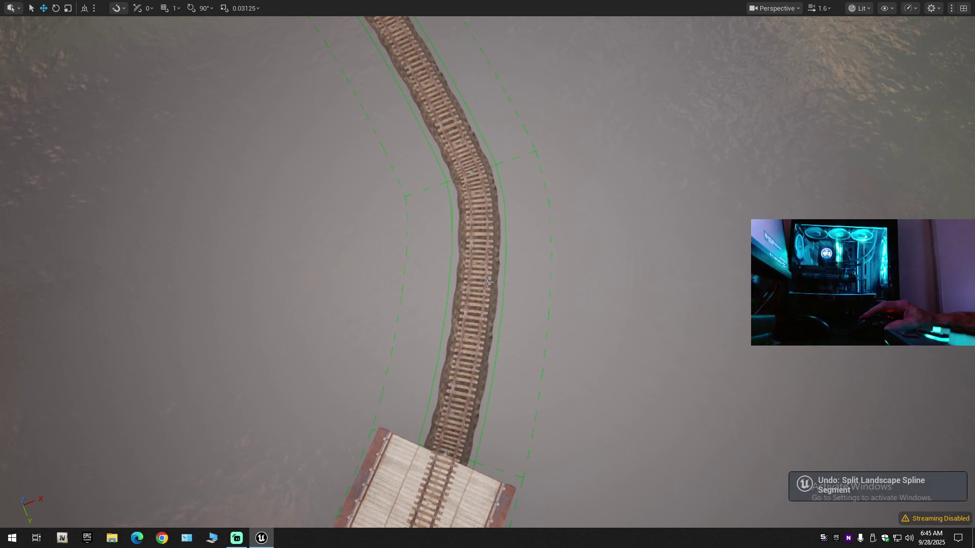
Step: Push two spline points slightly right so the track bends more smoothly
ctrl+click(485, 284)
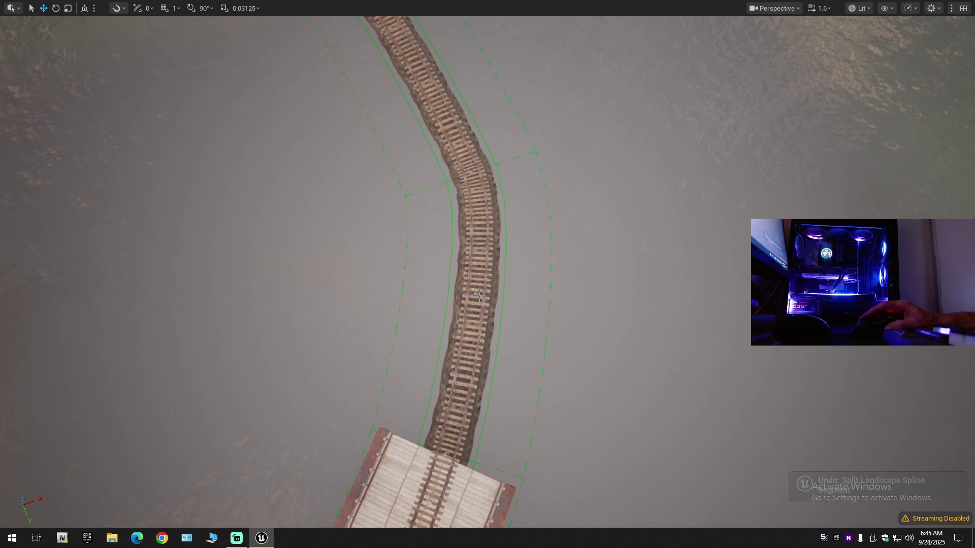
drag(464, 294, 472, 295)
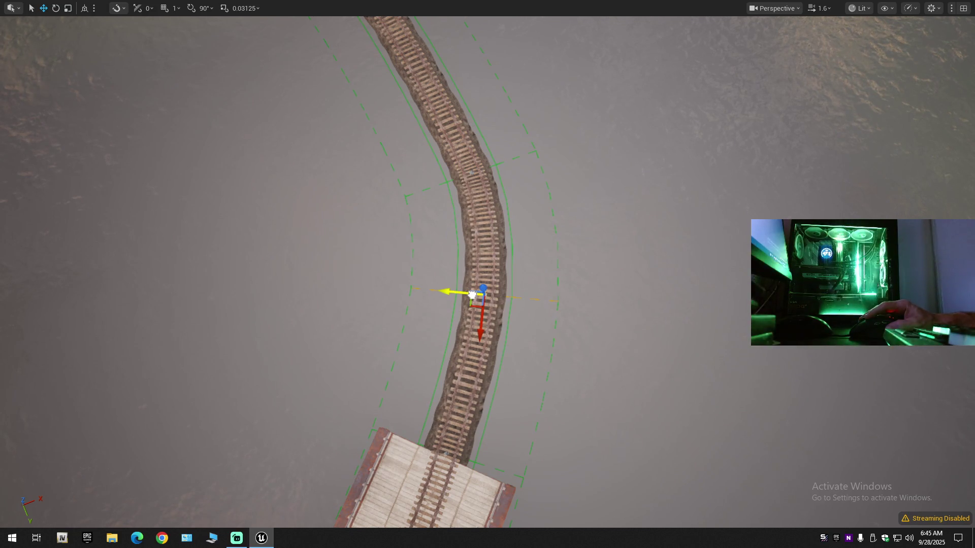
scroll(472, 295, up, 2)
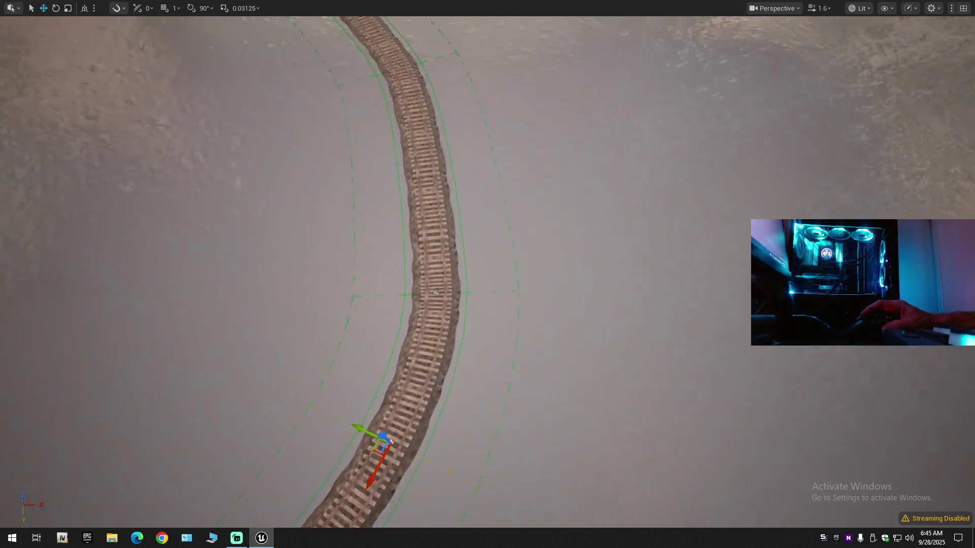
scroll(506, 255, up, 3)
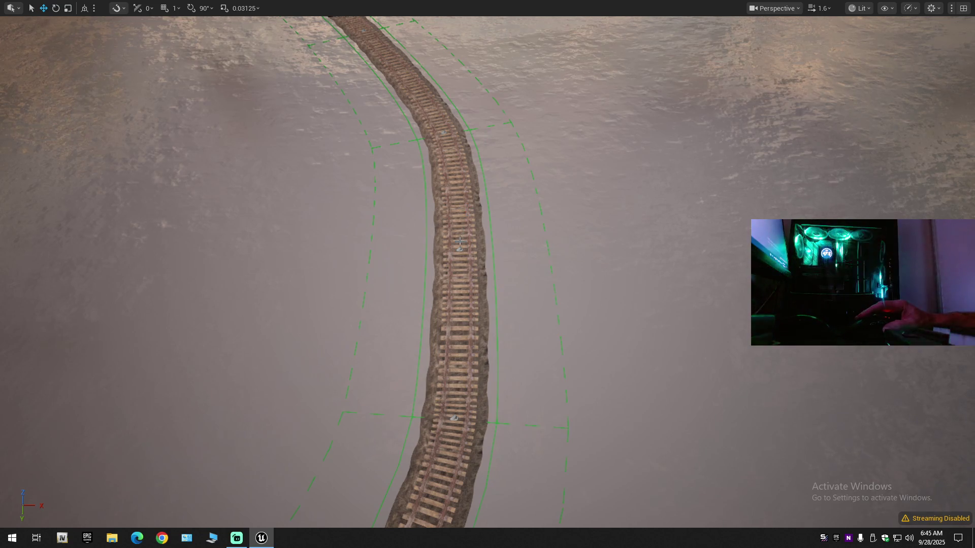
scroll(460, 250, down, 5)
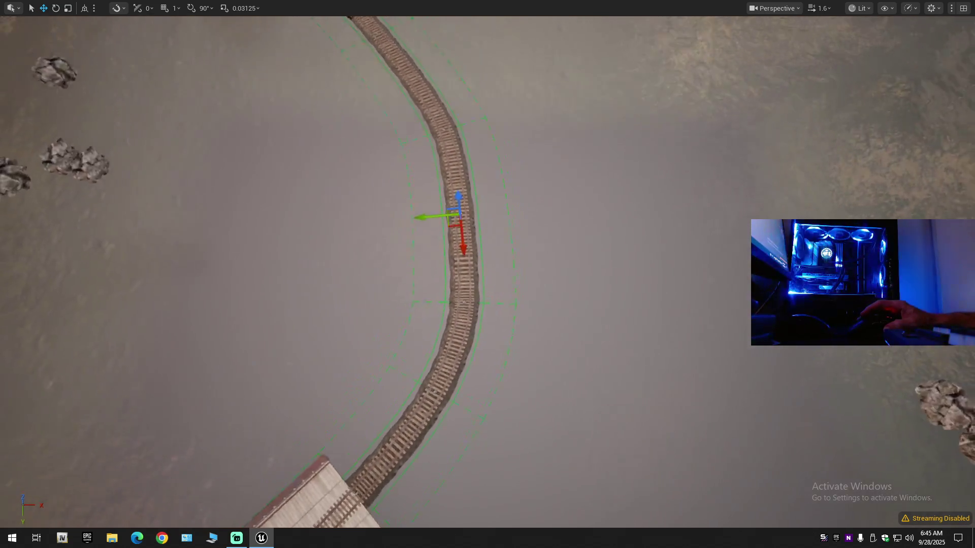
scroll(438, 255, up, 2)
drag(420, 259, 428, 258)
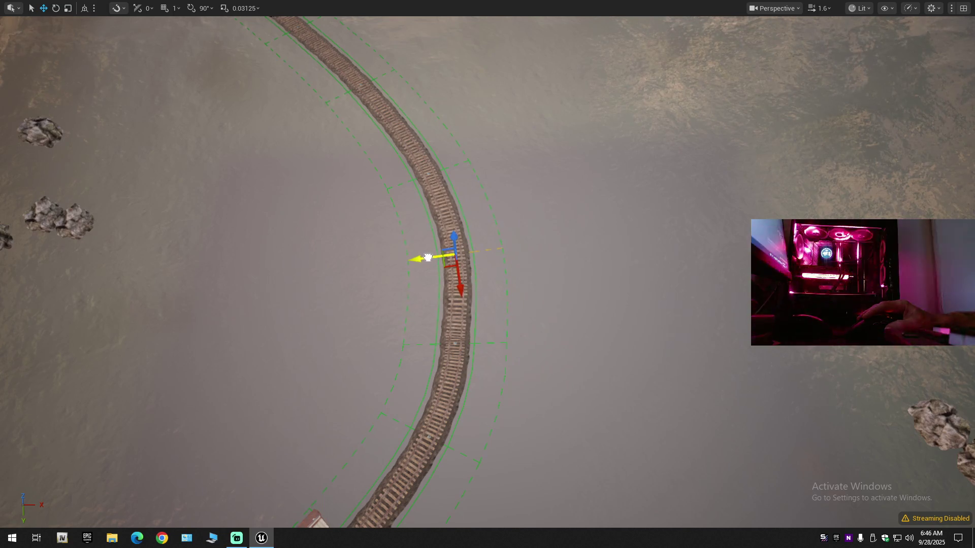
Step: Select the next spline point along the curve toward the bridge
mouse_move(507, 310)
mouse_down()
mouse_move(447, 297)
mouse_move(441, 326)
mouse_move(420, 345)
mouse_move(441, 334)
mouse_move(446, 367)
mouse_up()
click(463, 295)
scroll(488, 274, down, 3)
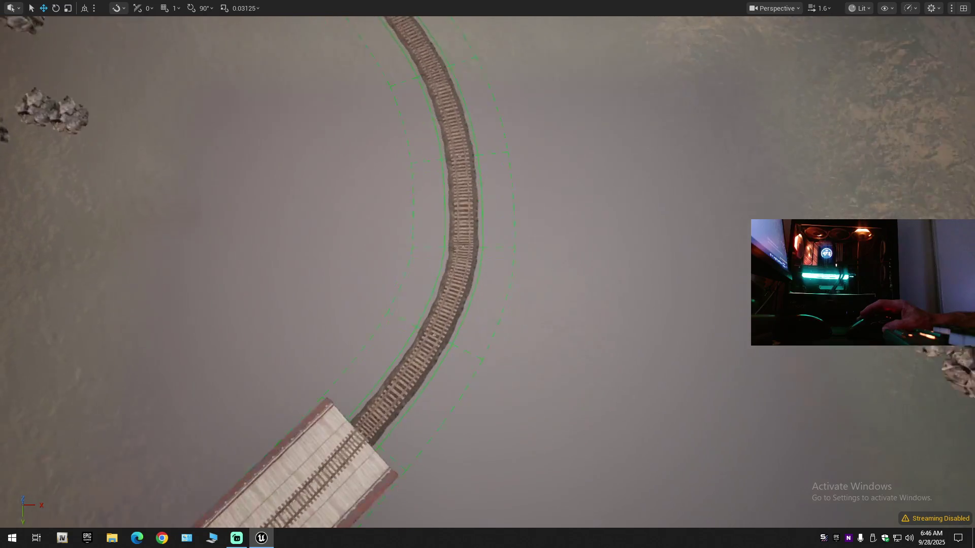
drag(487, 274, 484, 290)
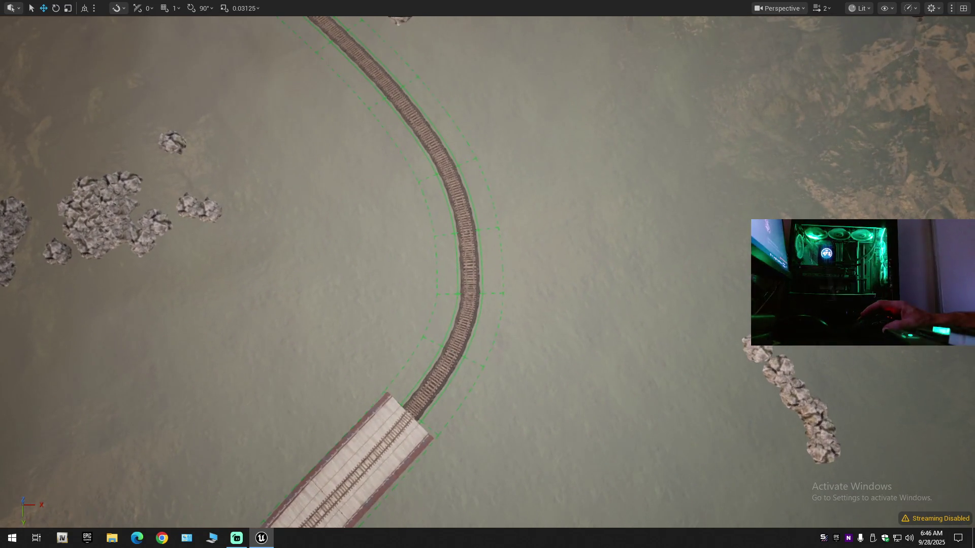
scroll(538, 263, up, 5)
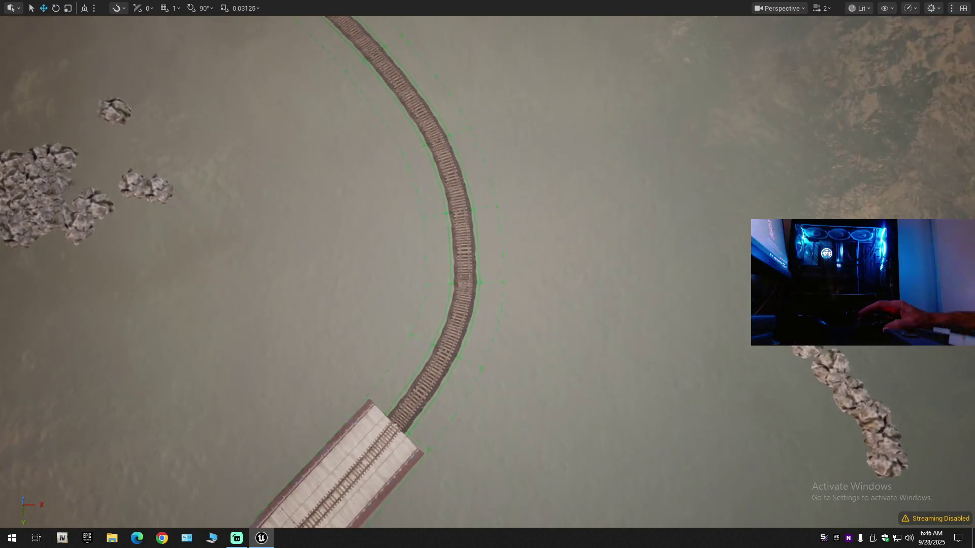
scroll(487, 275, up, 2)
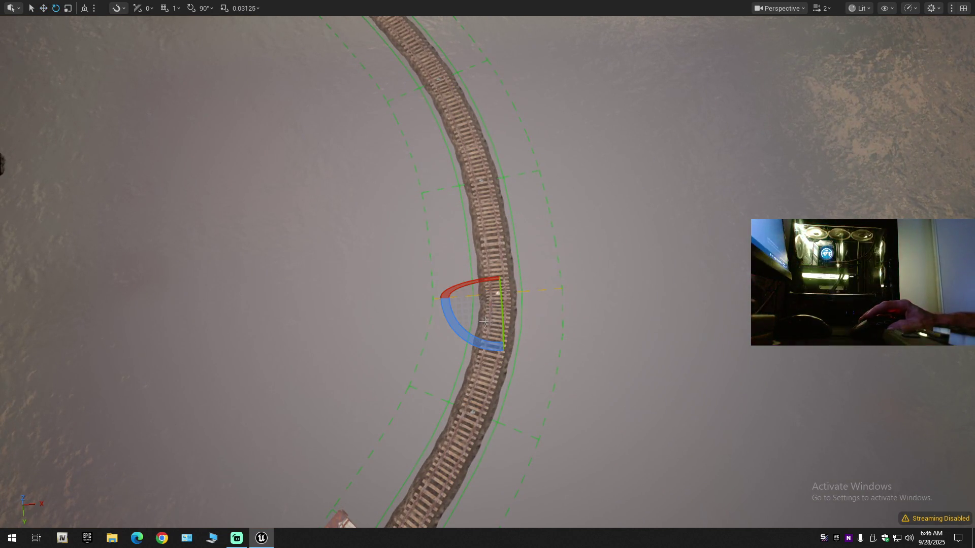
Step: Rotate a spline control point, undo it, rotate it slightly again, then deselect
mouse_move(478, 341)
mouse_down()
mouse_move(528, 342)
mouse_move(457, 339)
mouse_up()
key(ctrl+z)
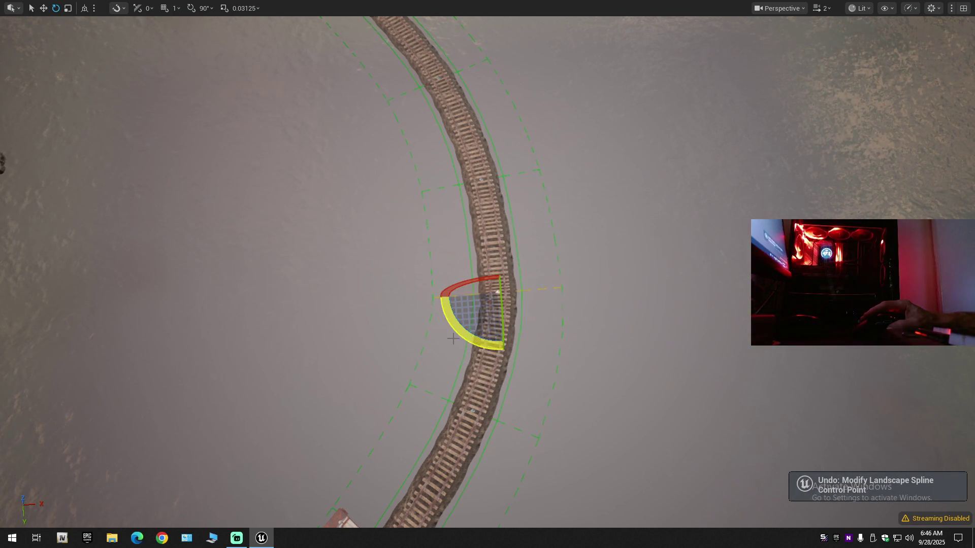
scroll(453, 339, up, 3)
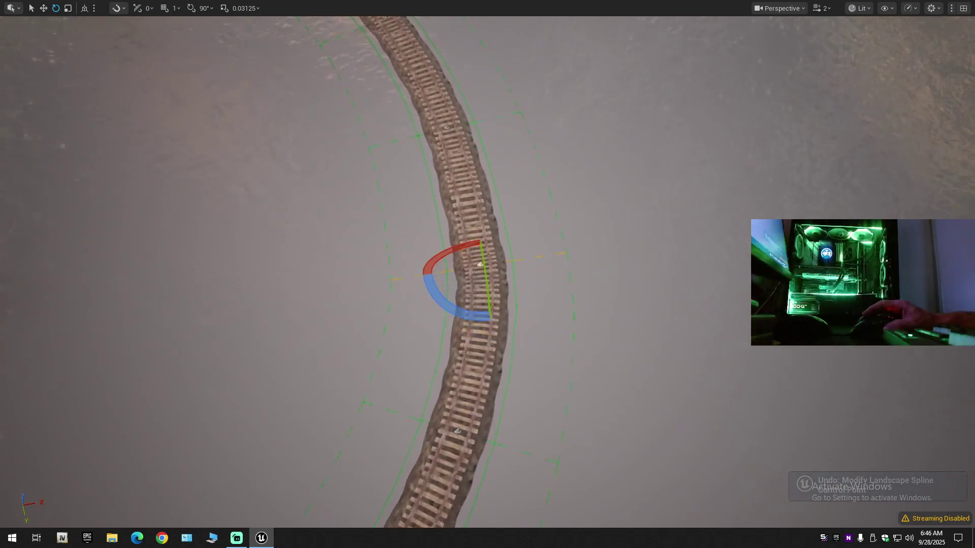
scroll(480, 266, up, 3)
drag(460, 291, 497, 323)
scroll(486, 241, down, 10)
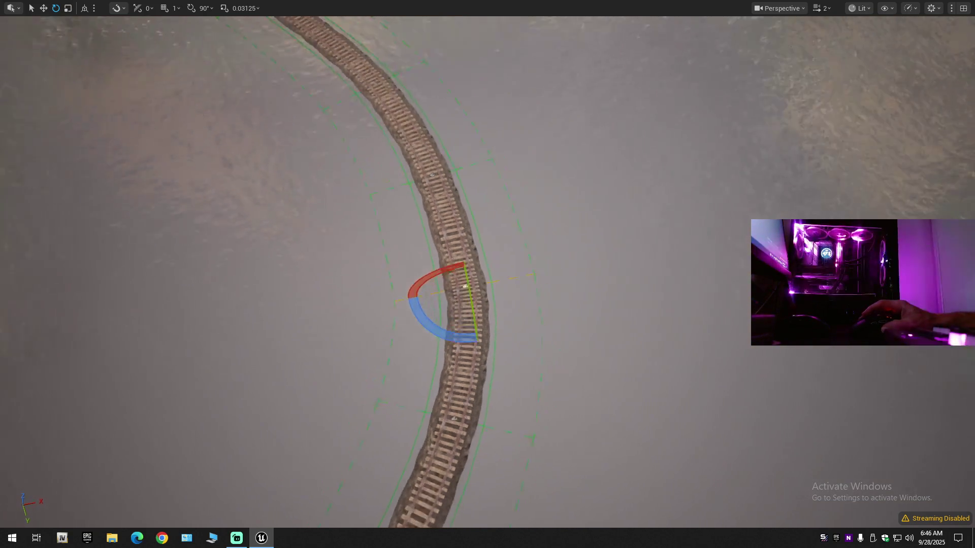
click(573, 270)
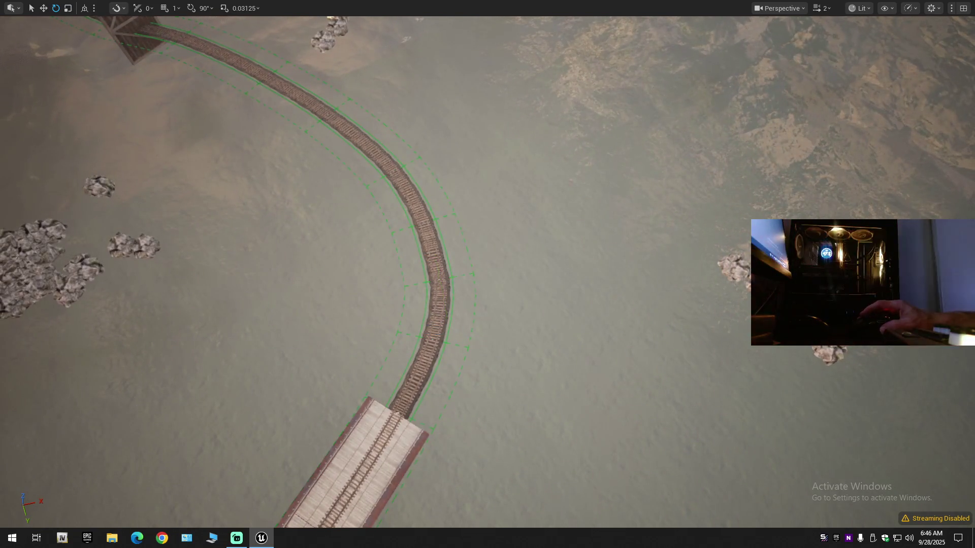
Step: Undo the last three control point modifications, restoring the earlier track curve
scroll(573, 271, up, 2)
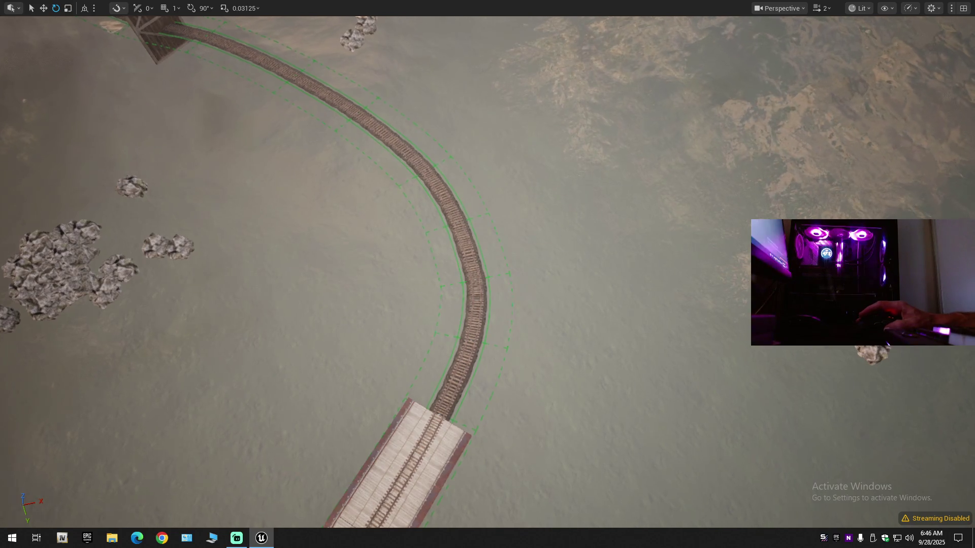
scroll(365, 333, up, 5)
scroll(365, 271, down, 5)
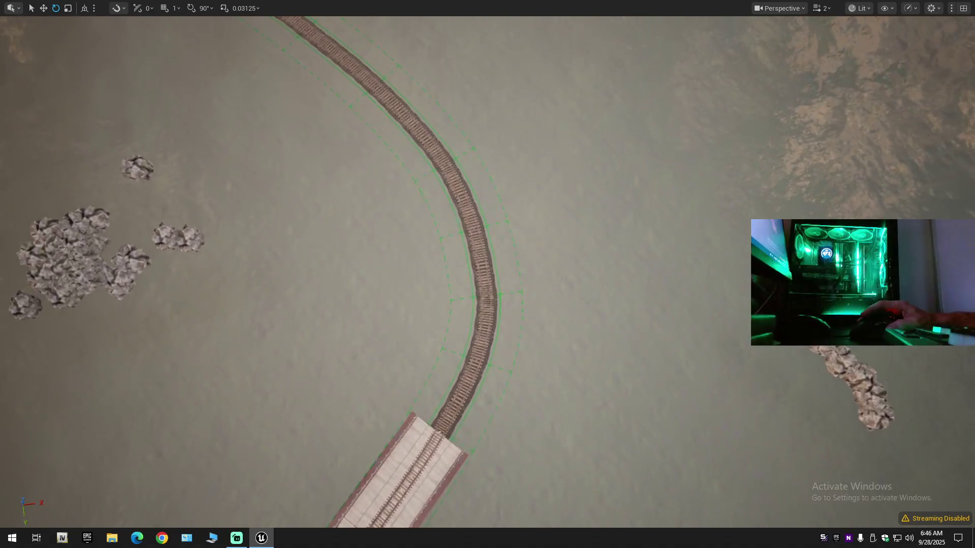
scroll(487, 274, up, 5)
drag(487, 274, 528, 289)
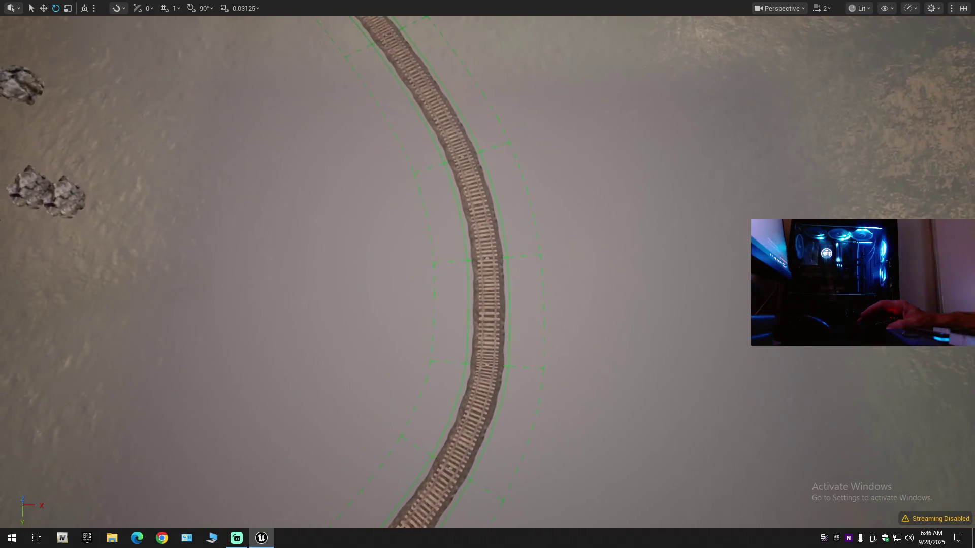
scroll(487, 274, down, 5)
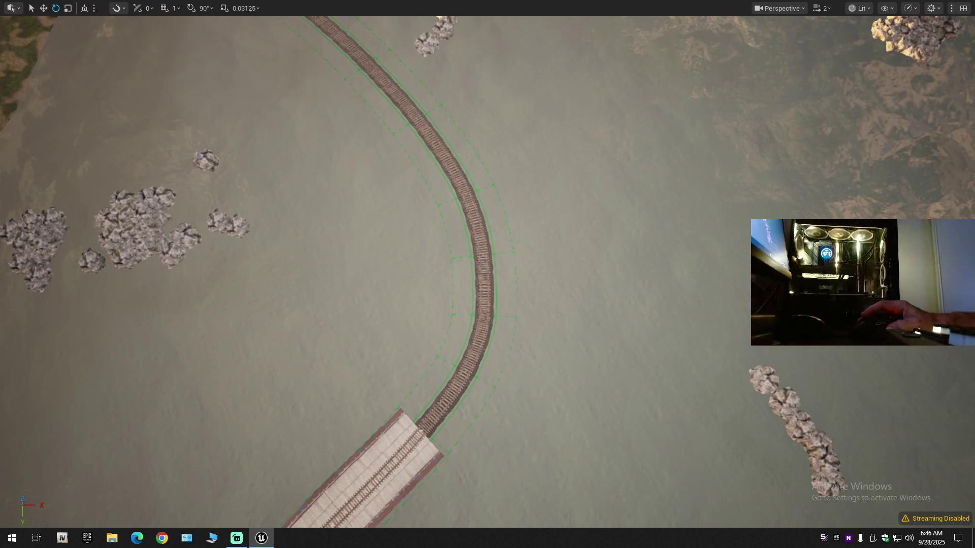
scroll(488, 274, up, 6)
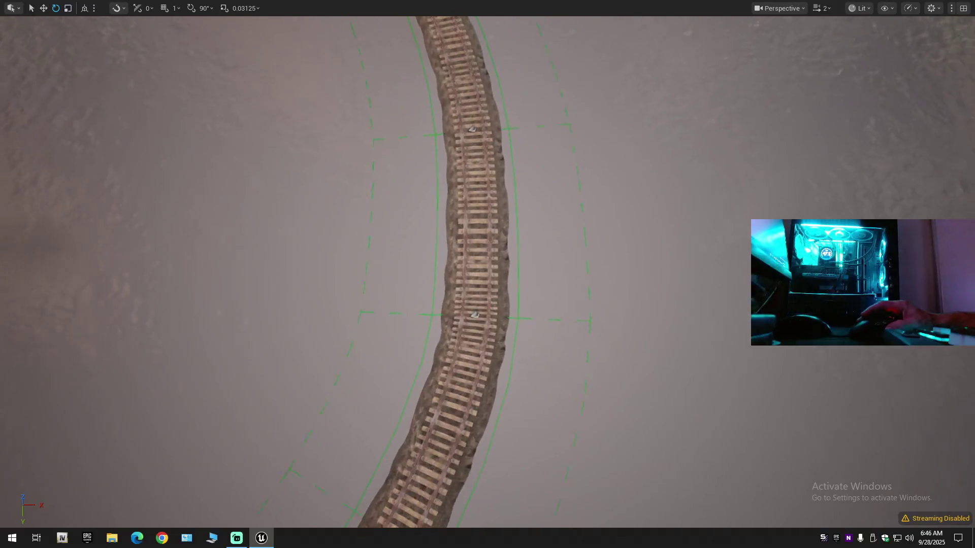
drag(412, 346, 412, 346)
key(ctrl+z)
key(ctrl+z)
key(ctrl+z)
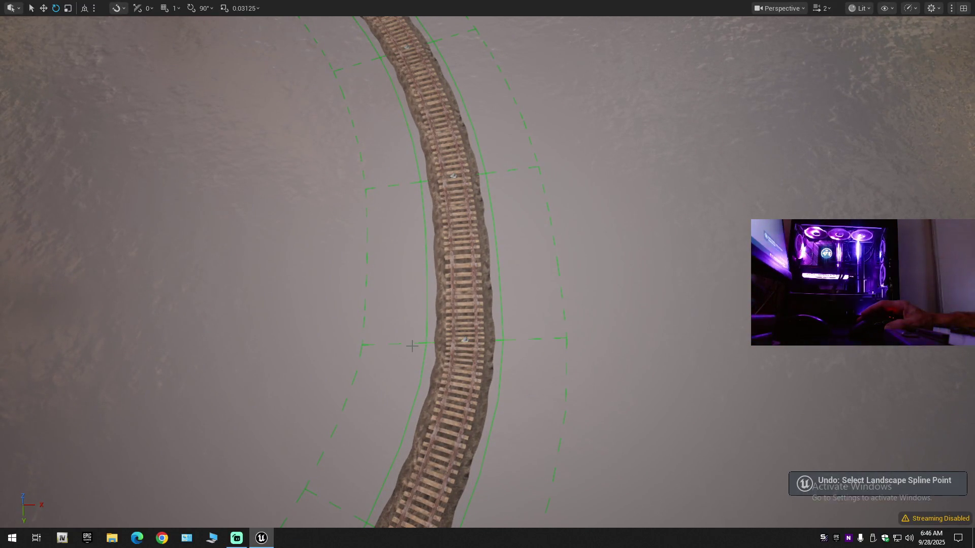
key(ctrl+z)
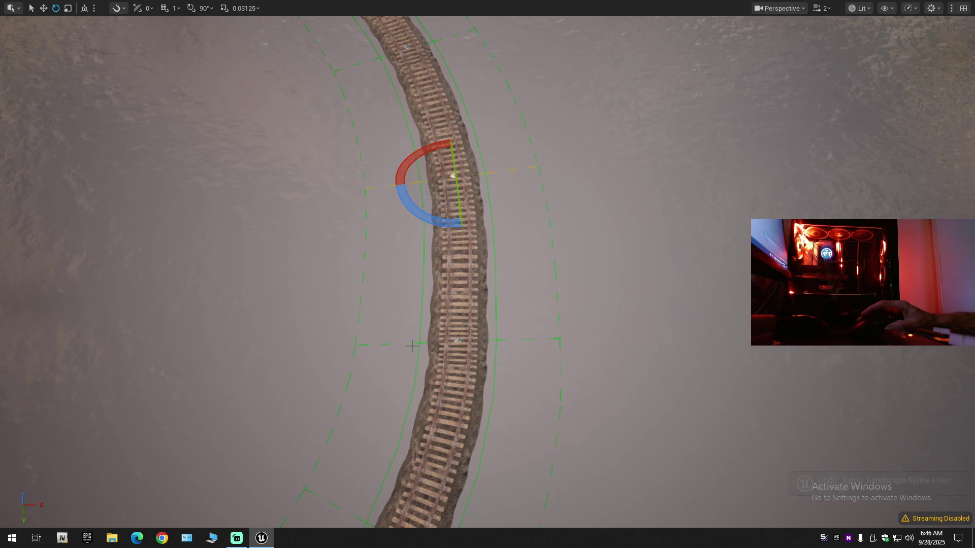
key(ctrl+z)
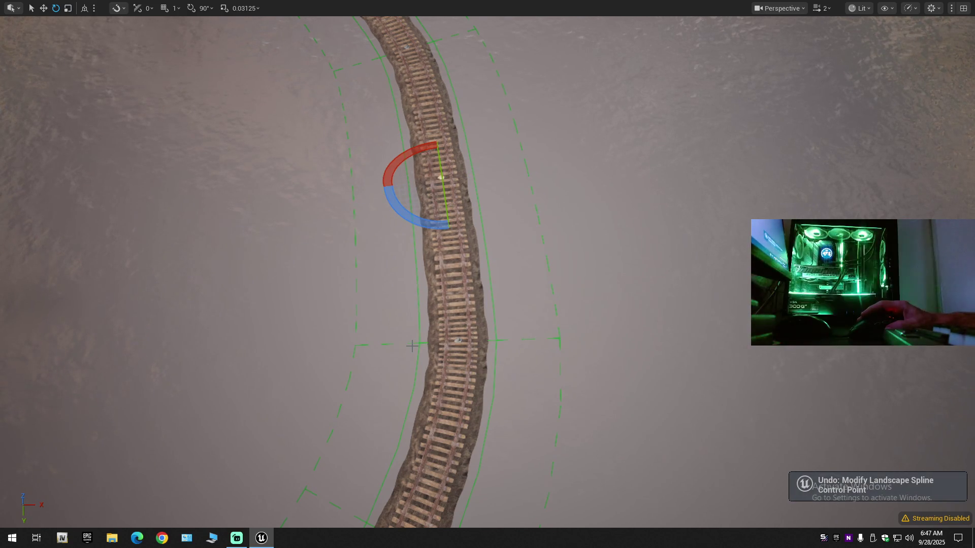
scroll(412, 348, down, 5)
key(r)
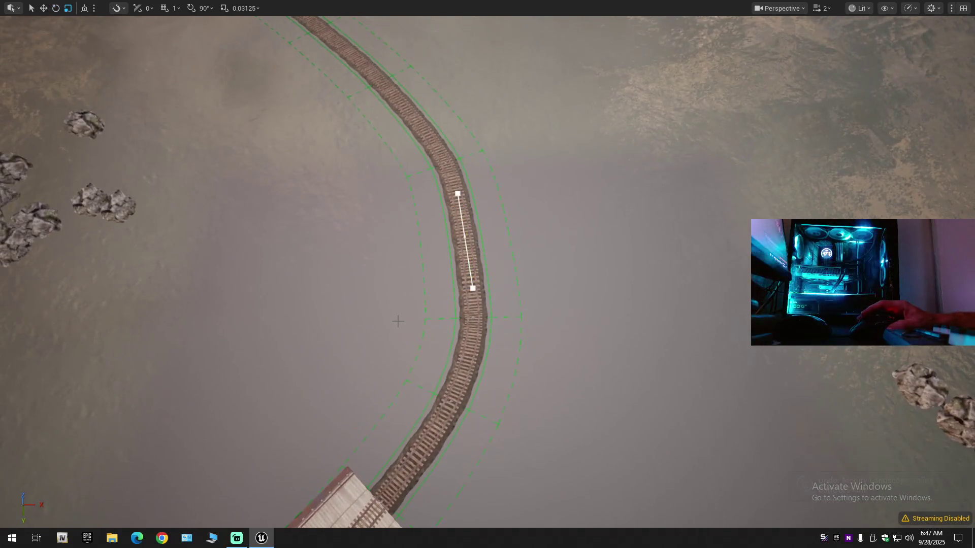
Step: Nudge two control points right along world X, then undo those moves
click(472, 317)
key(w)
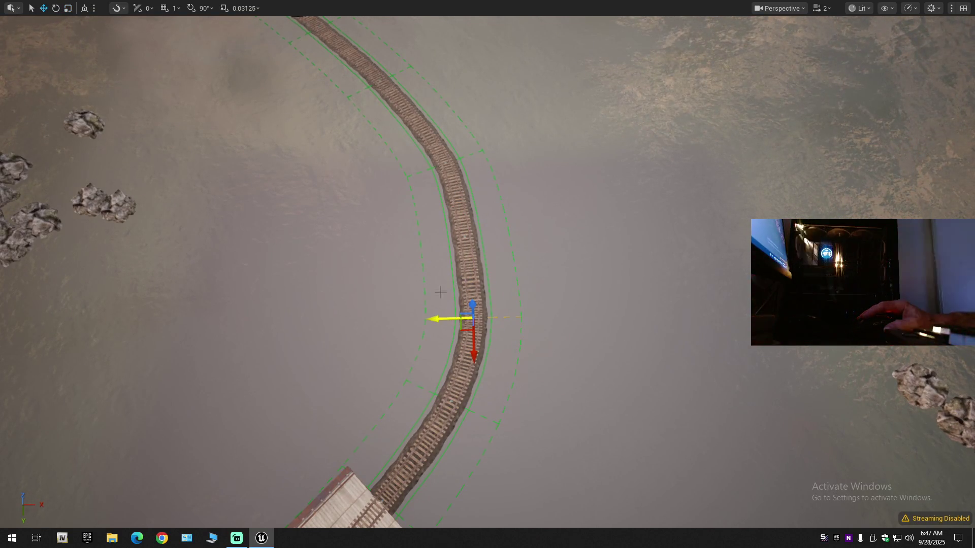
click(84, 9)
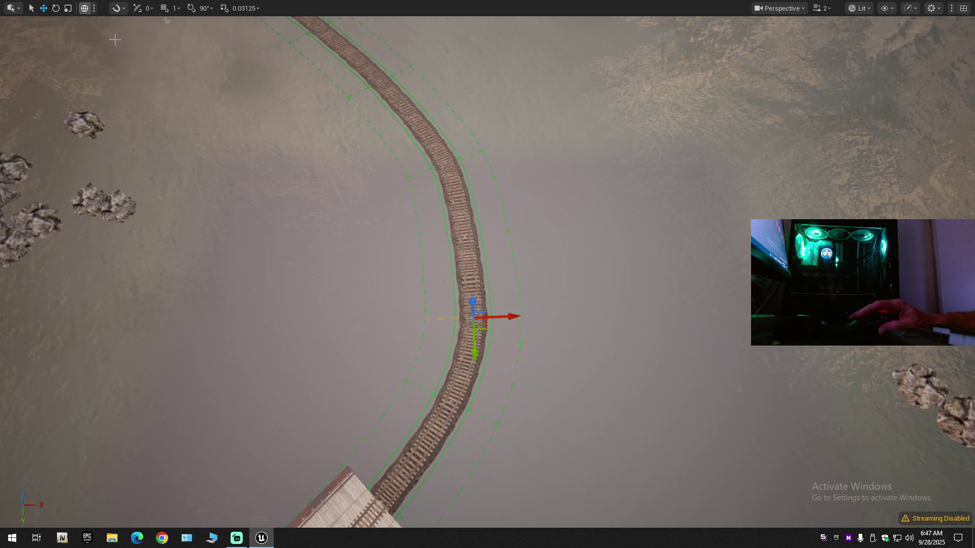
drag(508, 315, 511, 315)
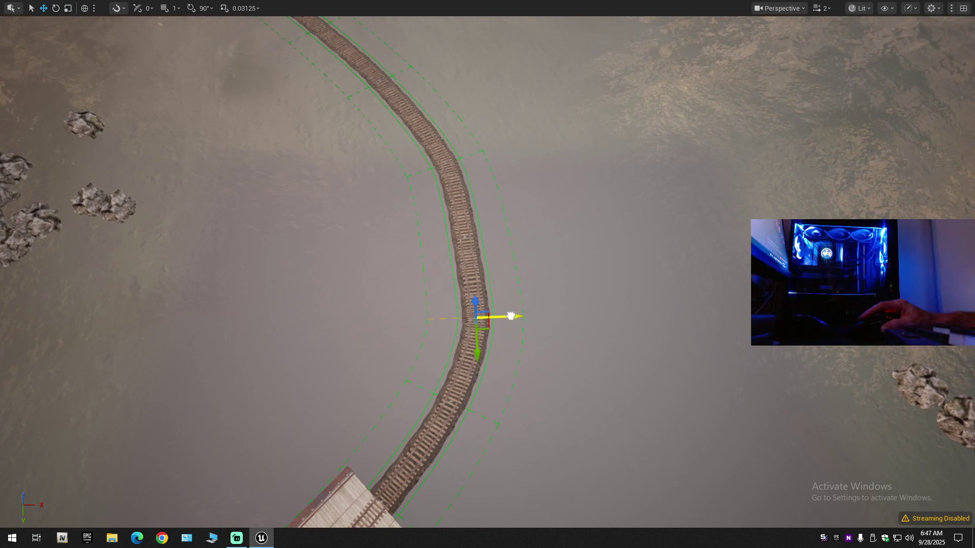
click(464, 236)
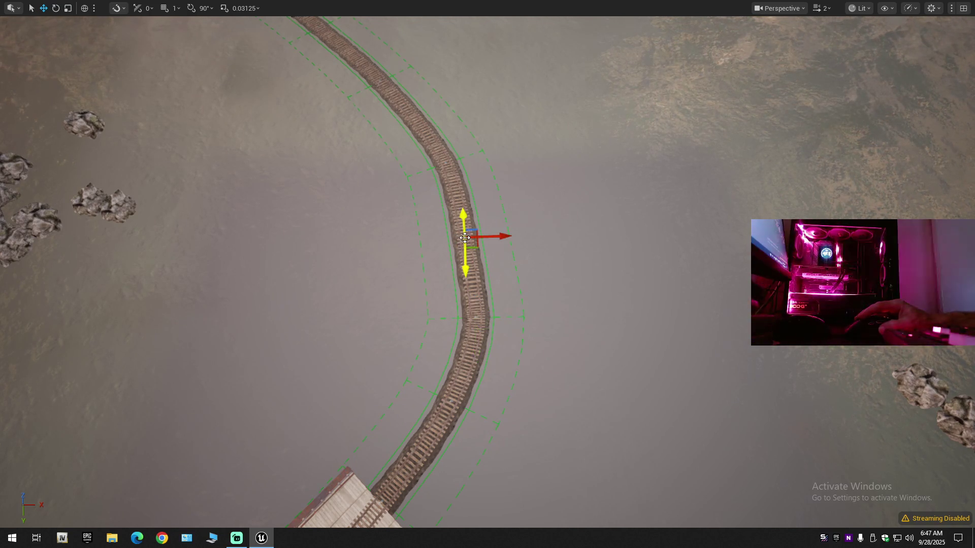
drag(488, 236, 496, 236)
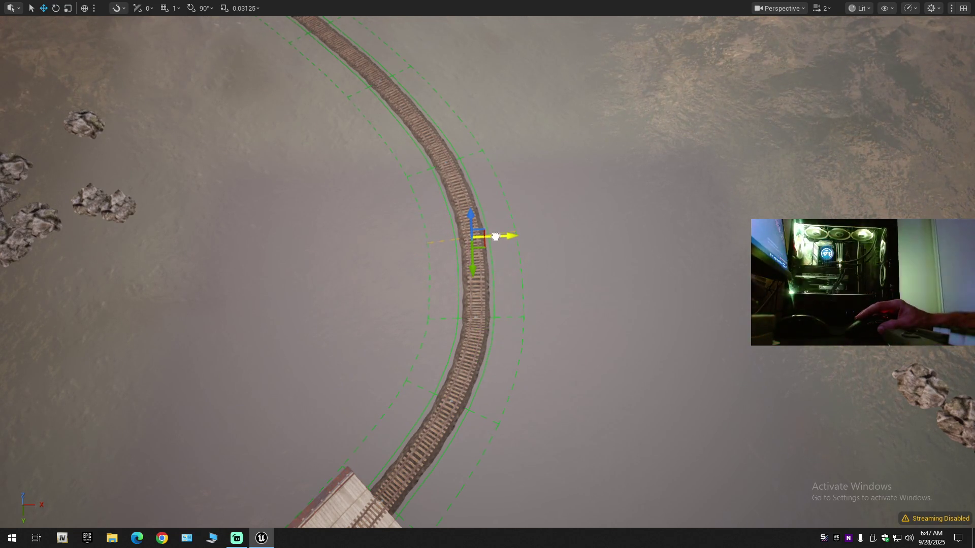
scroll(495, 237, down, 10)
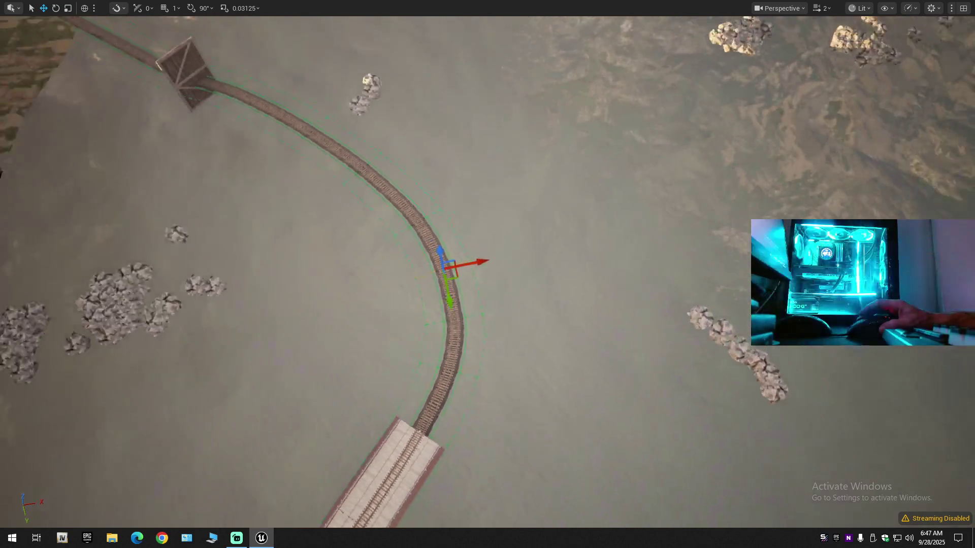
drag(495, 237, 510, 274)
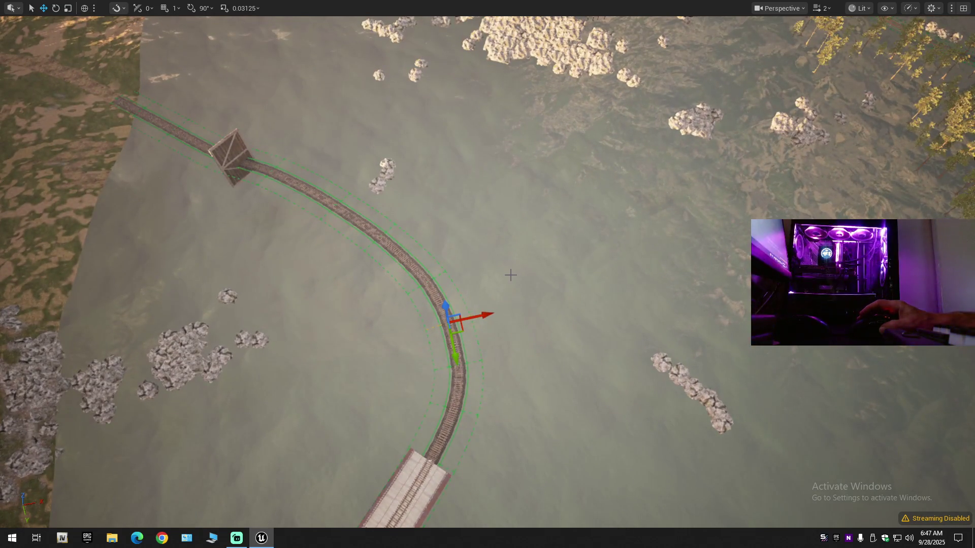
key(ctrl+z)
key(ctrl+z)
key(ctrl+z)
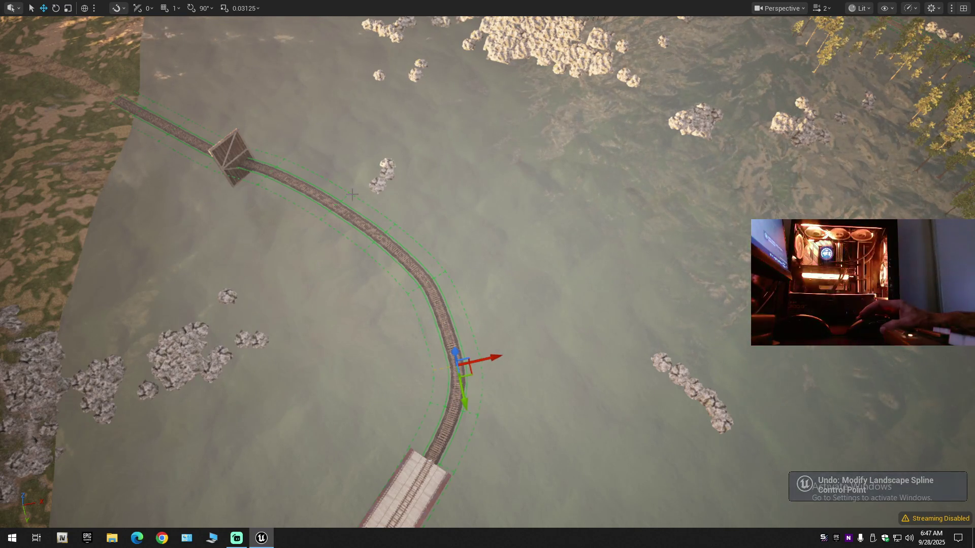
Step: In local space, shift three control points up the curve slightly sideways to smooth the bend
click(85, 8)
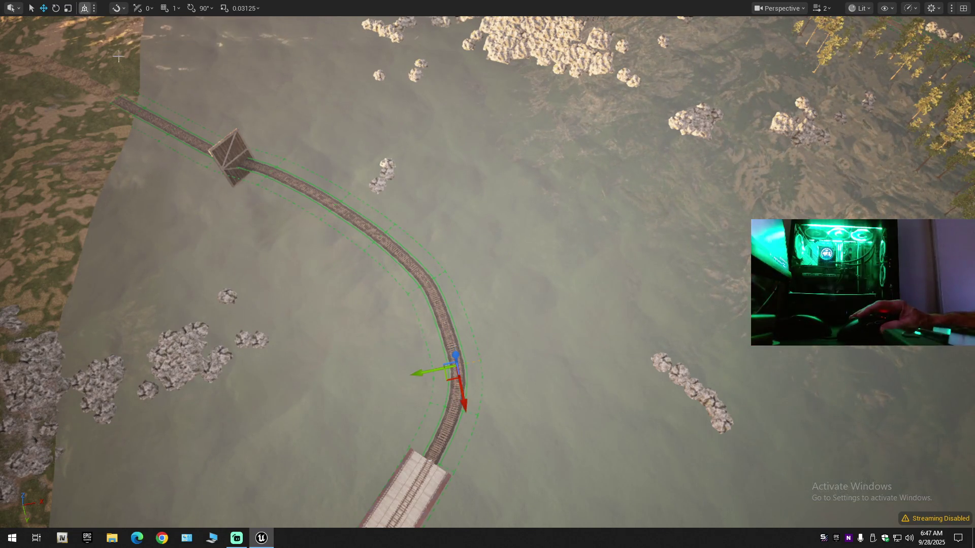
drag(425, 375, 430, 374)
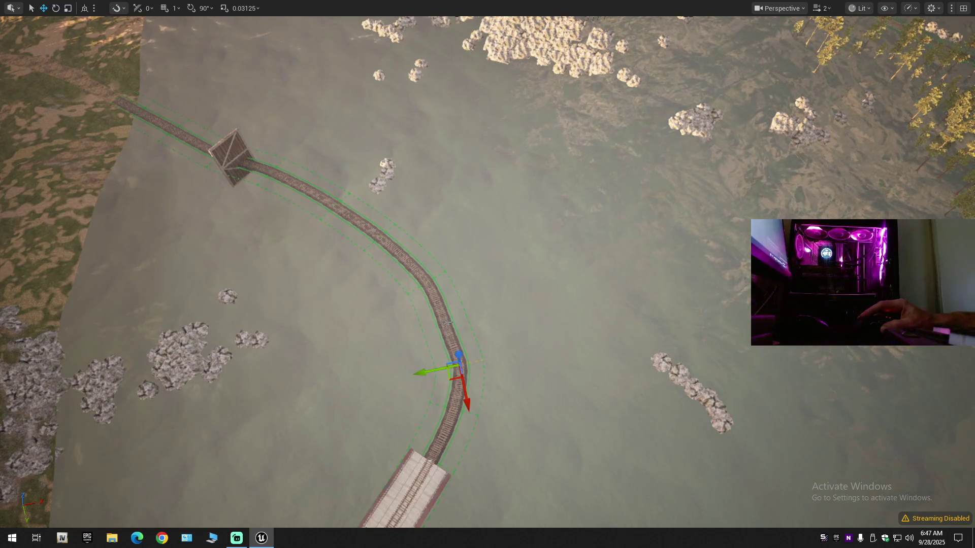
click(448, 311)
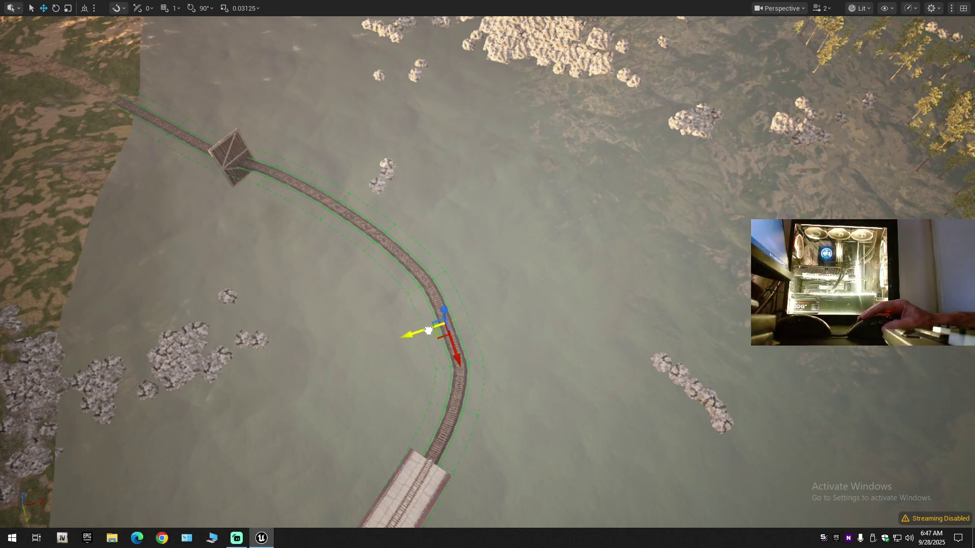
drag(433, 329, 435, 328)
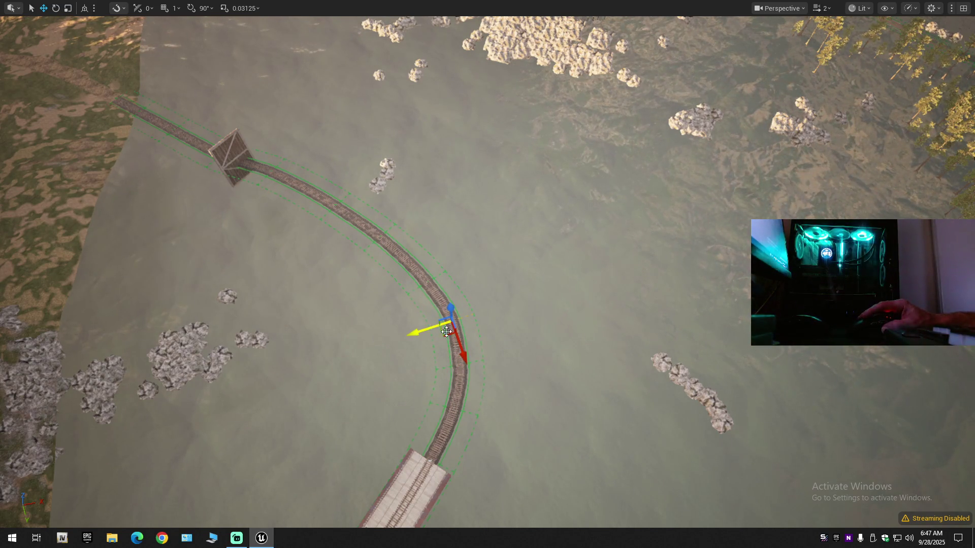
scroll(449, 294, up, 5)
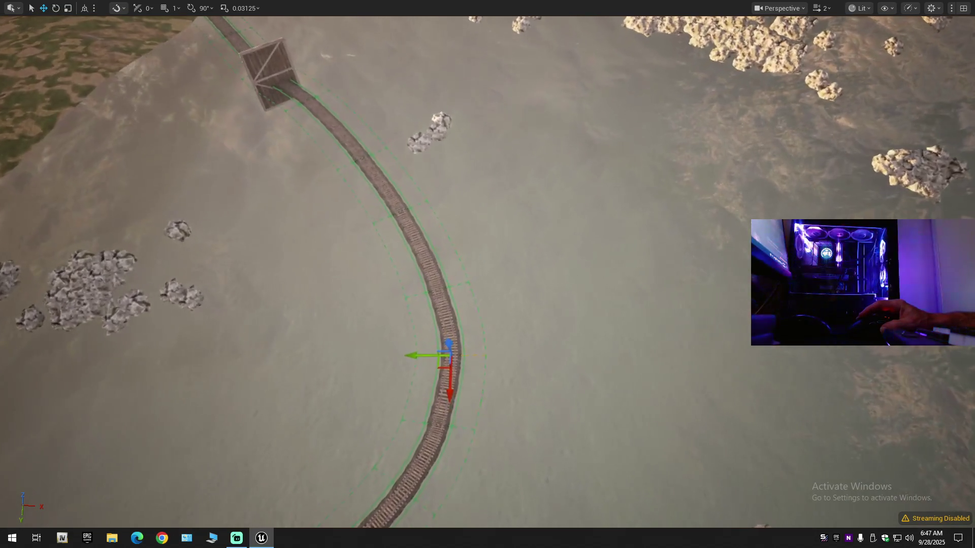
click(431, 285)
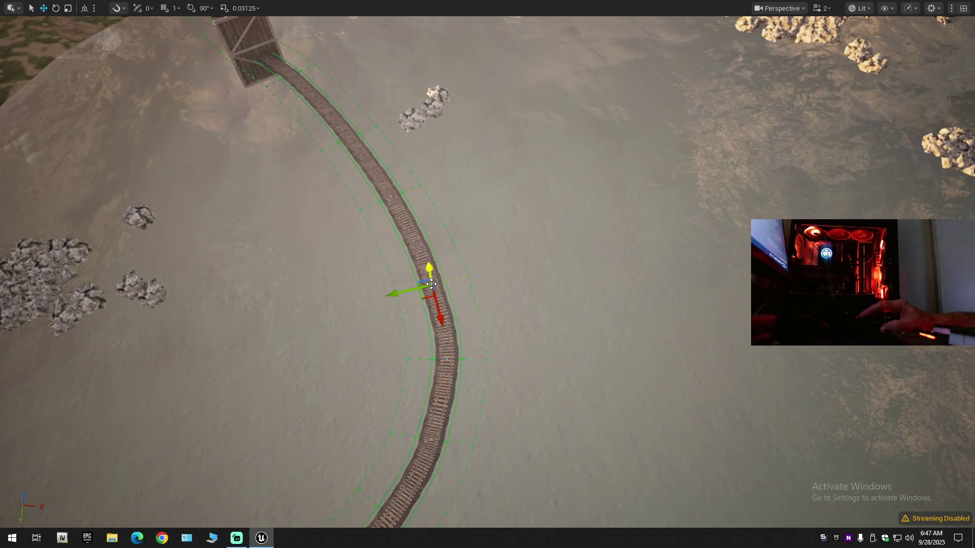
drag(411, 289, 415, 288)
scroll(514, 316, down, 6)
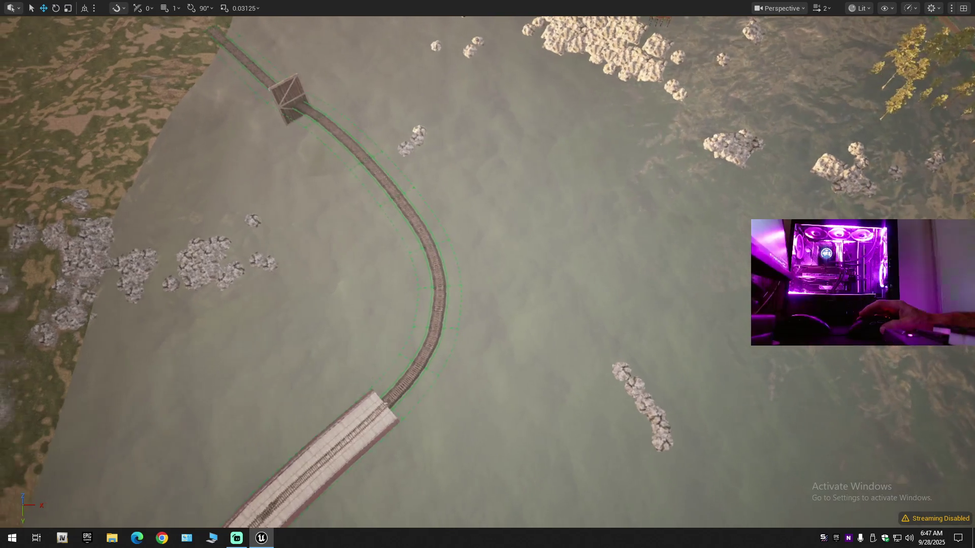
scroll(487, 272, up, 5)
scroll(508, 303, up, 3)
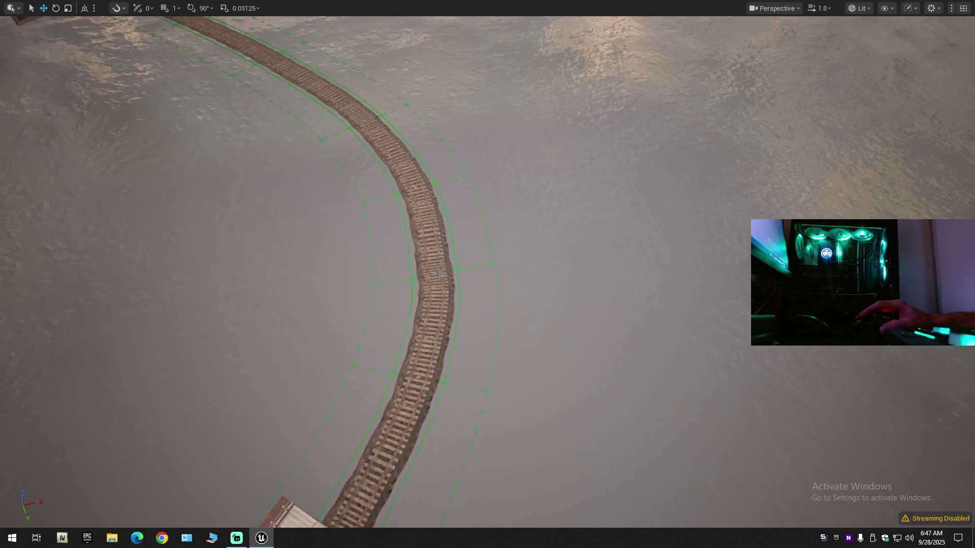
Step: Rotate a control point on the curve by about one degree
key(e)
drag(415, 316, 446, 325)
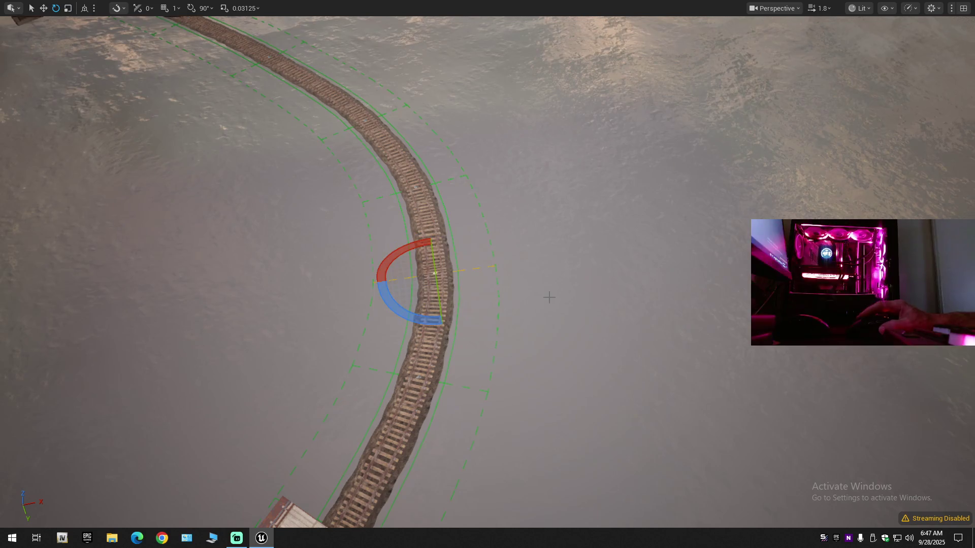
scroll(437, 275, down, 10)
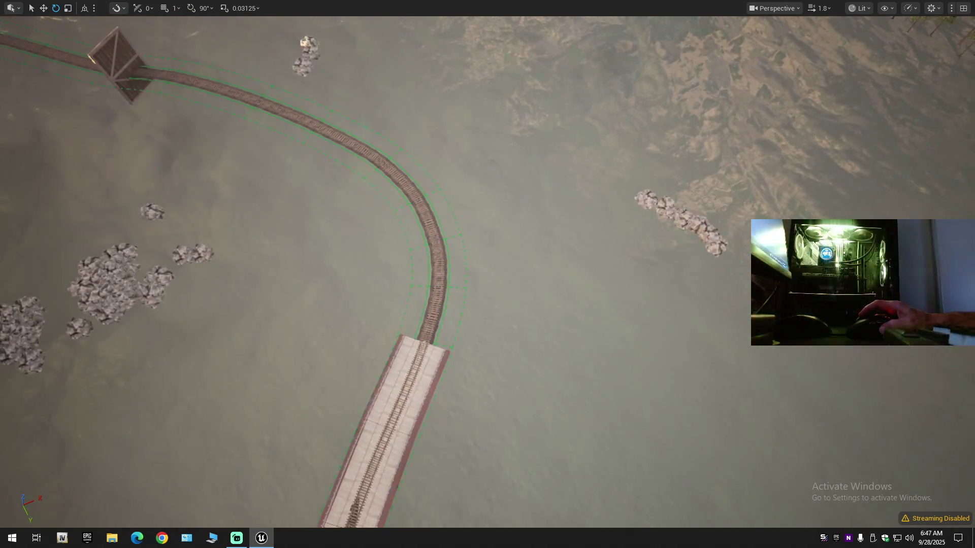
scroll(436, 274, up, 5)
Step: Orbit and tilt the camera to a low angle looking across the curved track
drag(487, 274, 368, 274)
mouse_move(550, 298)
mouse_down()
mouse_move(538, 297)
mouse_move(550, 298)
mouse_move(499, 251)
mouse_move(535, 256)
mouse_move(515, 279)
mouse_up()
scroll(505, 297, down, 5)
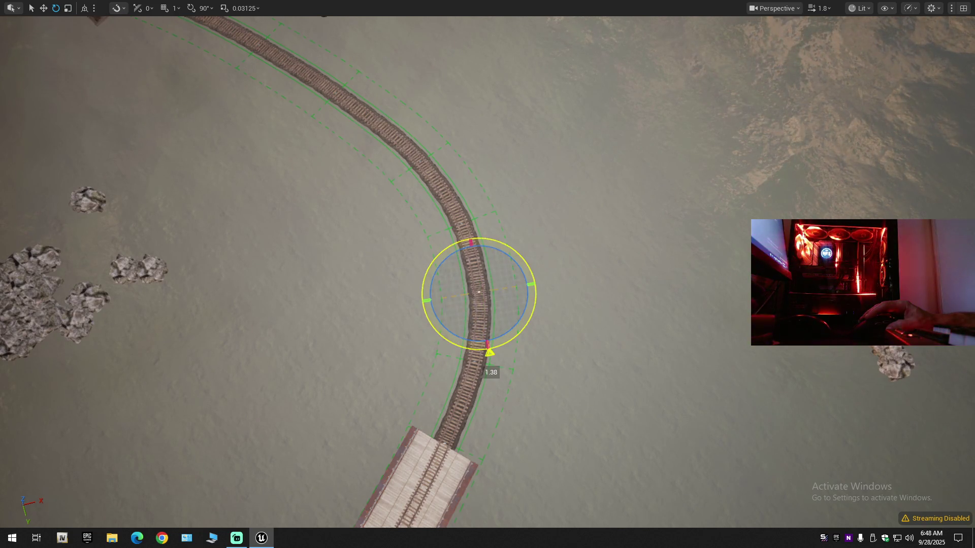
scroll(586, 286, down, 6)
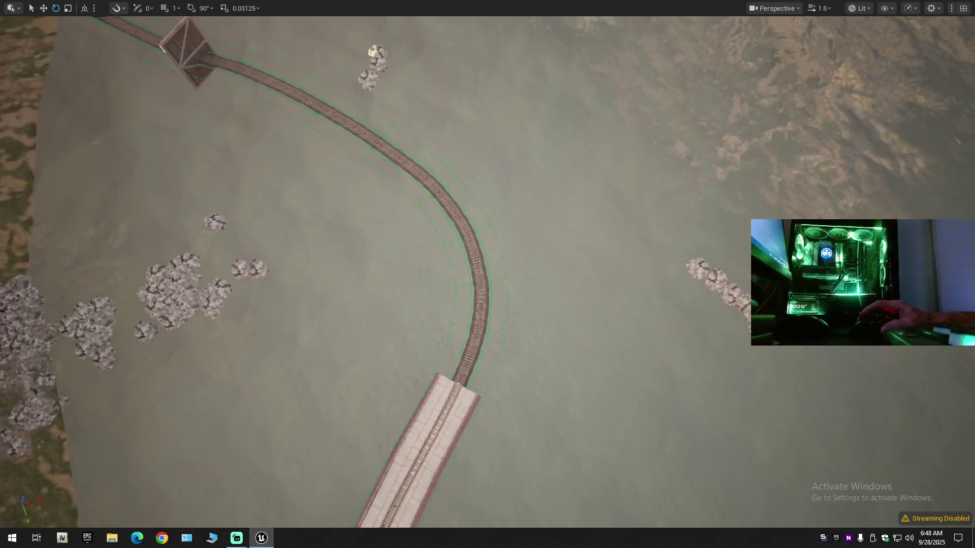
mouse_move(586, 286)
mouse_down()
mouse_move(456, 315)
mouse_move(433, 203)
mouse_move(393, 210)
mouse_up()
Step: Fly toward the wooden box, then pull back to look along the track
key(w)
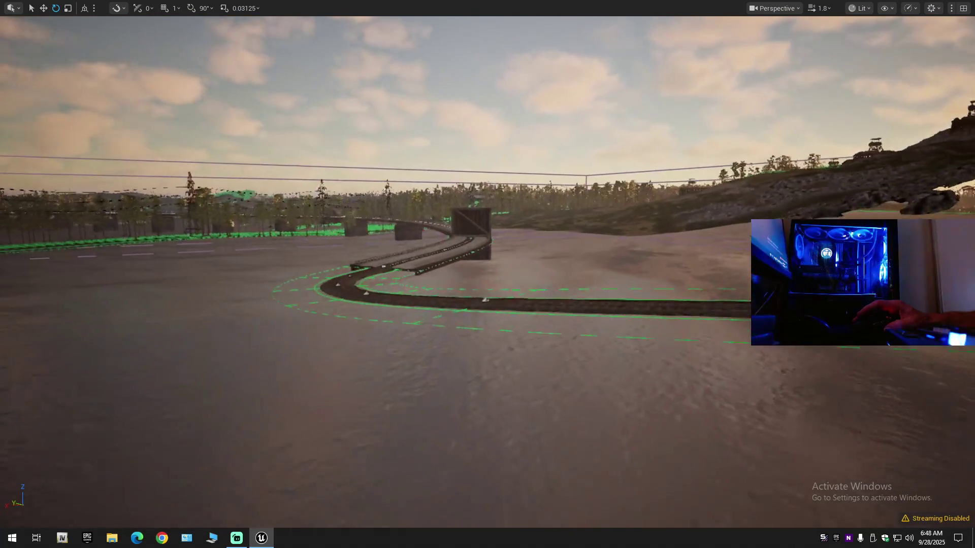
scroll(487, 274, down, 2)
key(w)
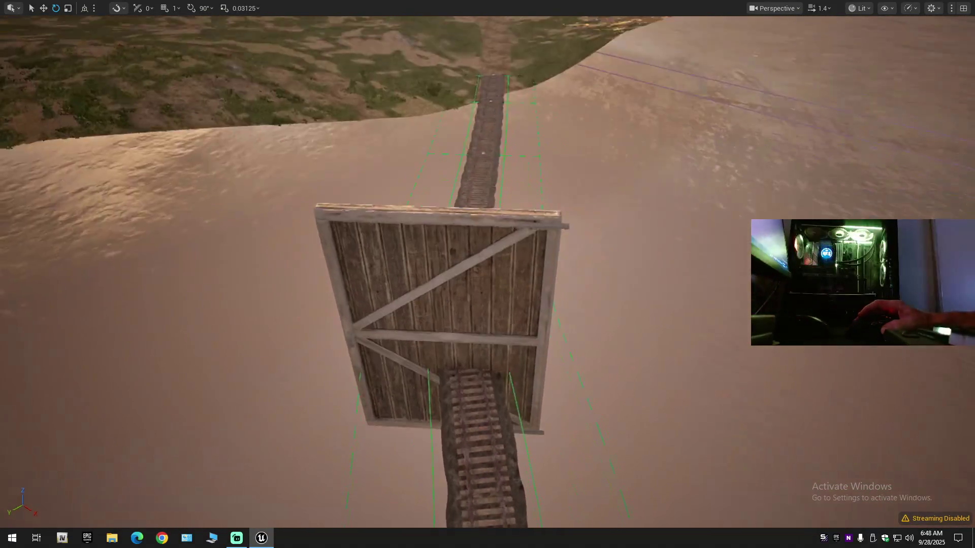
key(s)
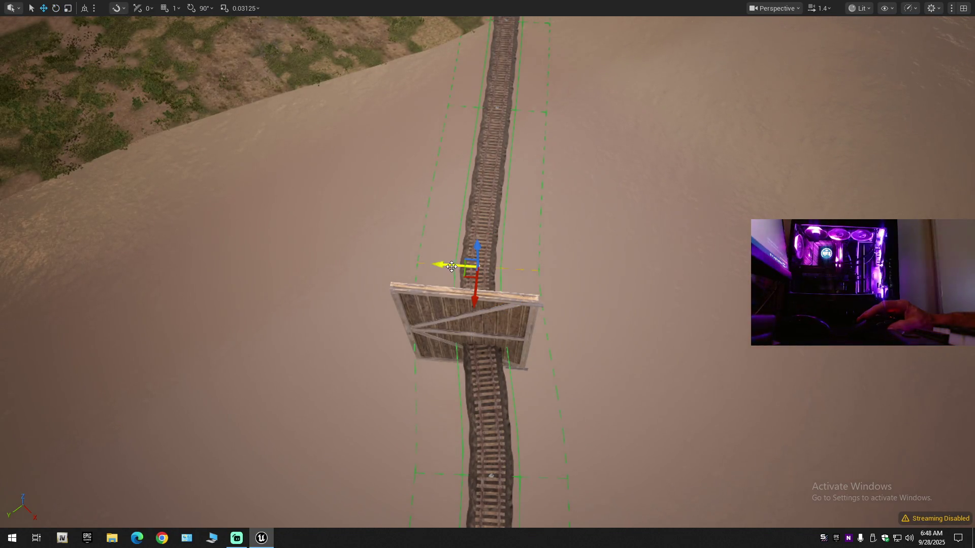
key(s)
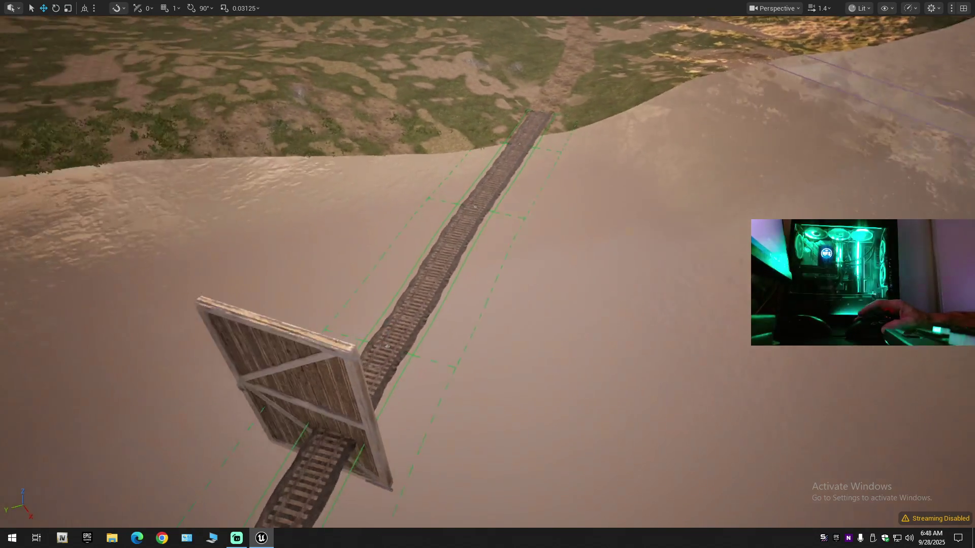
key(s)
scroll(487, 274, down, 1)
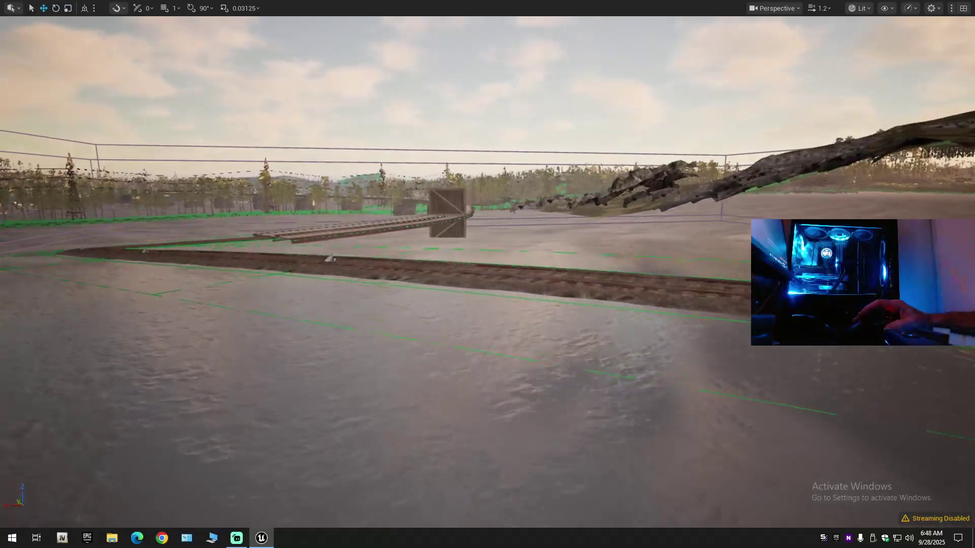
Step: Fly through the wooden box along the rails and select the railway track piece
key(w)
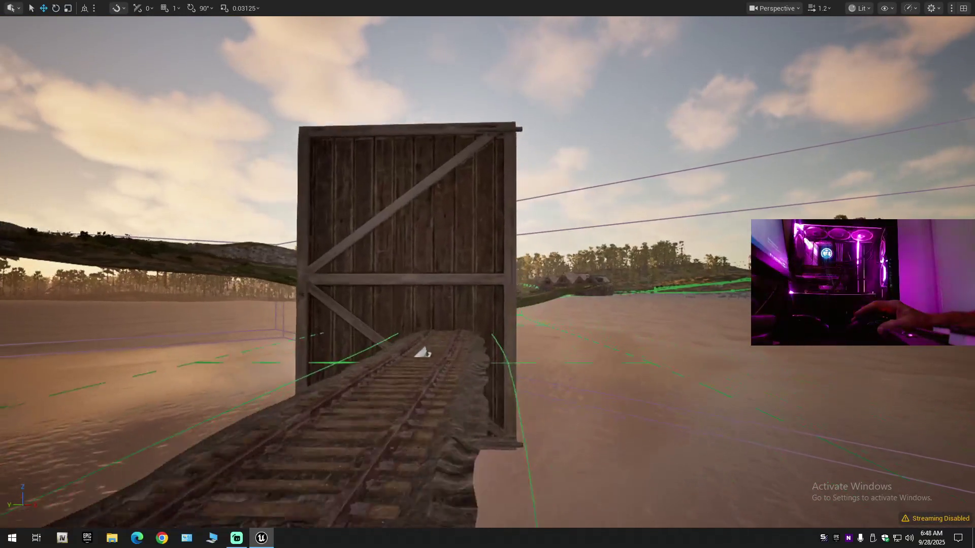
key(w)
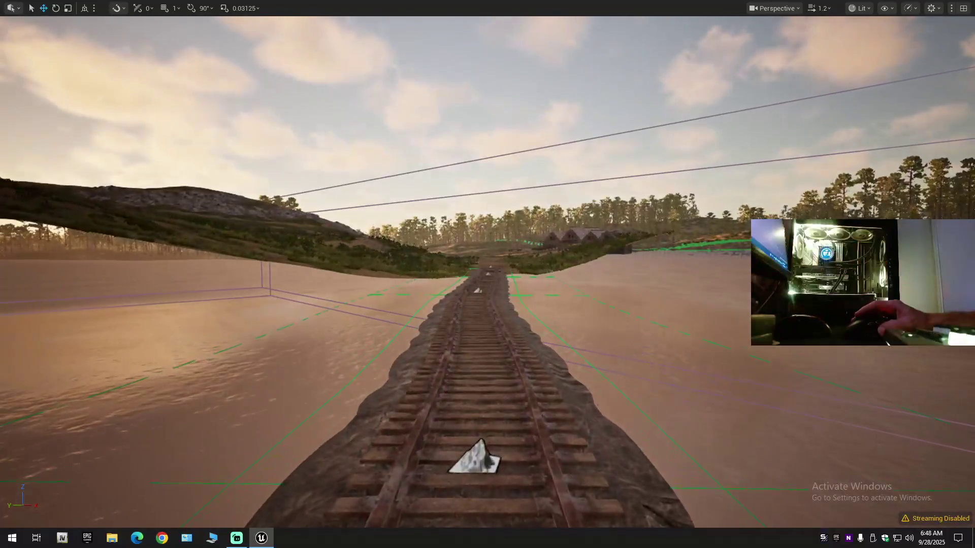
key(w)
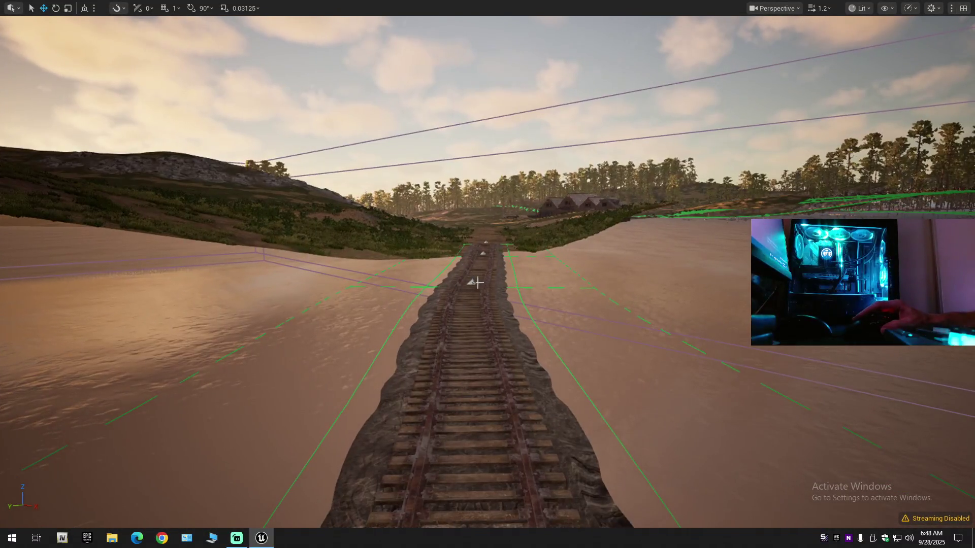
click(469, 288)
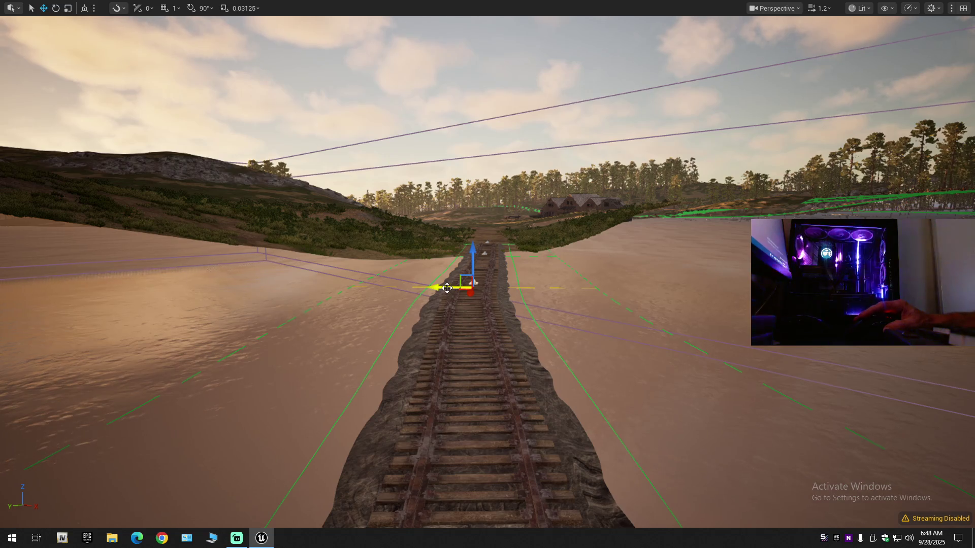
drag(469, 290, 554, 220)
key(w)
scroll(561, 232, up, 2)
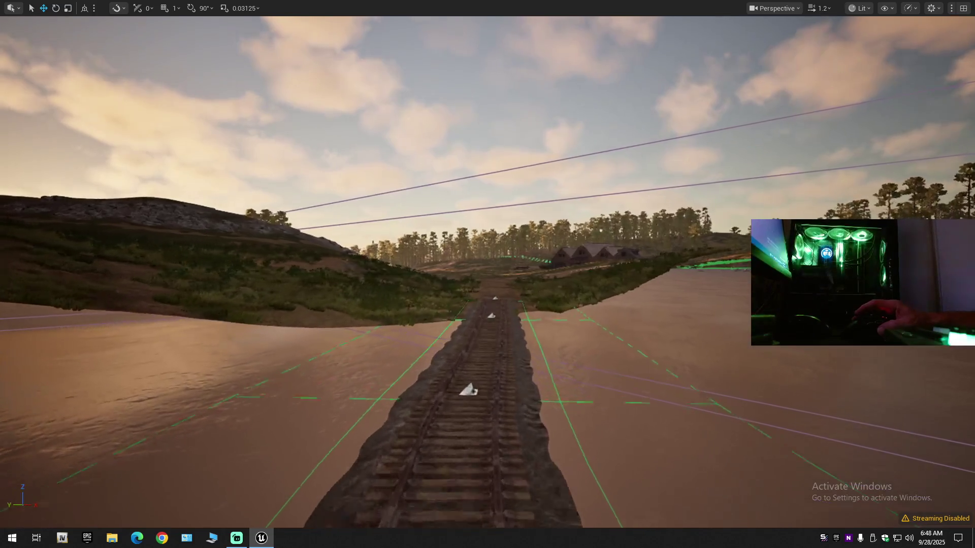
Step: Circle the wooden box by the water to view the track from several angles
key(w)
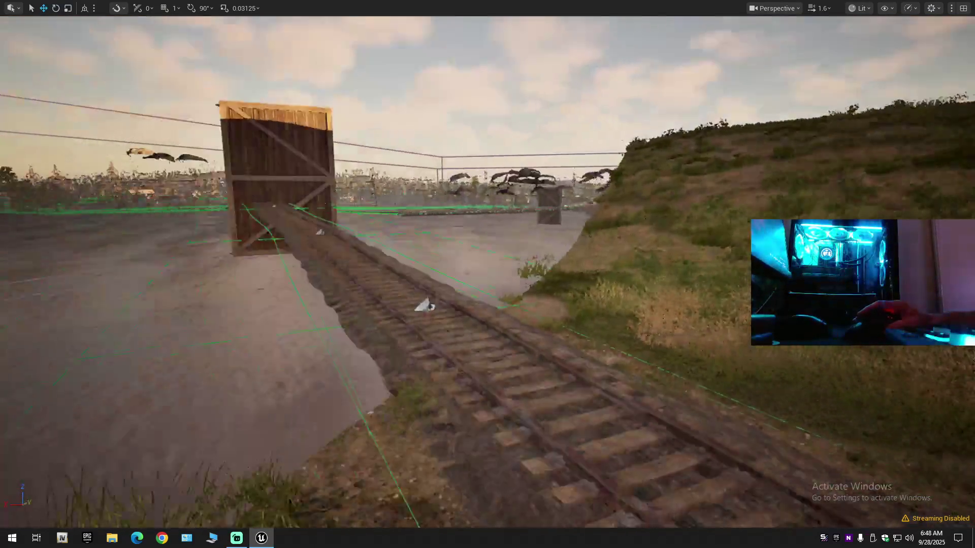
key(w)
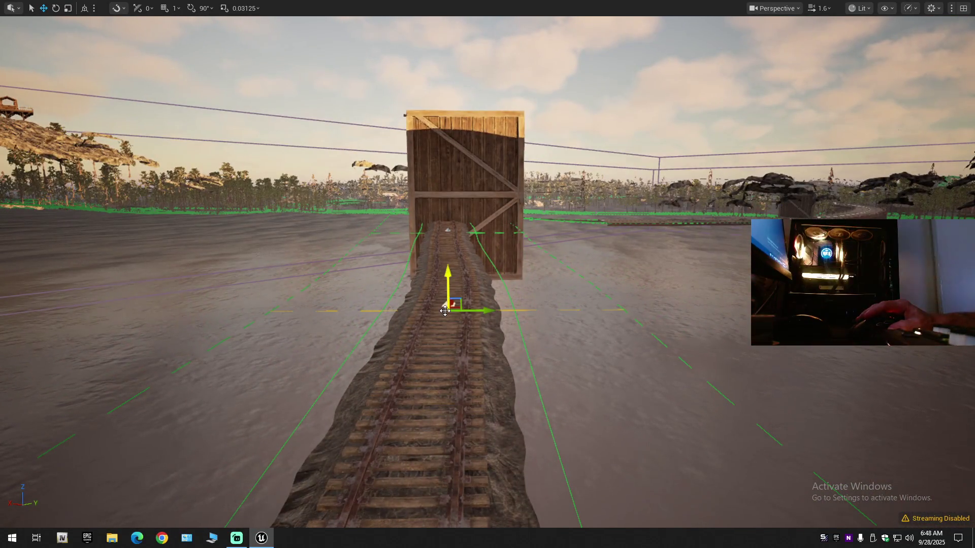
key(s)
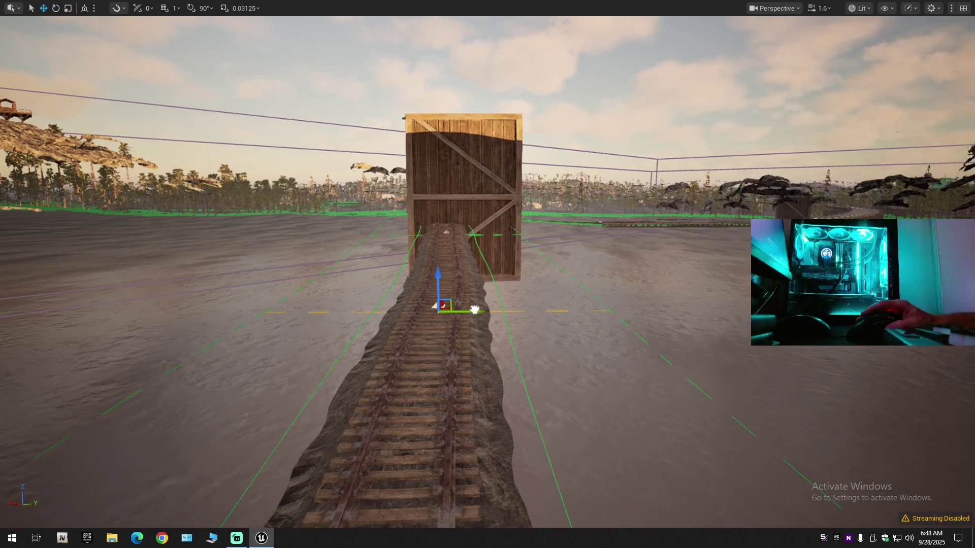
key(d)
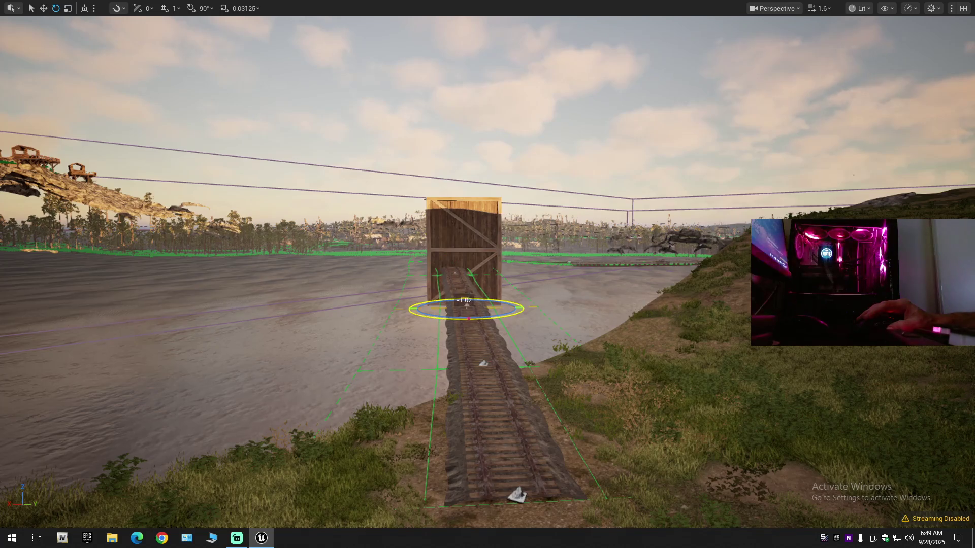
key(s)
key(d)
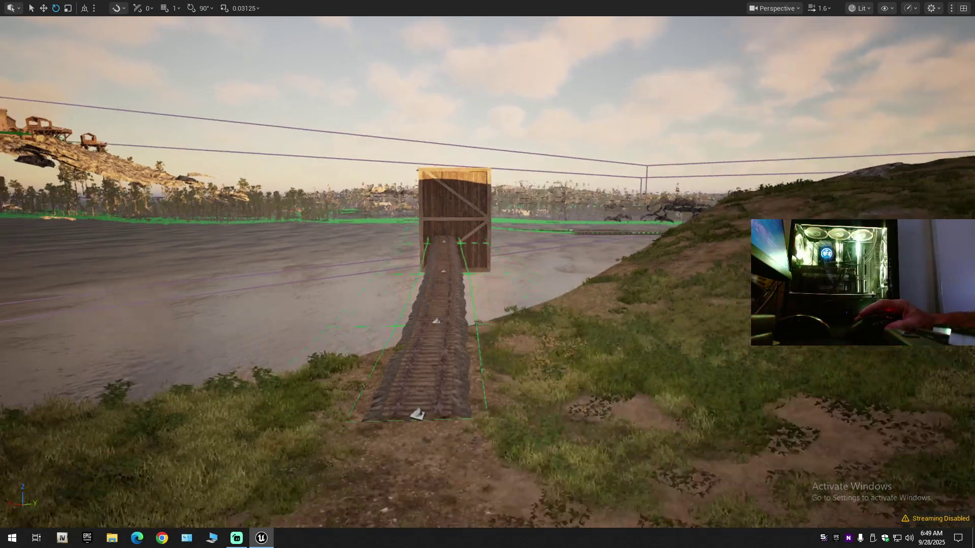
key(w)
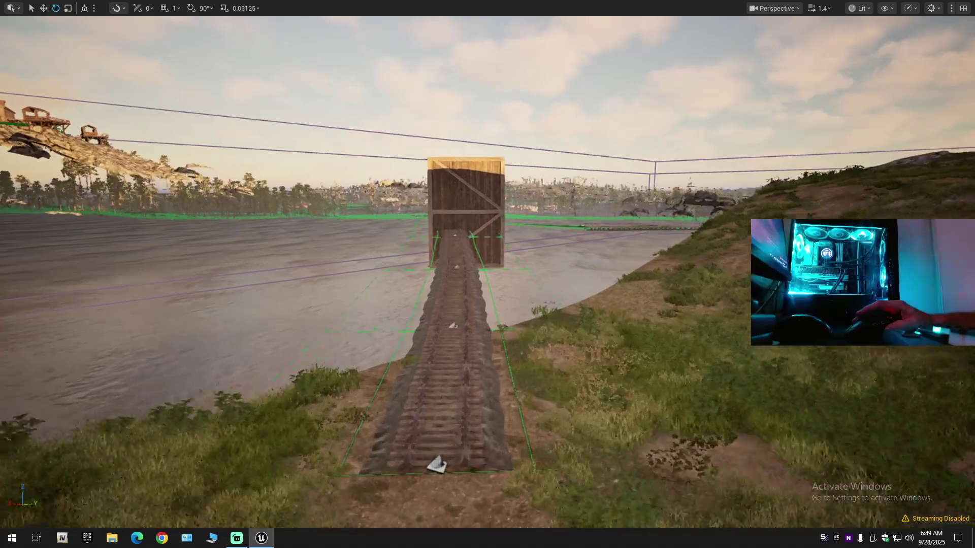
key(s)
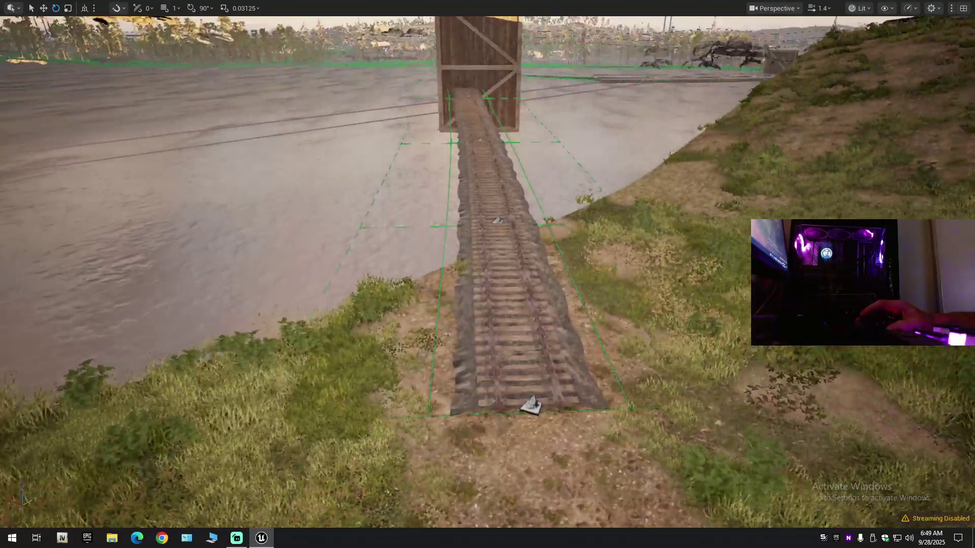
Step: Fly past the box along the track, over the bridge, and rise above the curve
key(w)
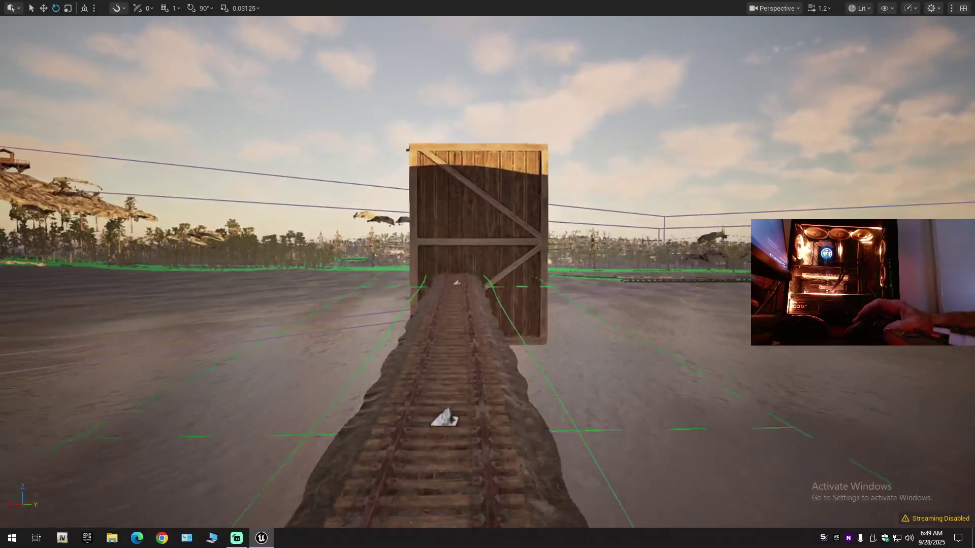
scroll(488, 274, down, 1)
key(w)
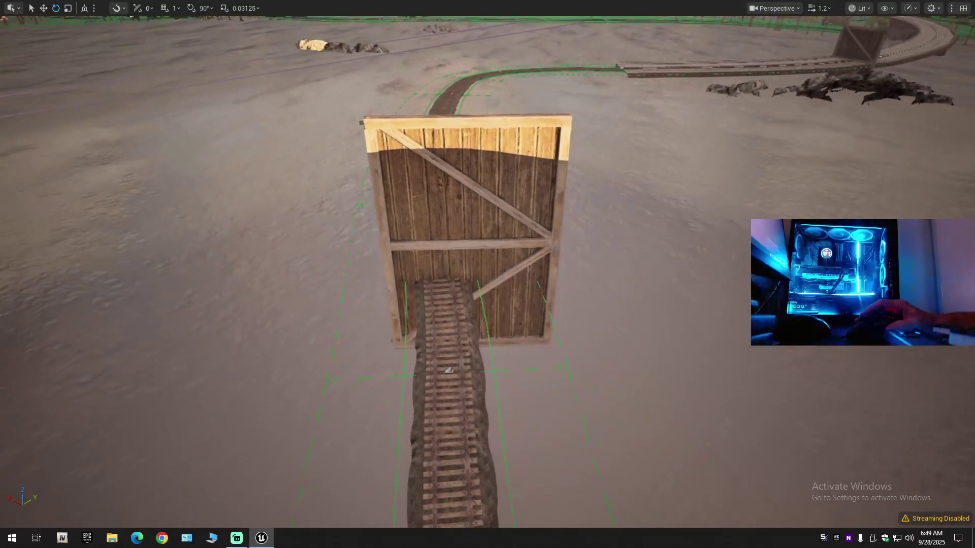
scroll(487, 274, up, 1)
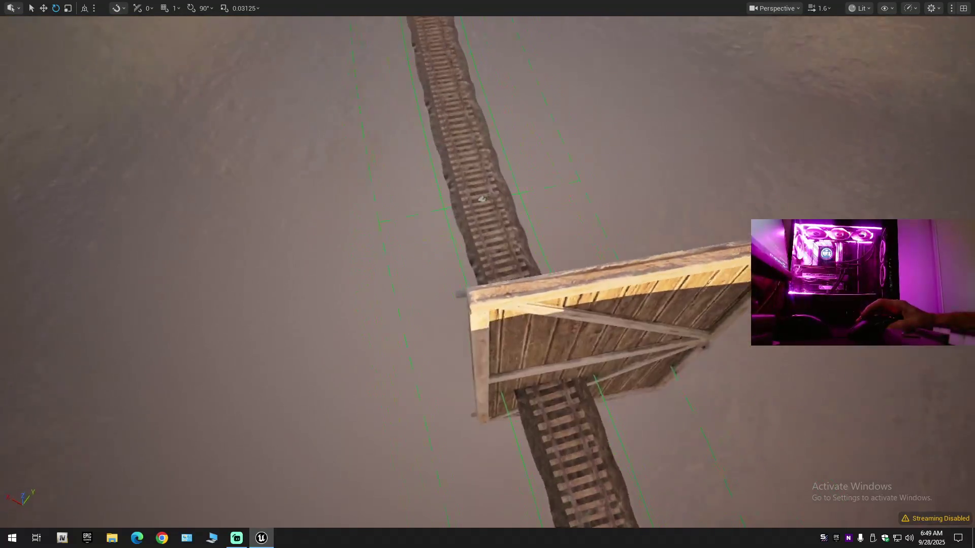
key(w)
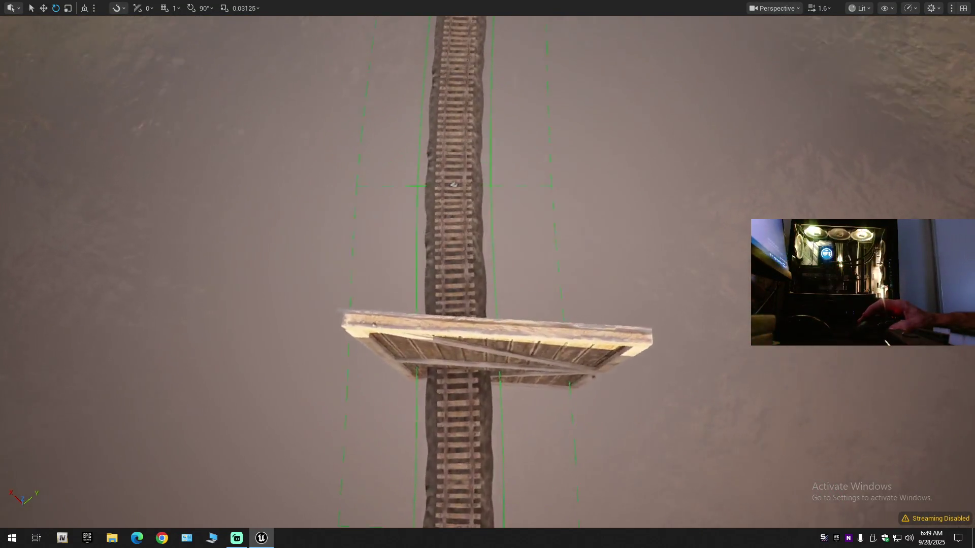
scroll(487, 274, down, 1)
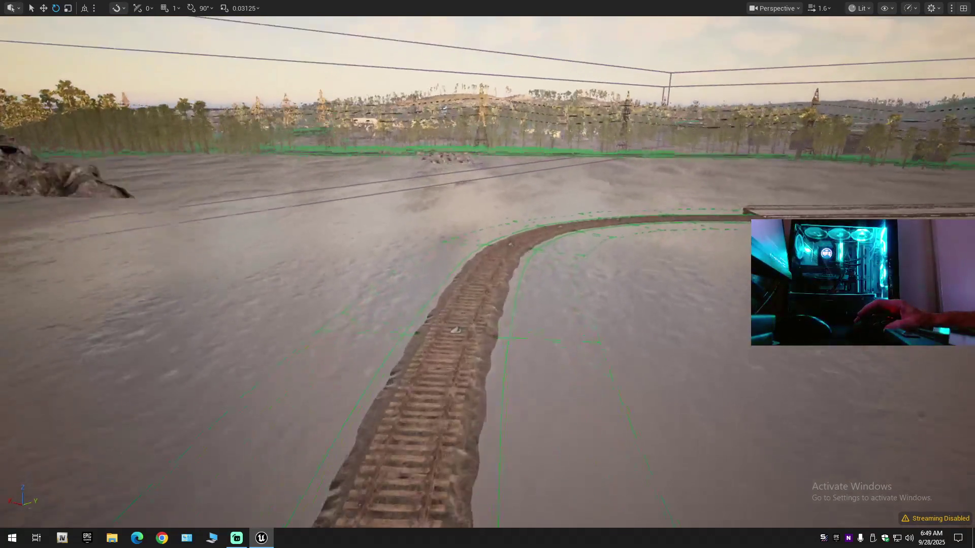
key(w)
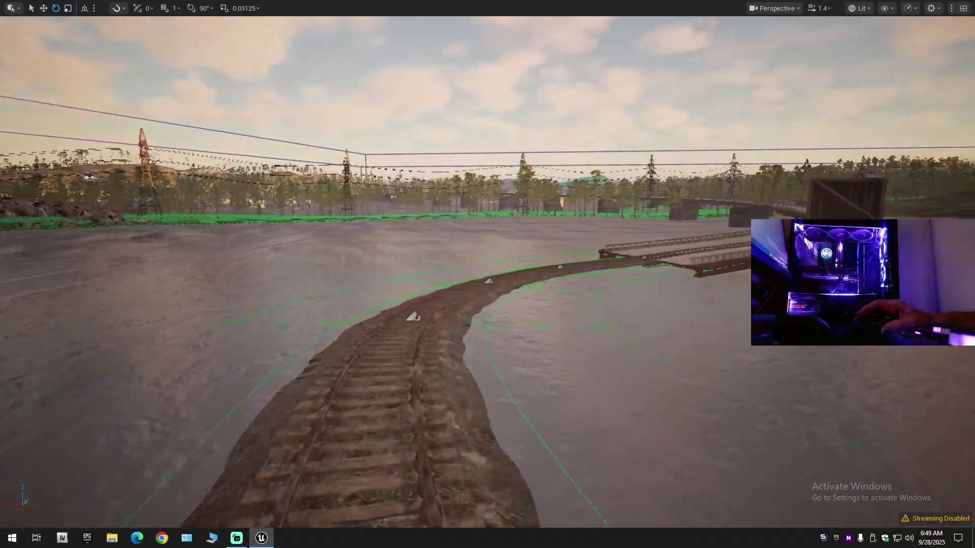
key(w)
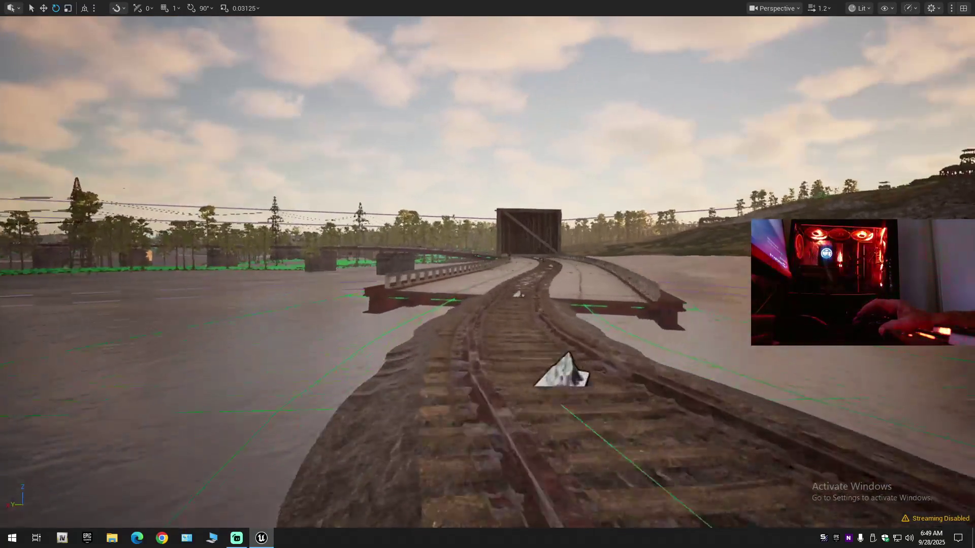
scroll(488, 275, down, 1)
key(w)
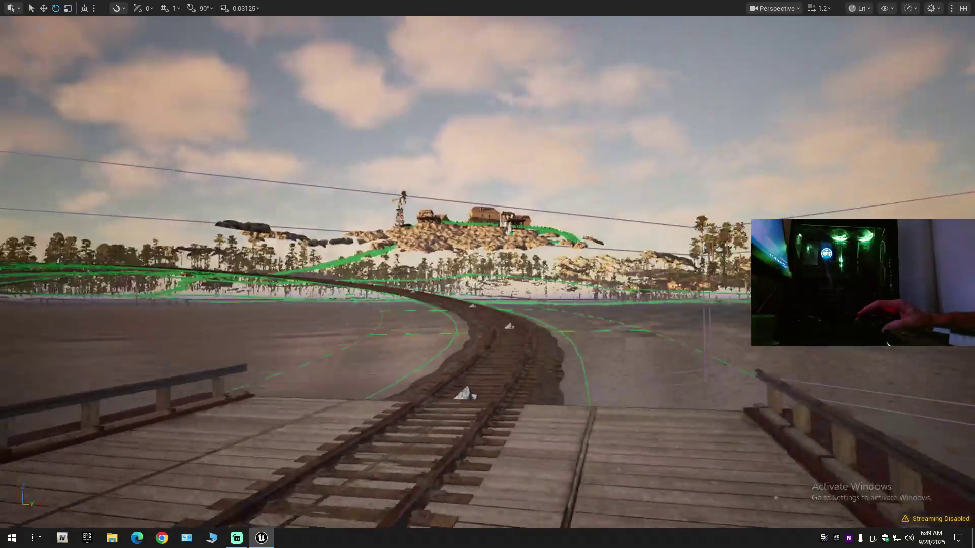
scroll(488, 275, up, 3)
Step: Turn the bend's spline point slightly and inspect the curve from overhead
key(e)
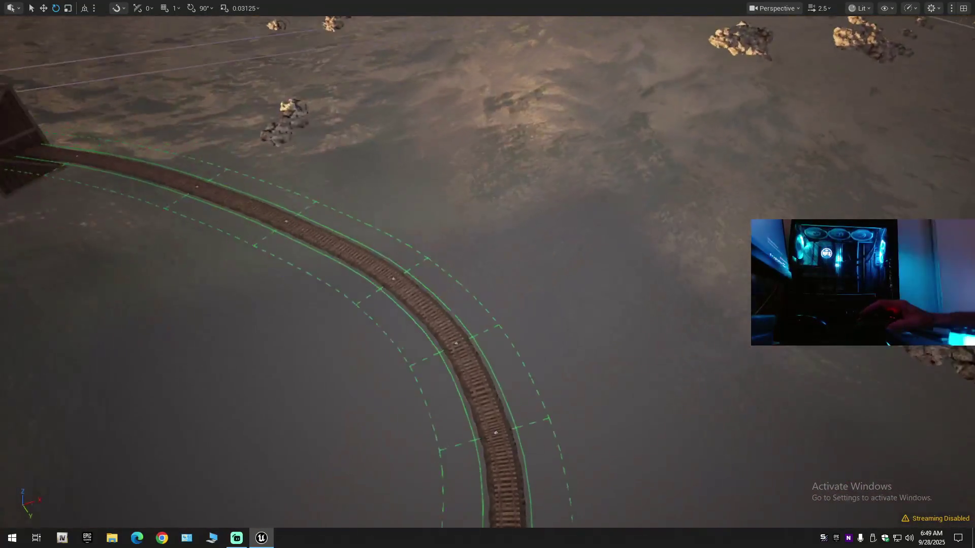
scroll(487, 274, up, 2)
key(d)
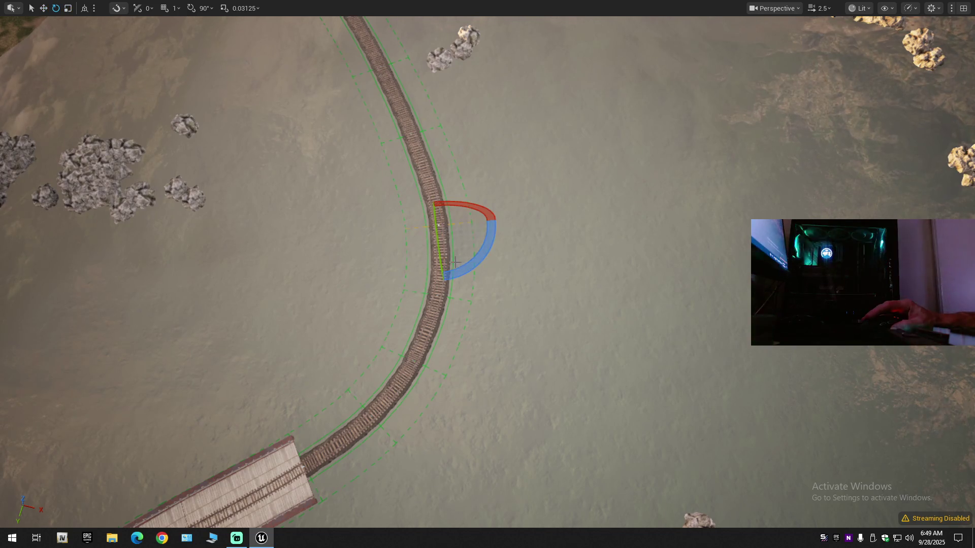
drag(467, 266, 467, 266)
key(a)
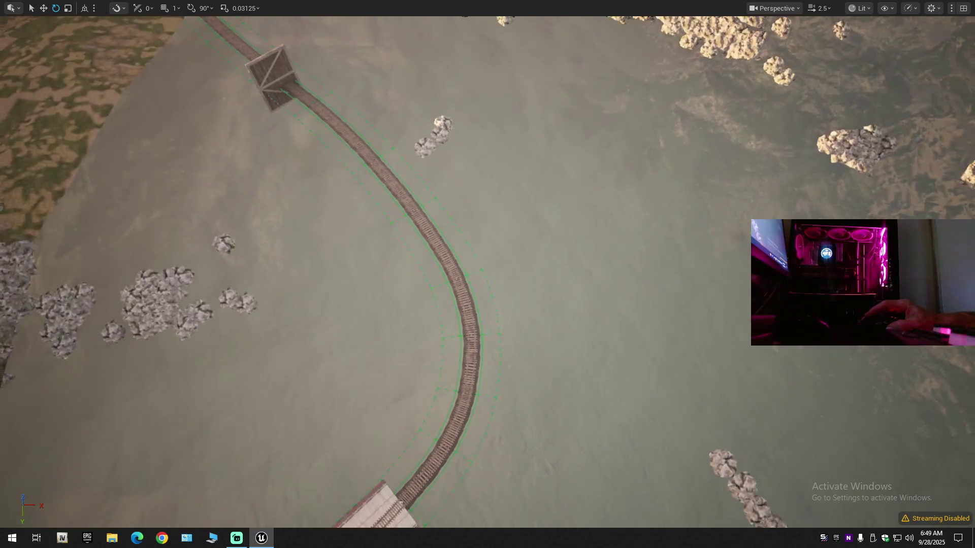
key(a)
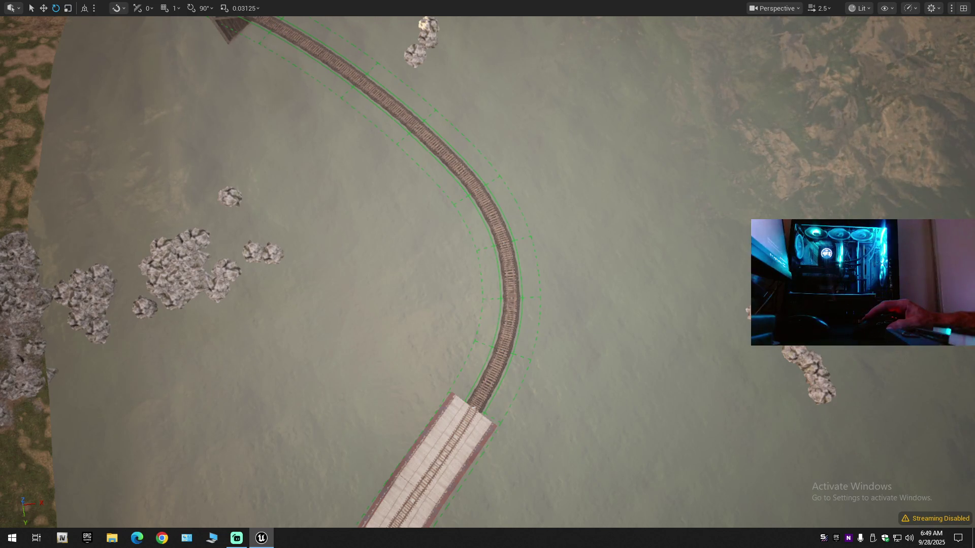
scroll(501, 251, up, 5)
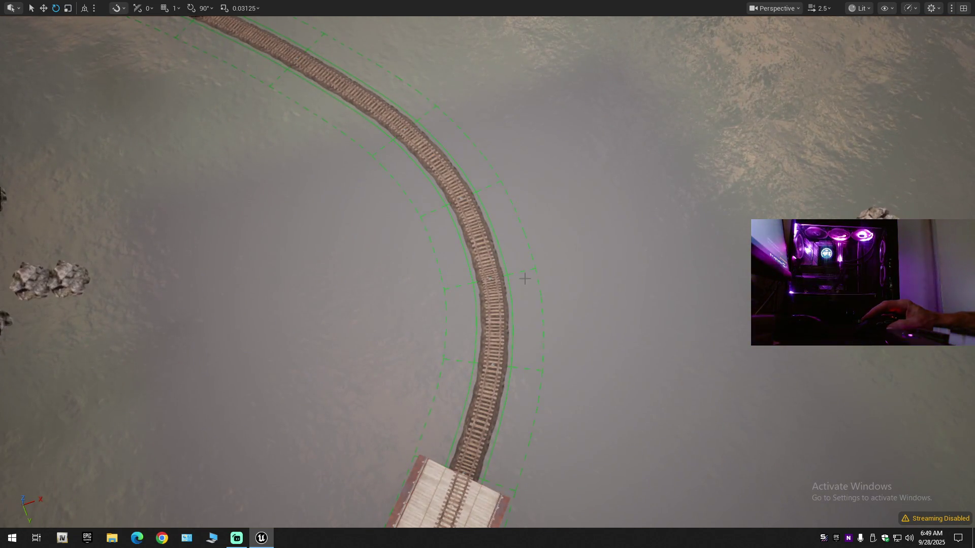
scroll(525, 278, up, 8)
scroll(429, 279, up, 2)
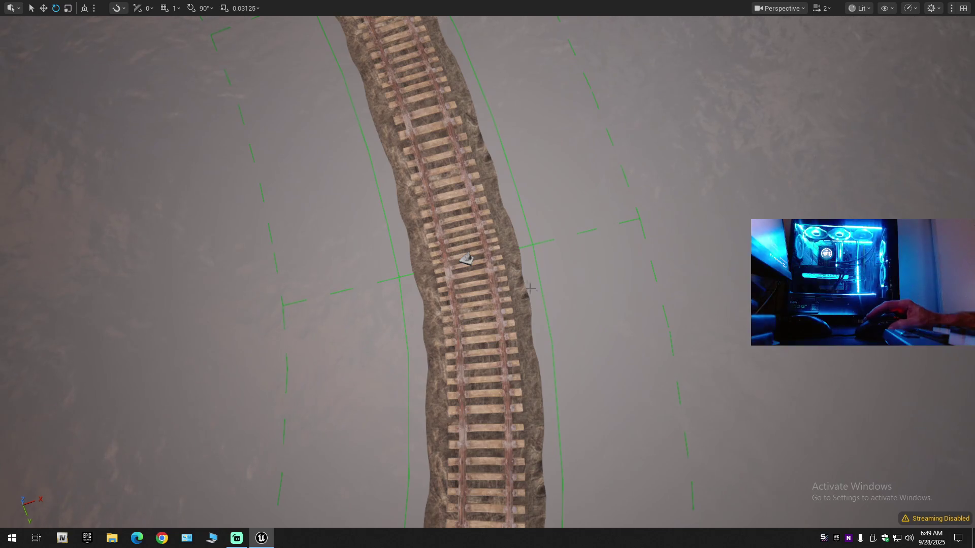
scroll(531, 292, down, 5)
scroll(486, 273, down, 6)
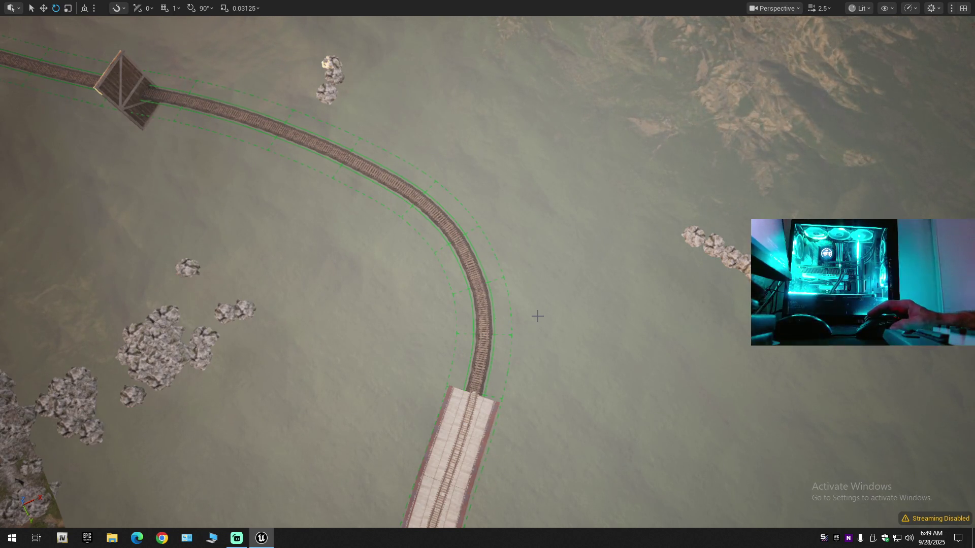
drag(537, 316, 497, 332)
Step: Shift two spline points on the lower bend near the bridge sideways
click(475, 293)
key(w)
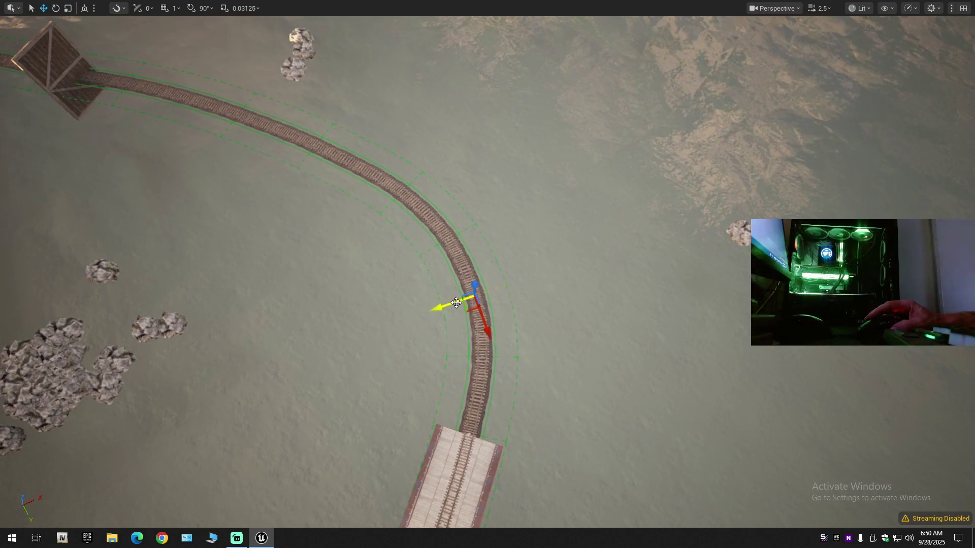
drag(466, 301, 477, 301)
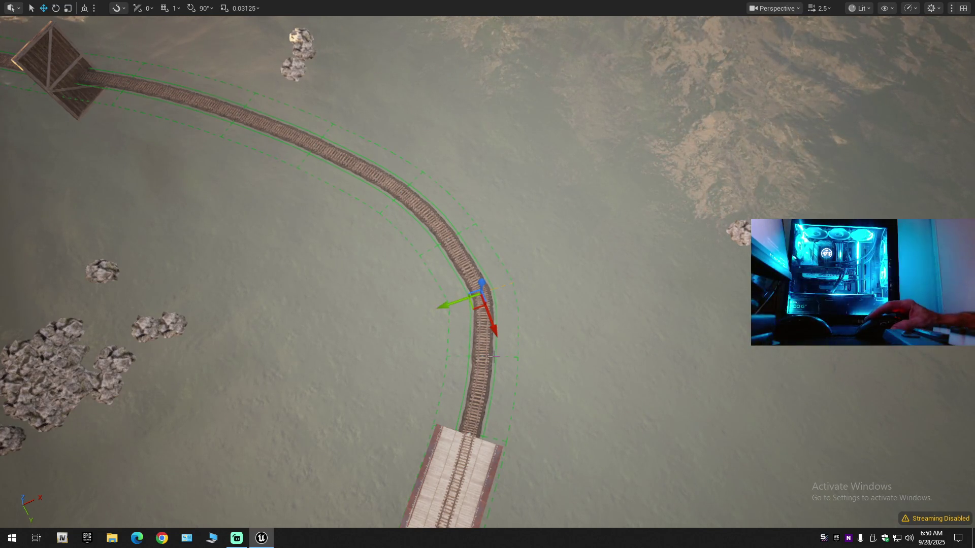
click(481, 357)
drag(459, 357, 468, 356)
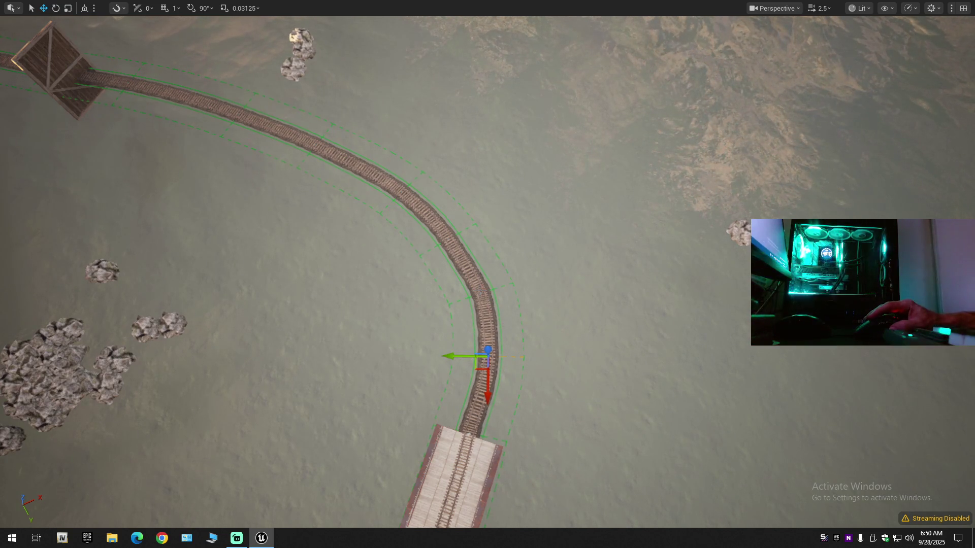
Step: Rotate a spline point higher up the track about 3 degrees to ease the bend
click(479, 290)
drag(463, 298, 453, 303)
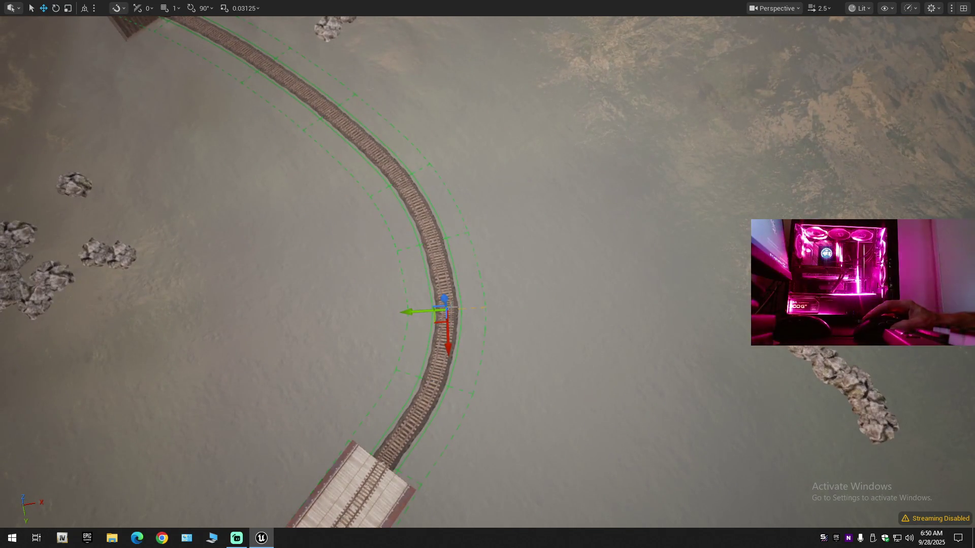
key(e)
drag(450, 362, 450, 370)
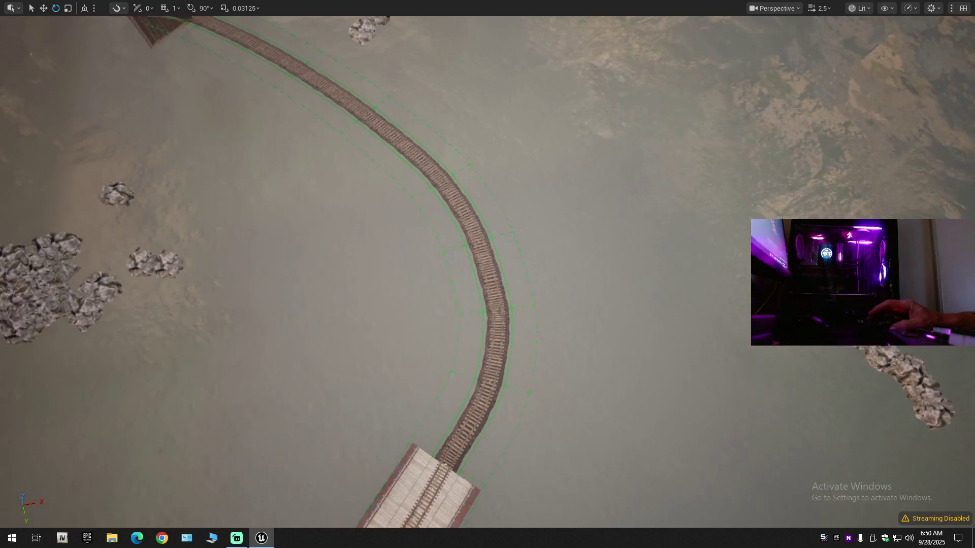
scroll(488, 274, down, 1)
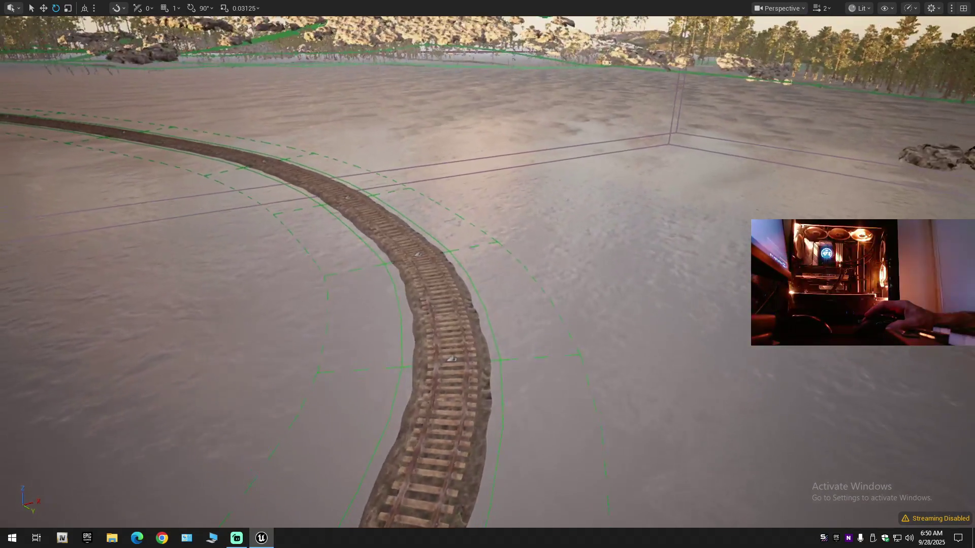
Step: Step back through the last four spline point selections
key(s)
scroll(487, 274, down, 1)
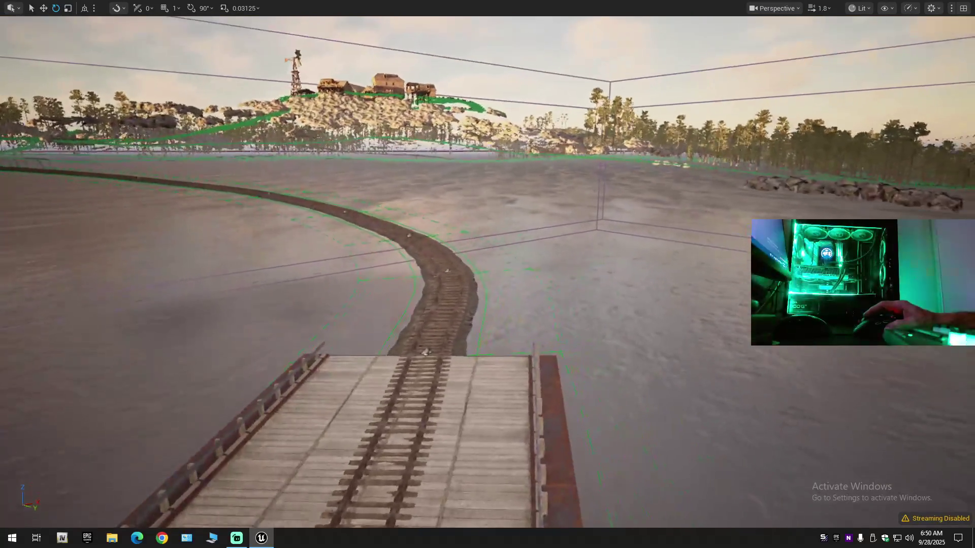
key(ctrl+z)
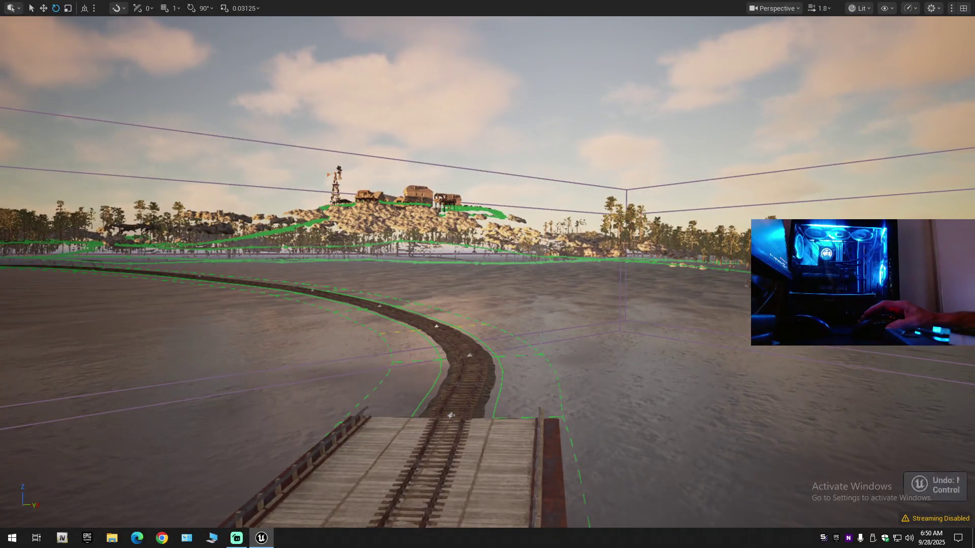
key(ctrl+z)
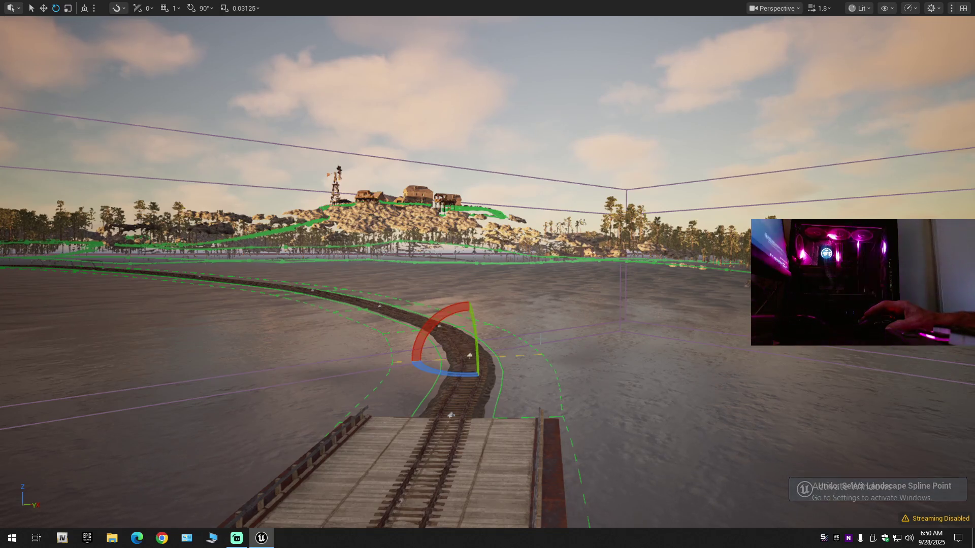
key(ctrl+z)
key(ctrl+z)
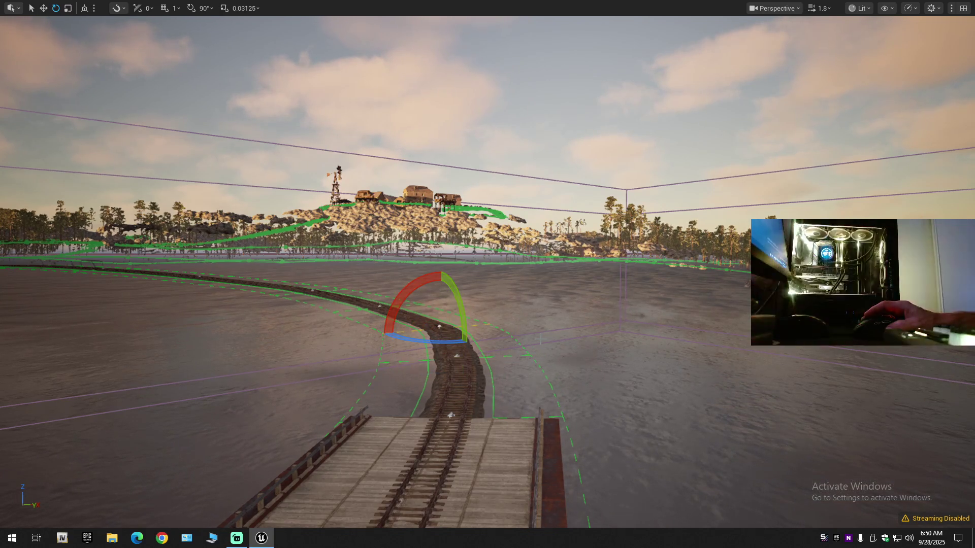
key(ctrl+z)
key(ctrl+z)
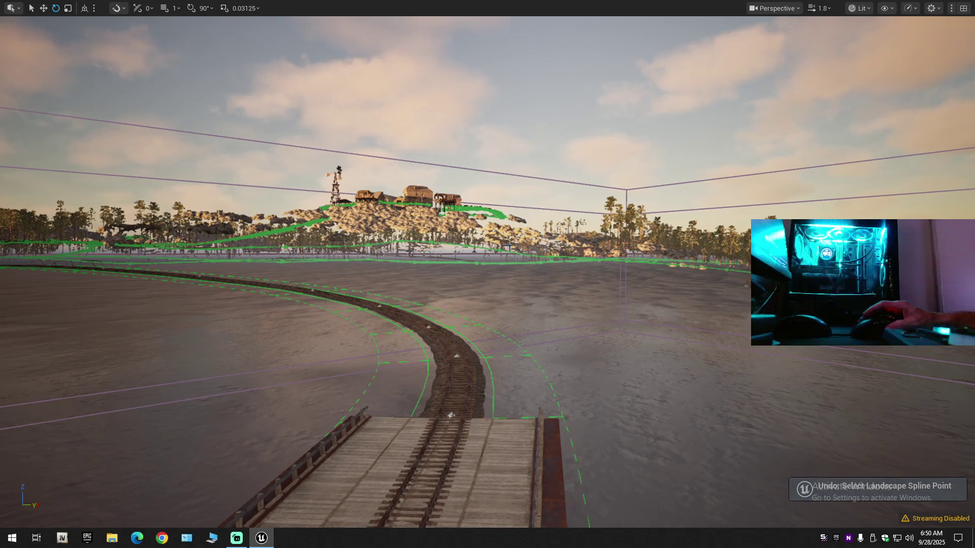
scroll(487, 274, up, 2)
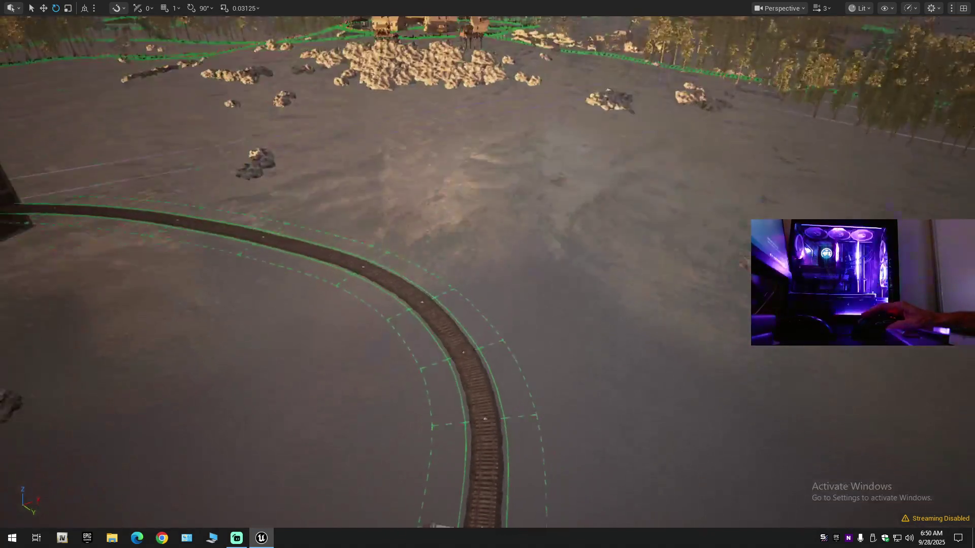
Step: Fly the camera above the terrain and exit immersive mode to restore the editor layout
key(s)
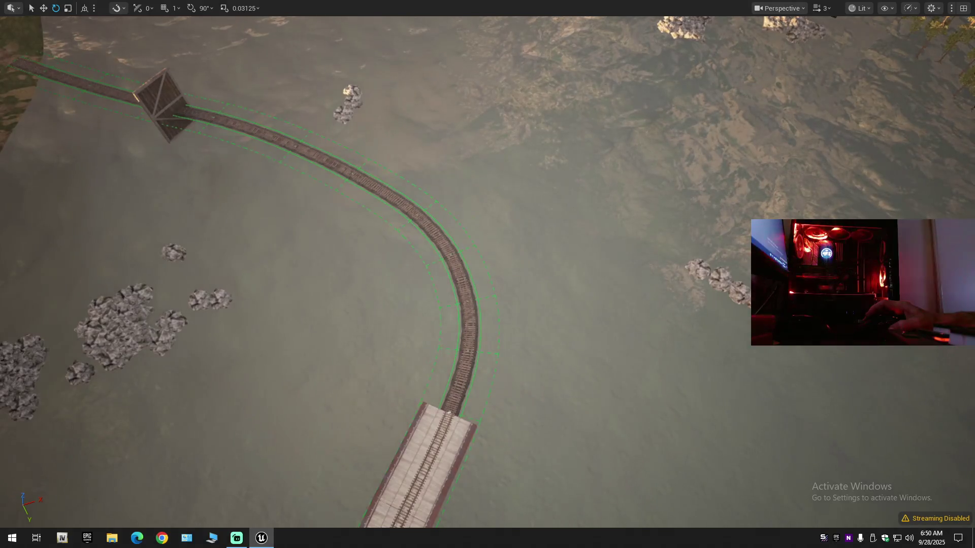
key(w)
key(s)
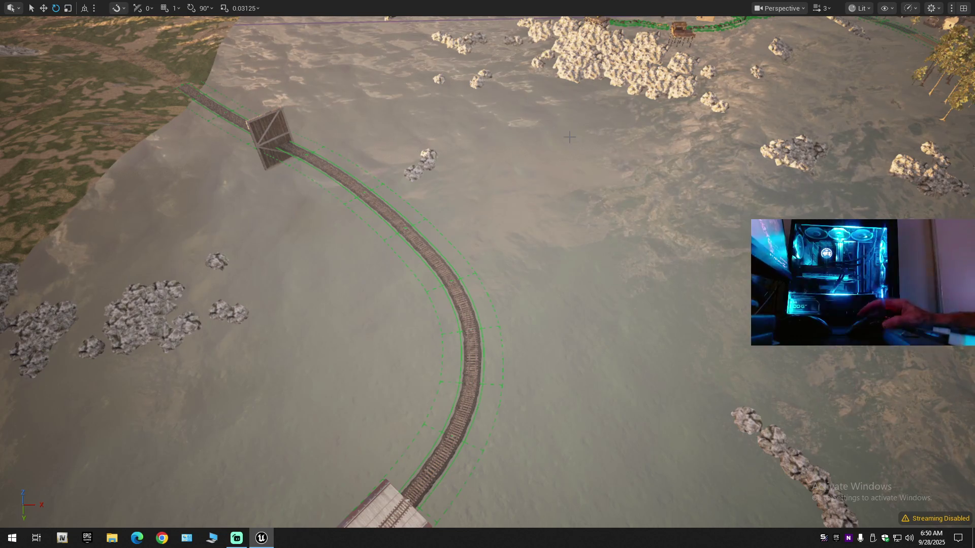
key(F11)
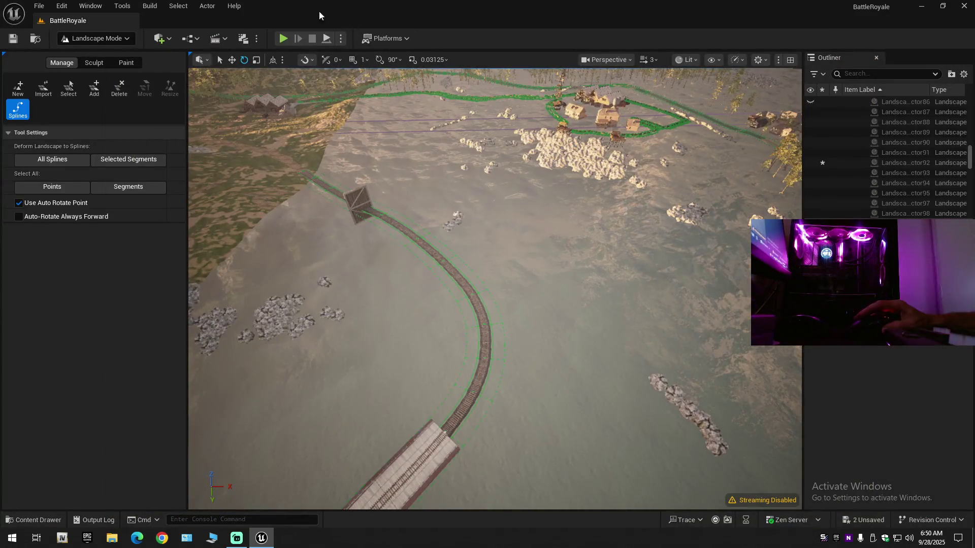
Step: Switch to Selection Mode and start File > Save Current Level As for the BattleRoyale level
click(88, 39)
click(90, 56)
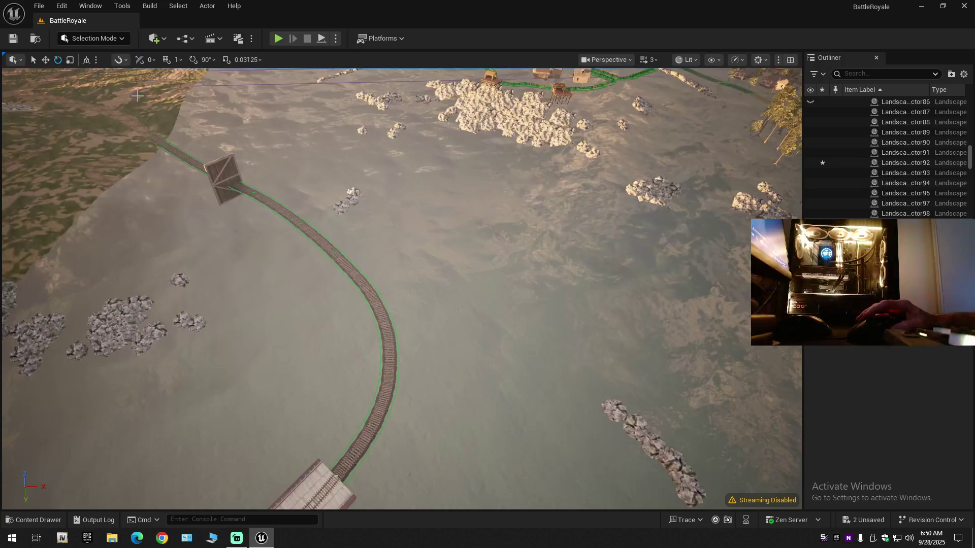
click(40, 7)
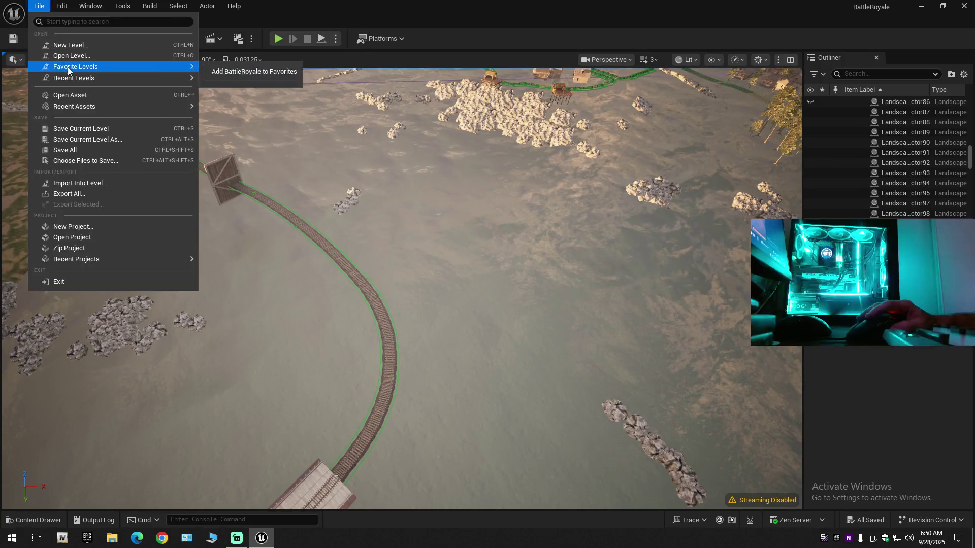
key(Escape)
click(39, 6)
mouse_move(73, 77)
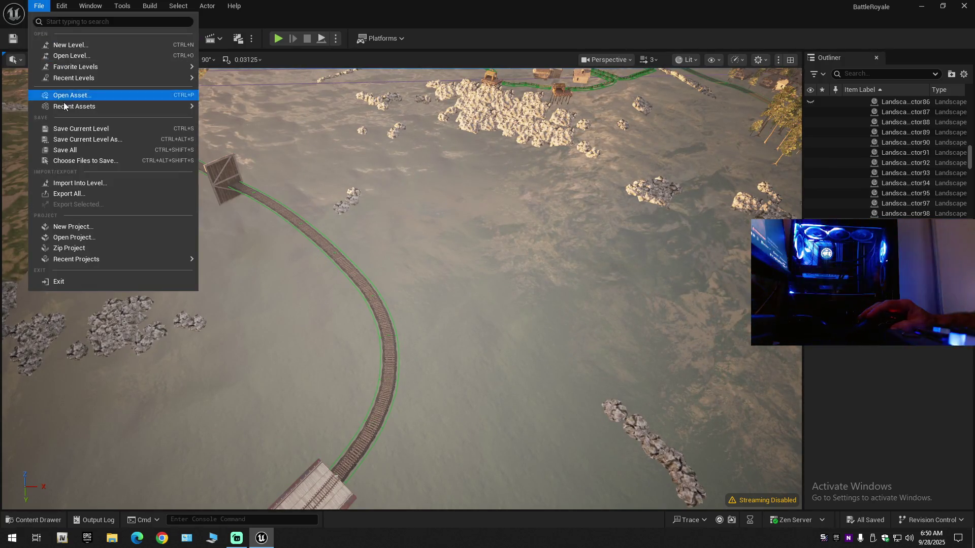
click(62, 150)
click(38, 7)
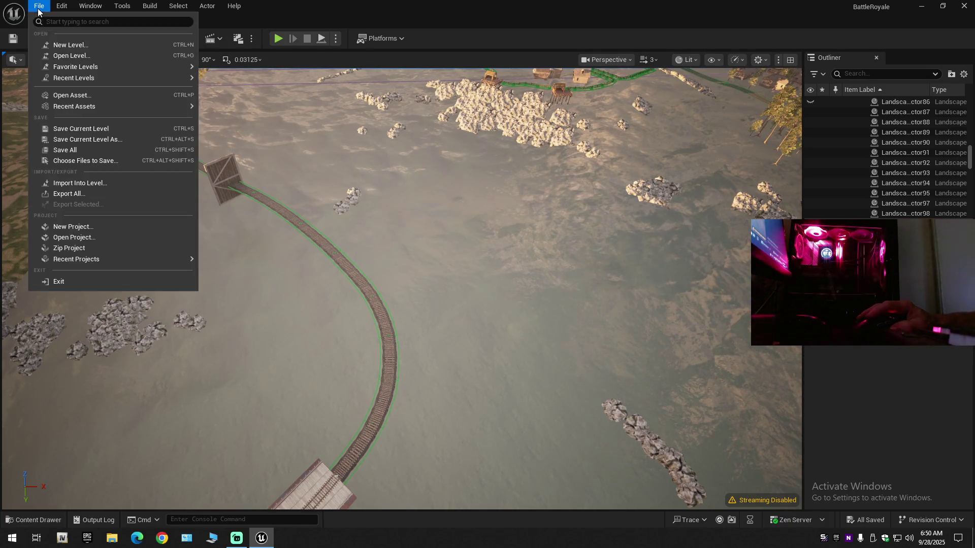
click(72, 138)
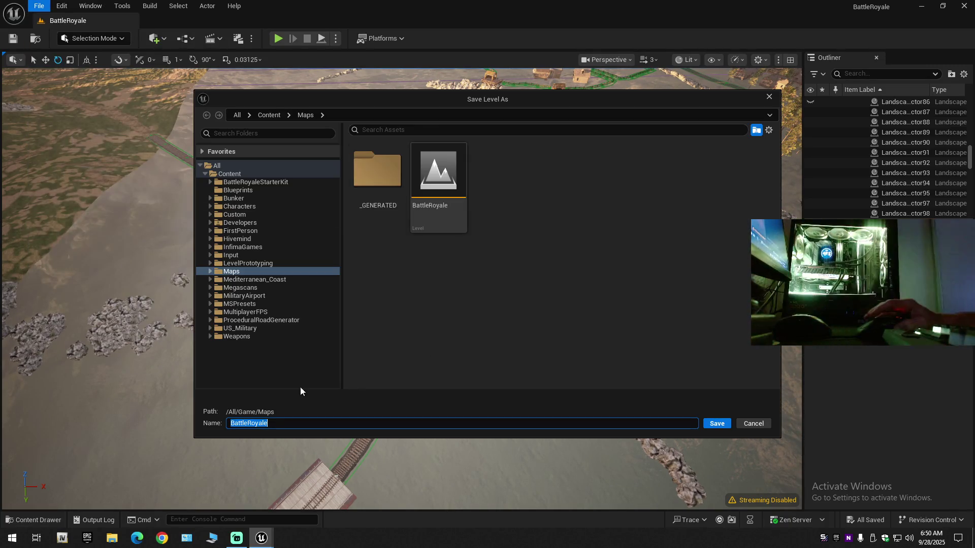
Step: Rename the level to 'Backup' and save it as a copy in the Maps folder
click(289, 424)
text(_Backup)
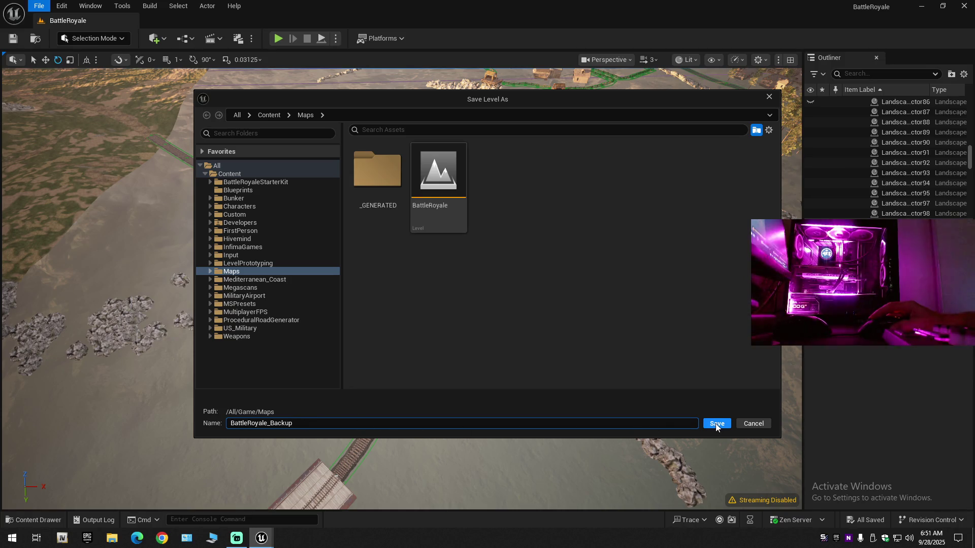
drag(323, 423, 125, 428)
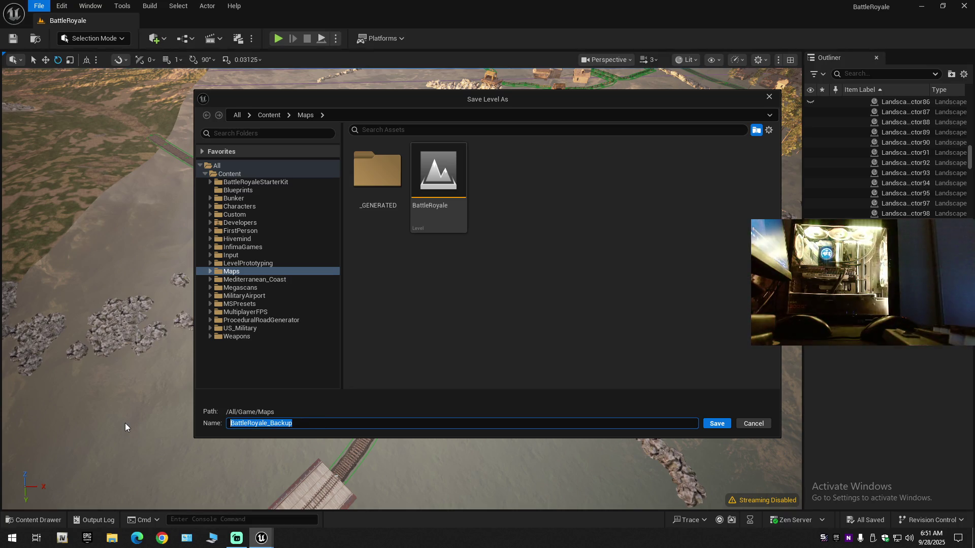
text(Backup)
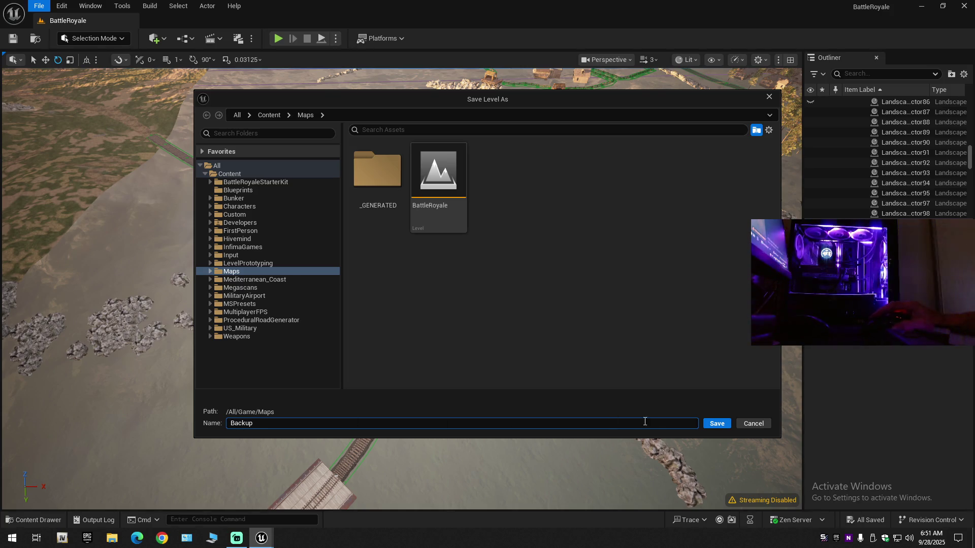
click(716, 424)
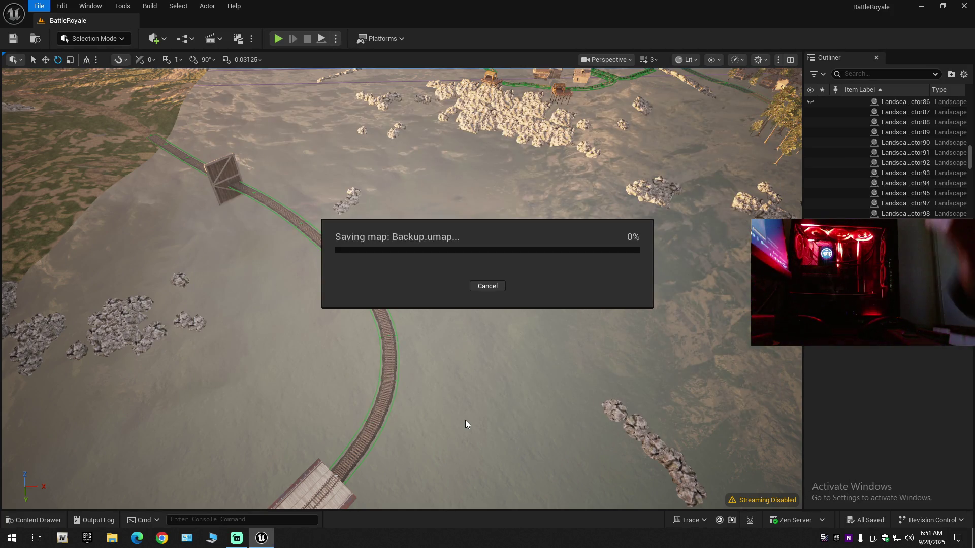
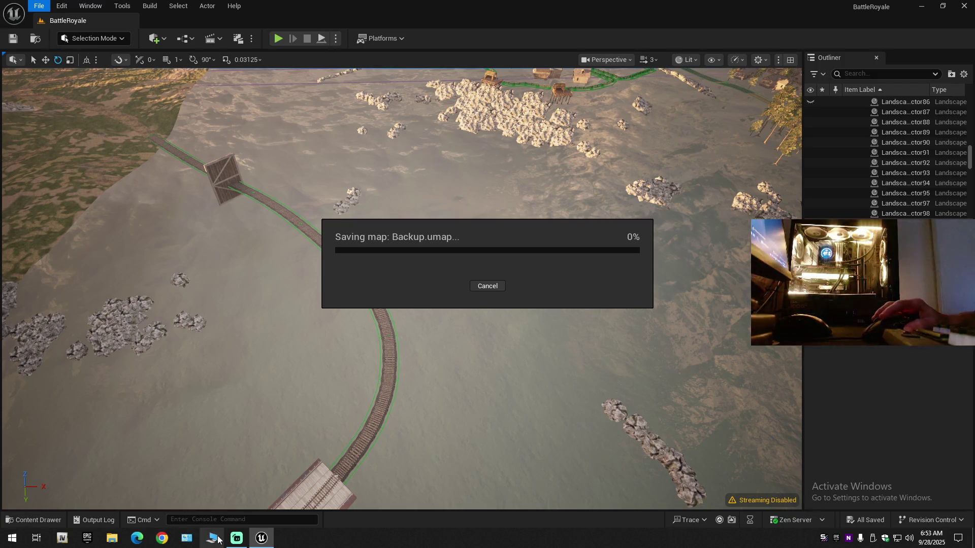
Step: Launch Winamp from the Start menu's W section, under the Winamp folder
click(11, 538)
click(59, 418)
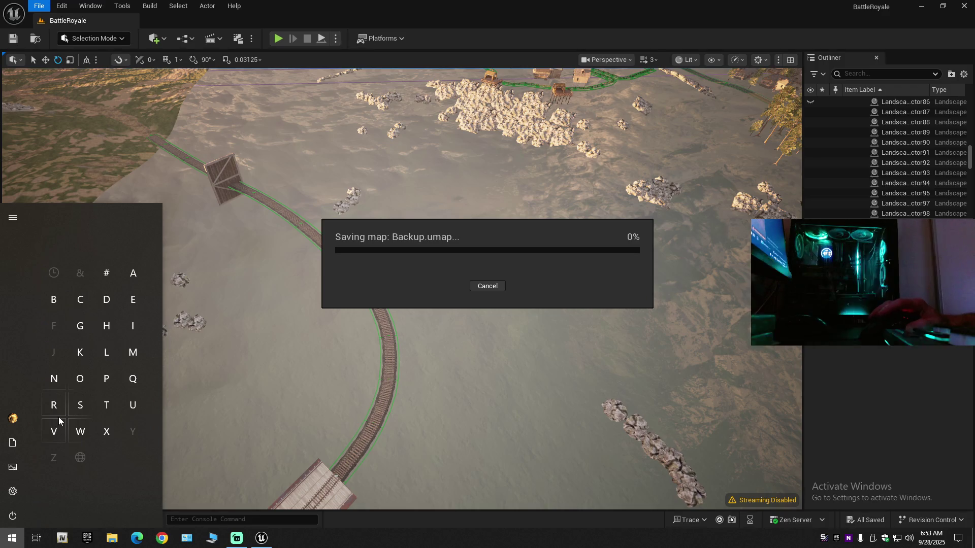
click(78, 428)
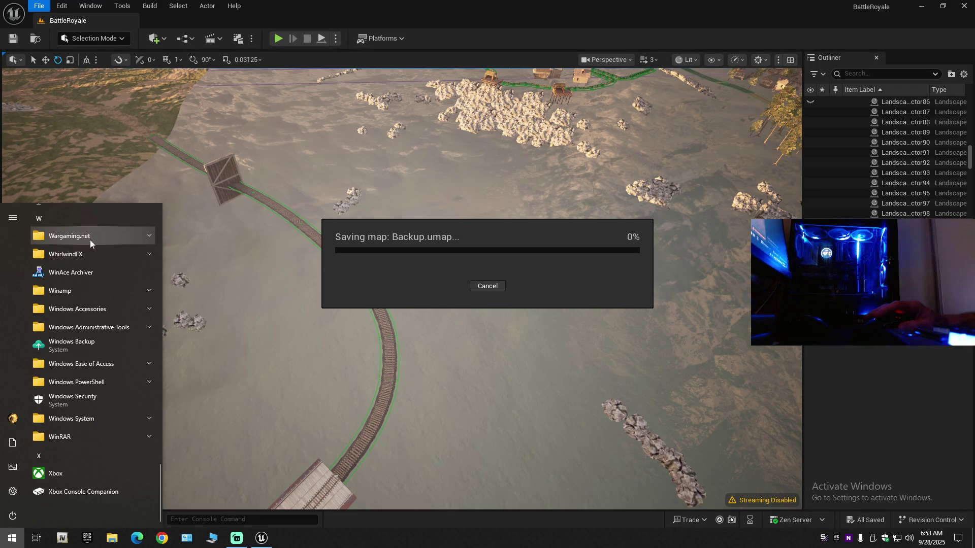
click(79, 291)
click(75, 306)
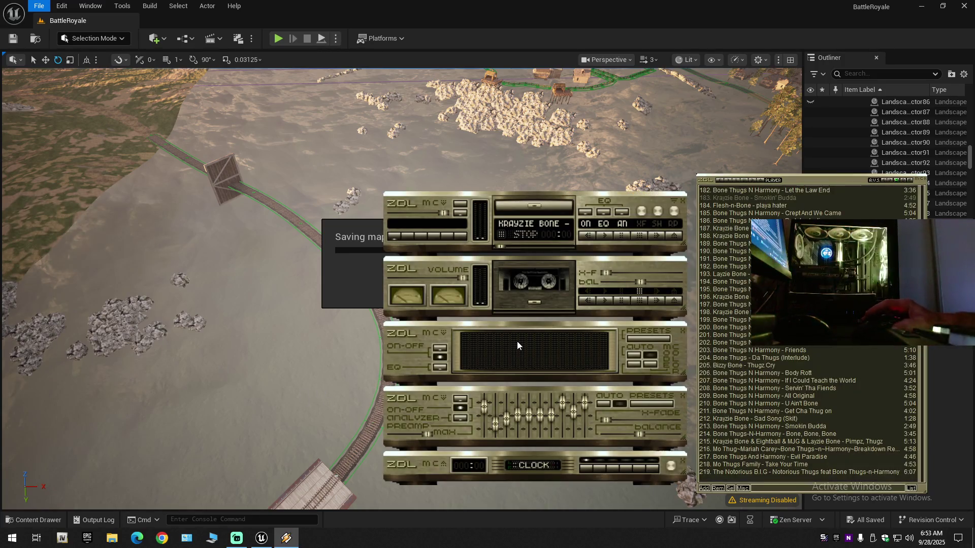
Step: Mute the Speakers (Realtek USB Audio) channel in the Streamlabs Desktop mixer
click(237, 538)
click(624, 397)
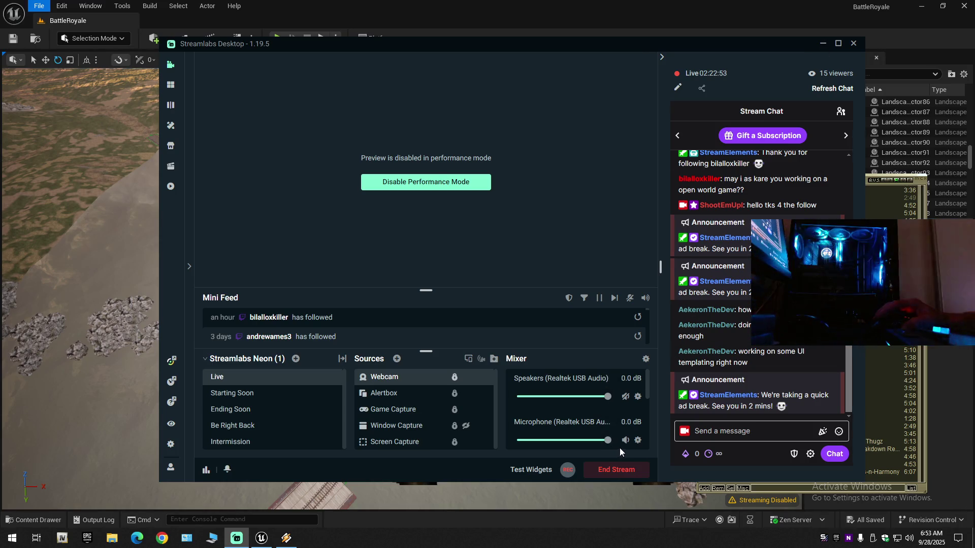
Step: Minimize Streamlabs Desktop so Winamp and Unreal Editor show again
click(822, 43)
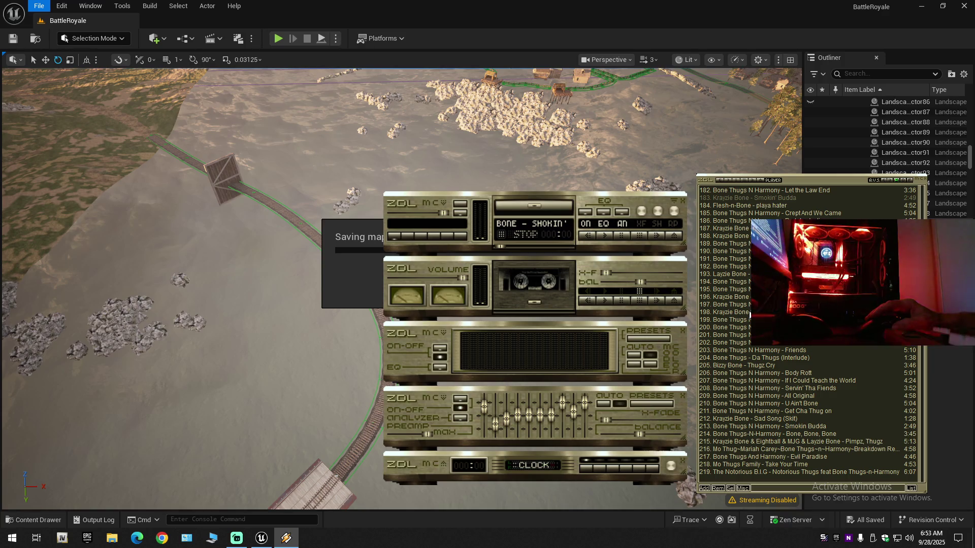
Step: Play Krayzie Bone - Smokin' Budda from about 0:15, checking back on the Unreal Editor save
double_click(751, 198)
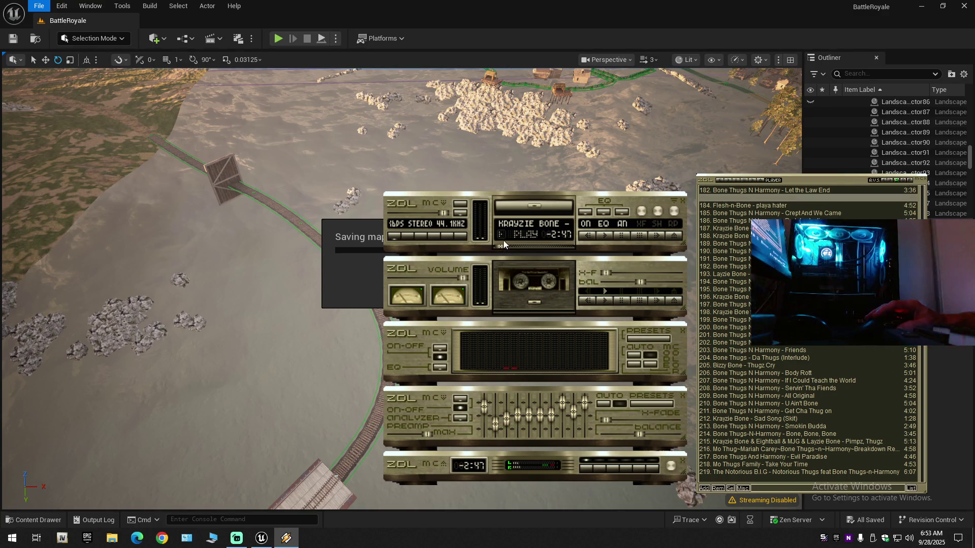
drag(499, 248, 504, 250)
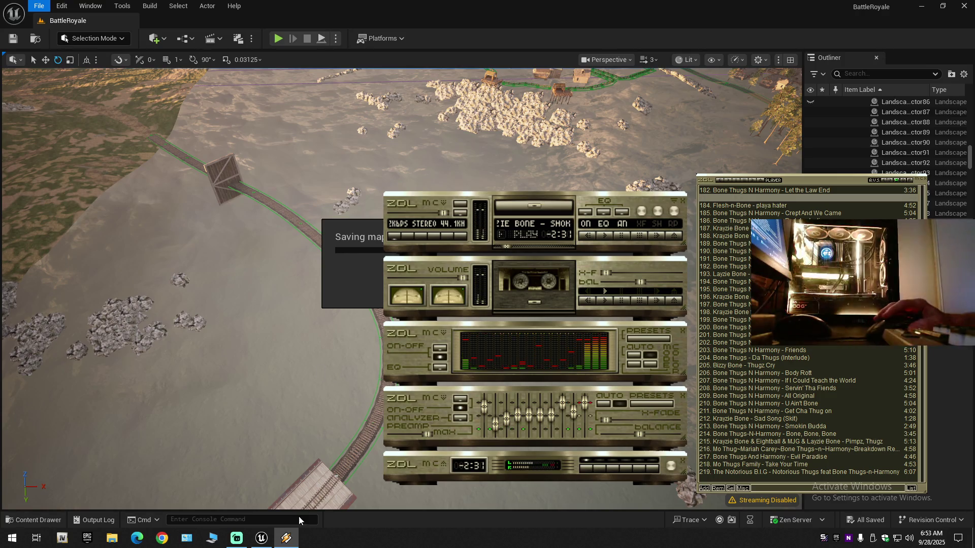
click(265, 538)
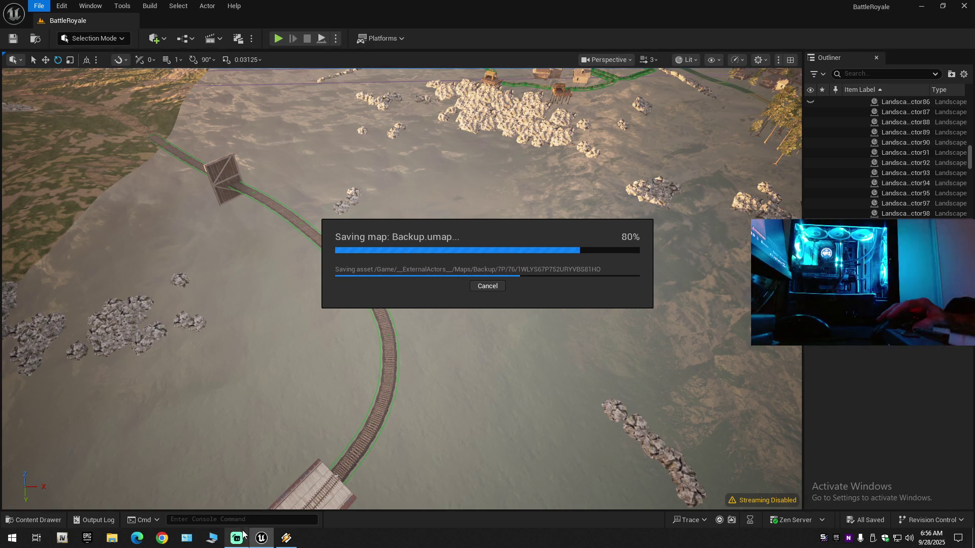
click(286, 538)
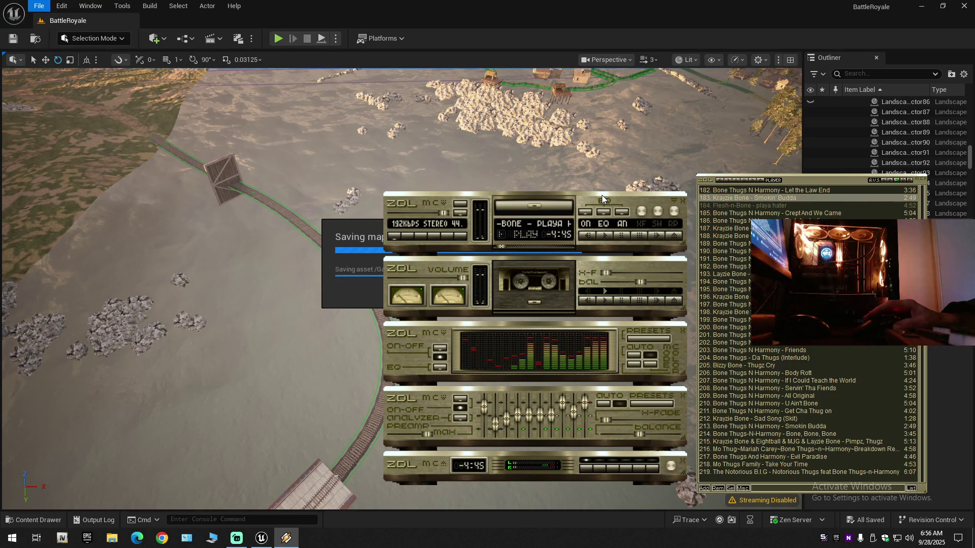
Step: Switch Winamp to Bone Thugs N Harmony playlist track 182, seeking ahead, then return to Unreal
key(b)
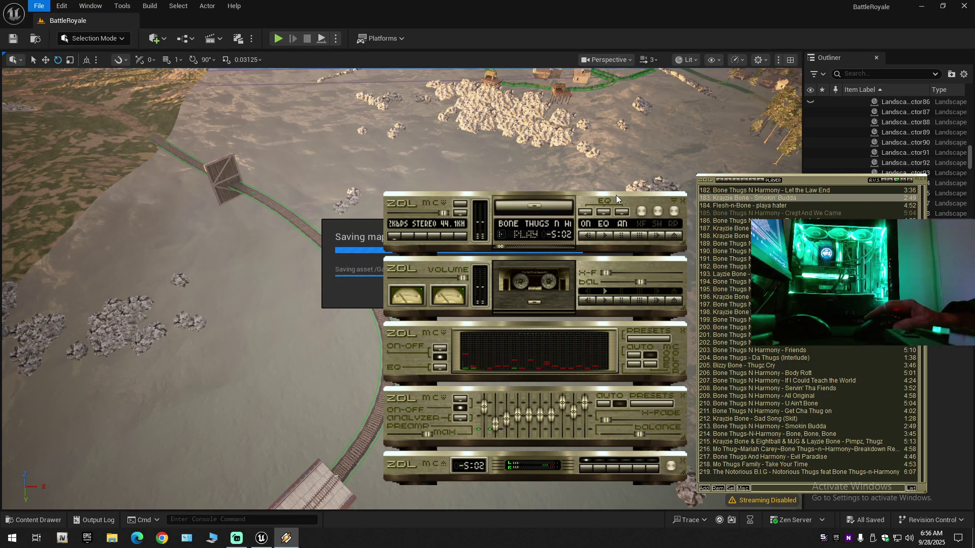
double_click(741, 190)
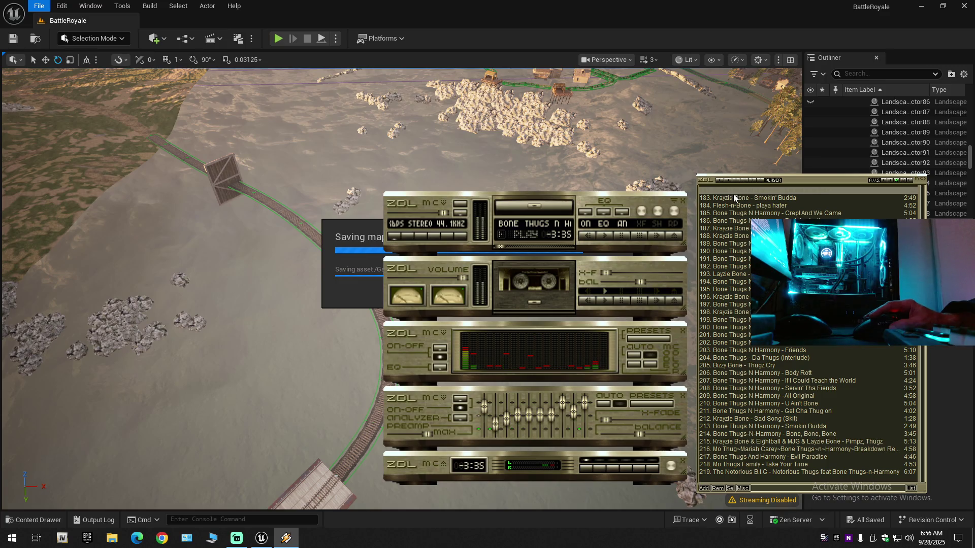
click(512, 248)
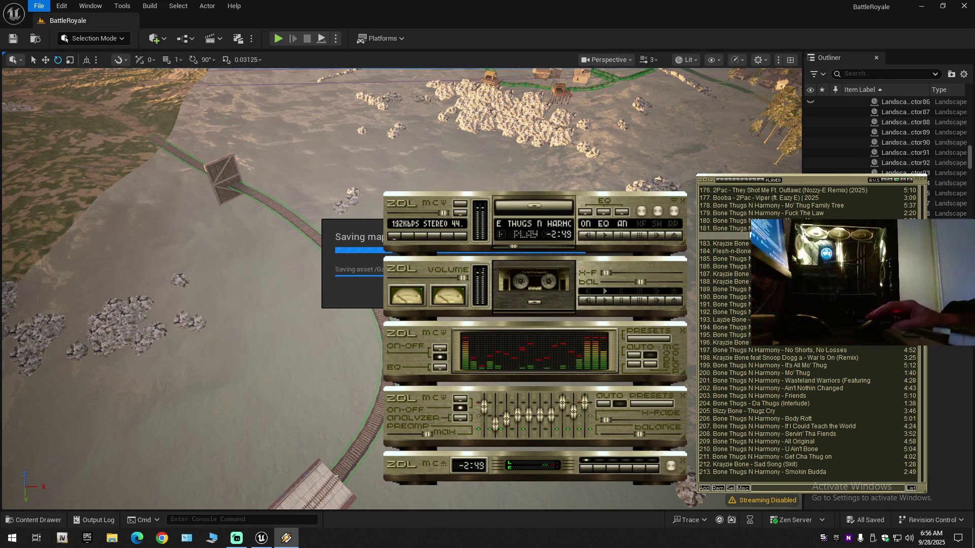
double_click(746, 229)
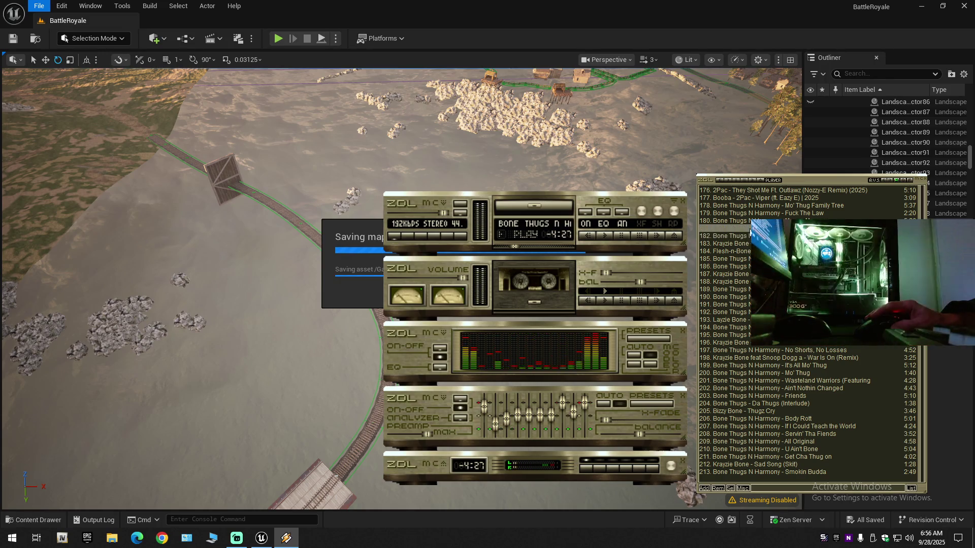
click(511, 246)
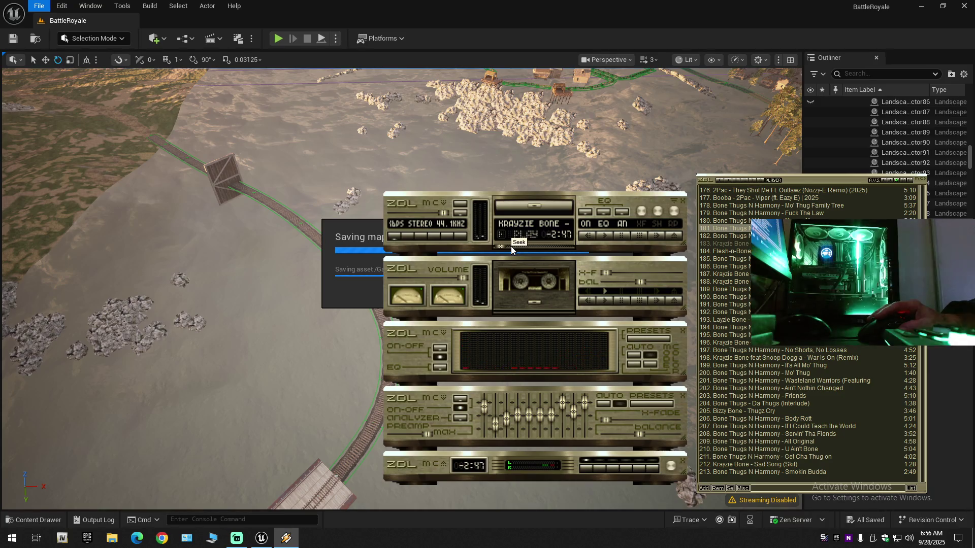
double_click(733, 237)
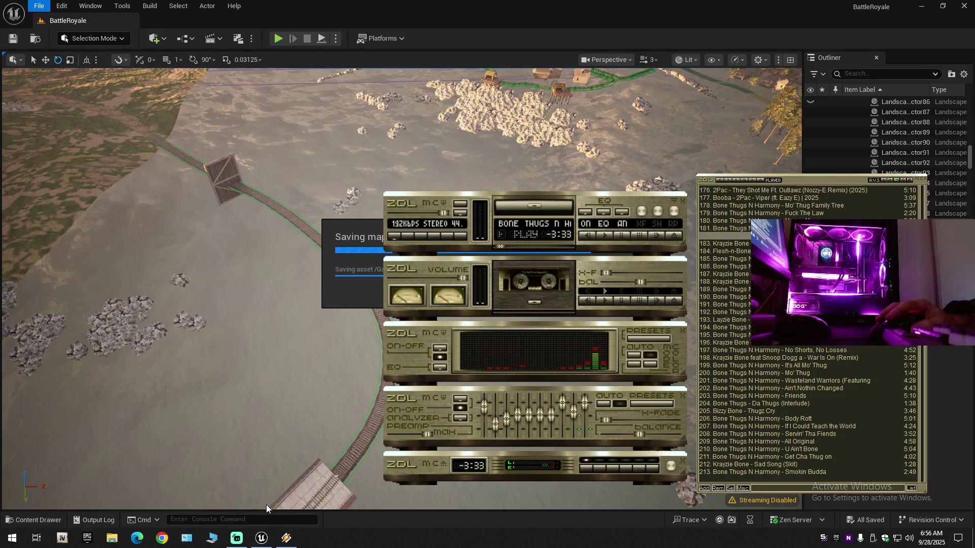
click(262, 538)
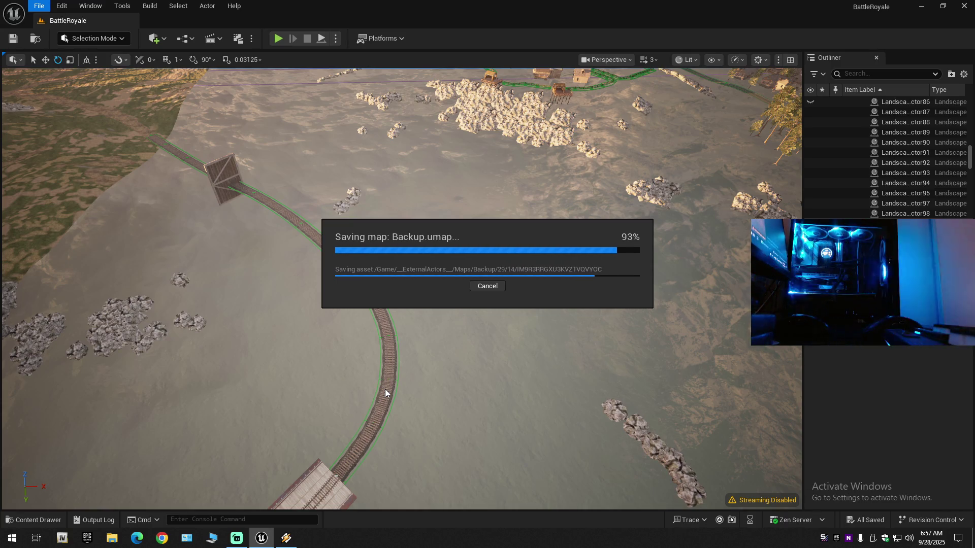
Step: Glance at Winamp, then go back to Unreal Editor while Backup.umap finishes saving
click(286, 538)
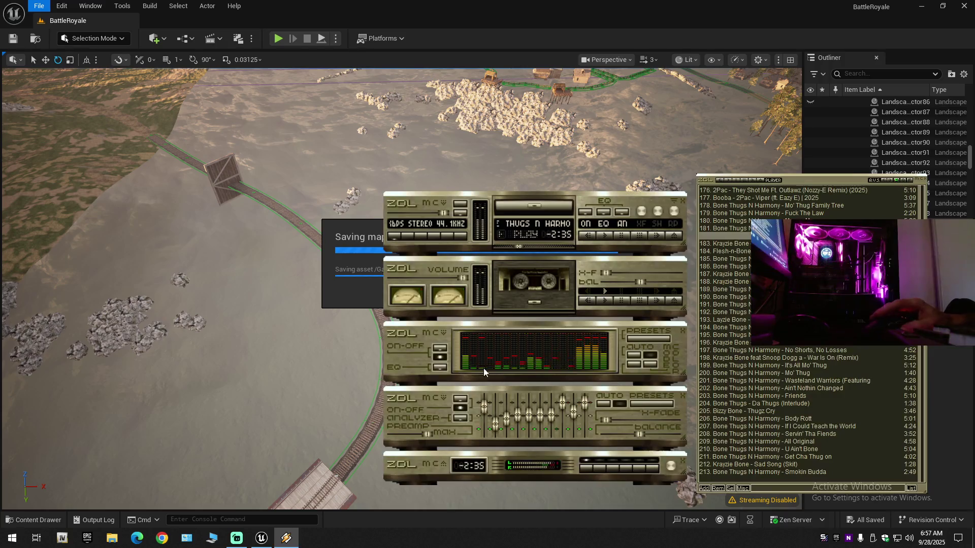
click(337, 428)
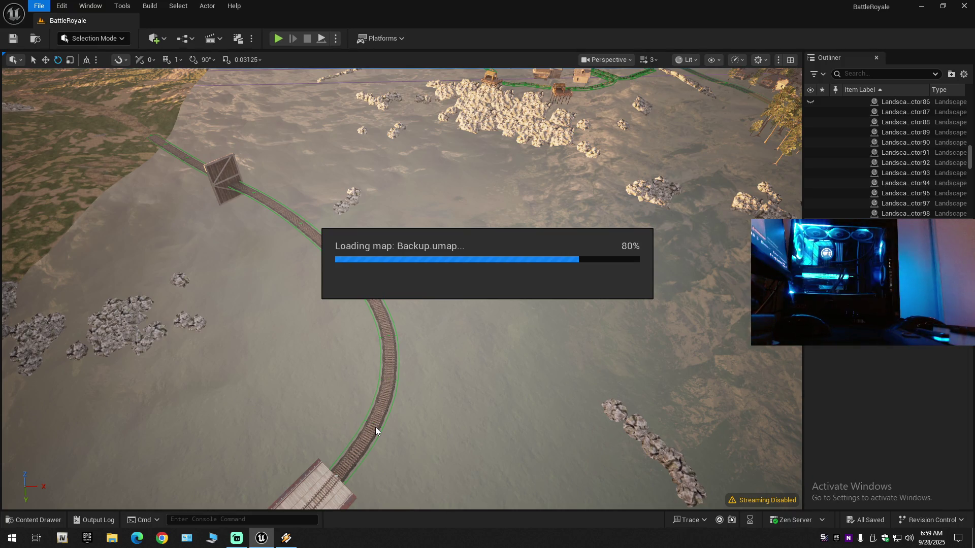
Step: Skip Winamp three tracks ahead to Bone Thugs N Harmony's 'Da Introduction', seek forward, then peek at Unreal
mouse_move(286, 538)
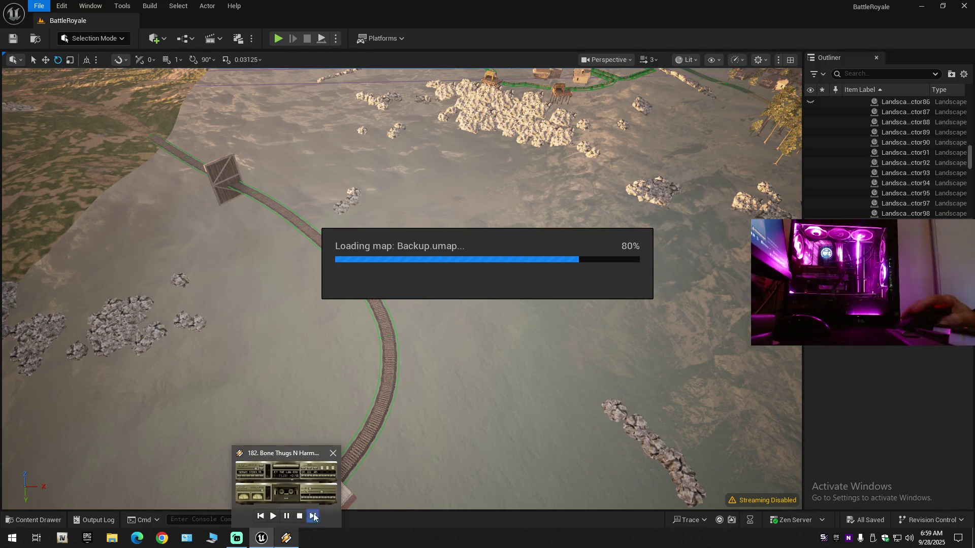
click(312, 486)
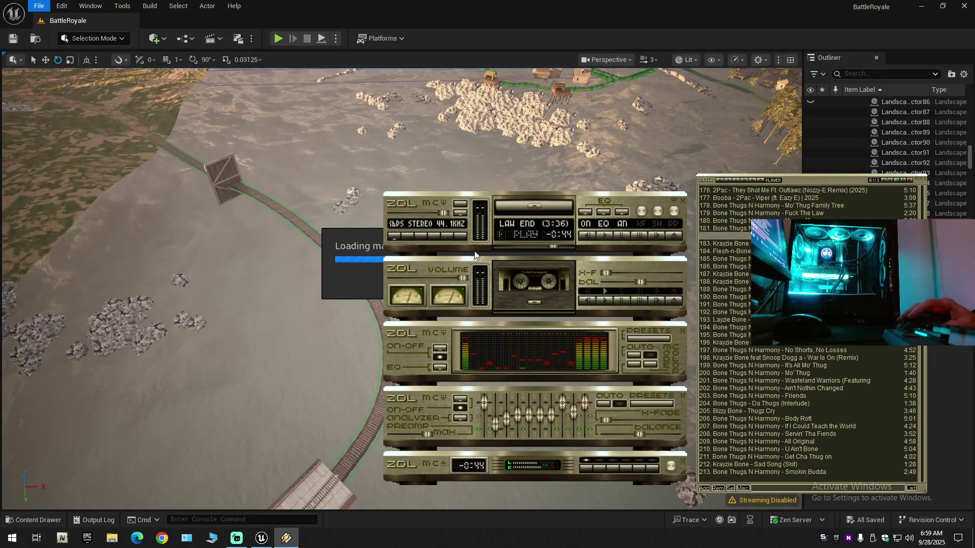
key(b)
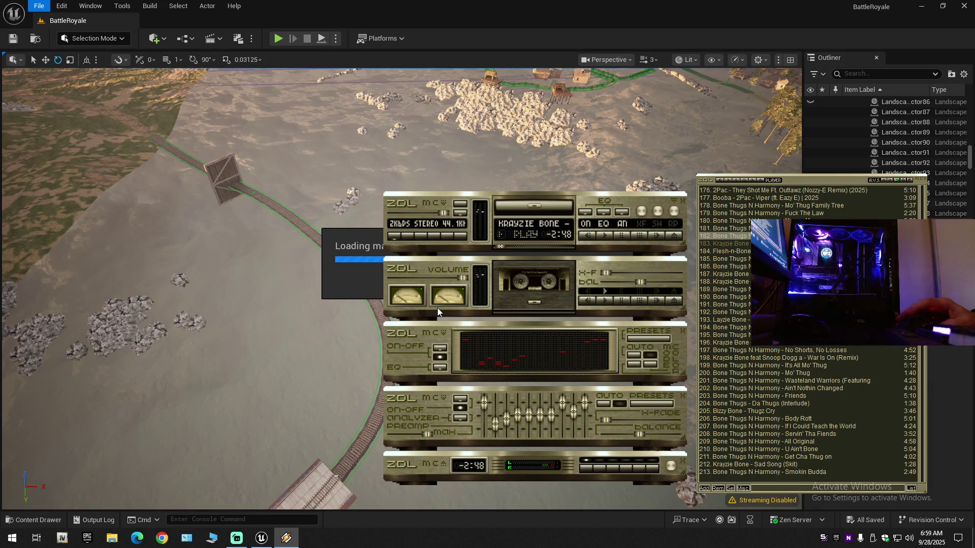
key(b)
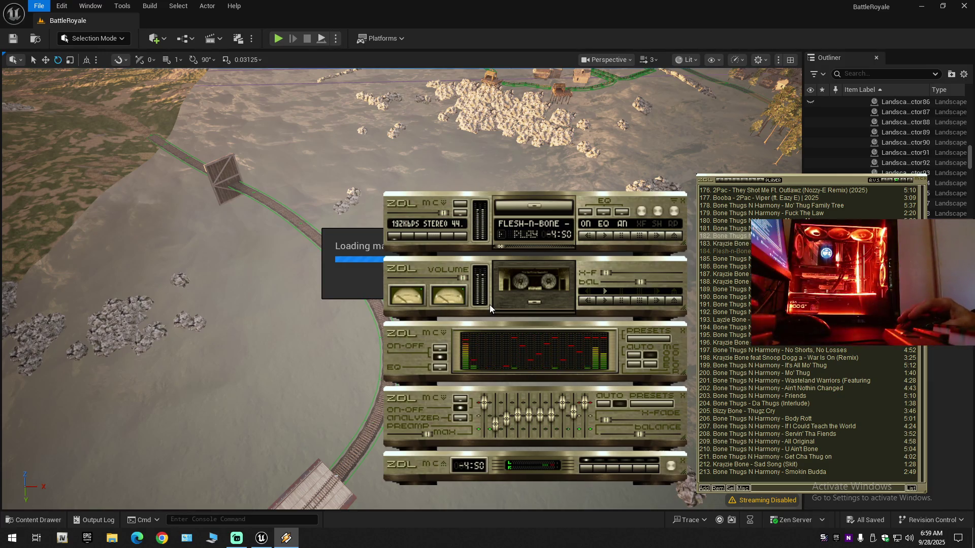
key(b)
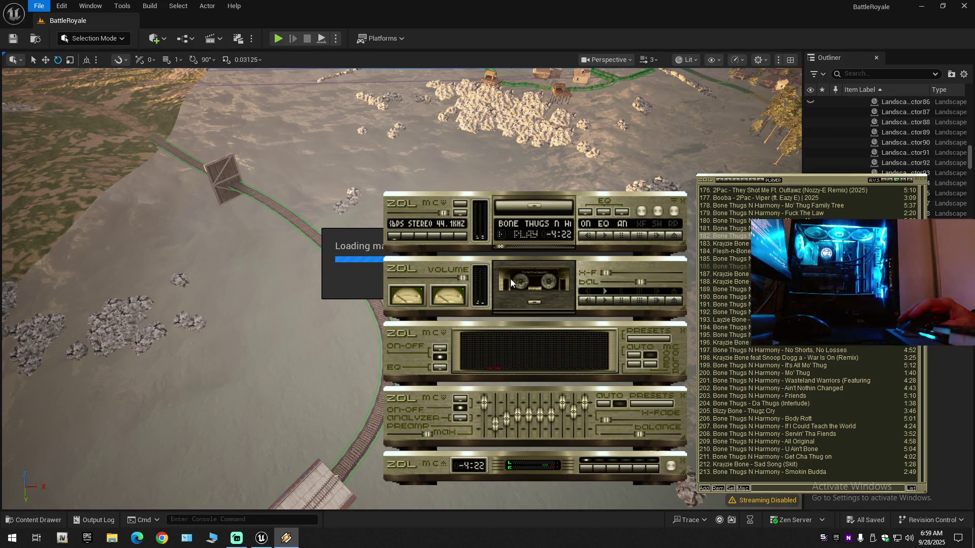
click(520, 249)
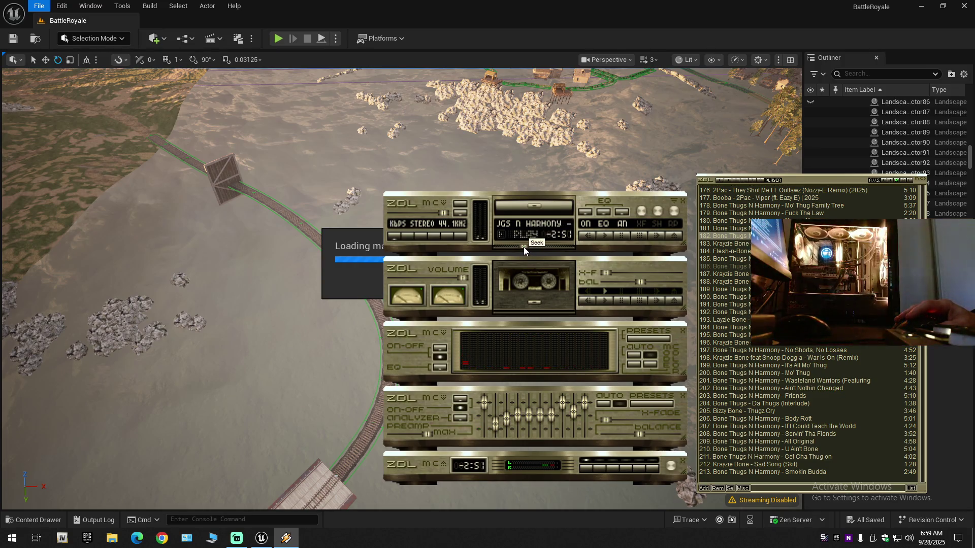
mouse_move(260, 539)
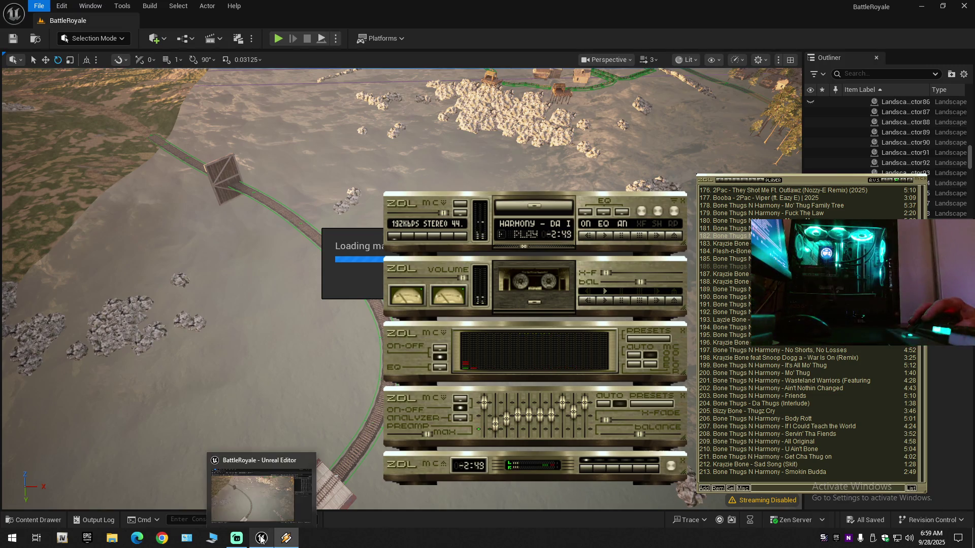
click(262, 506)
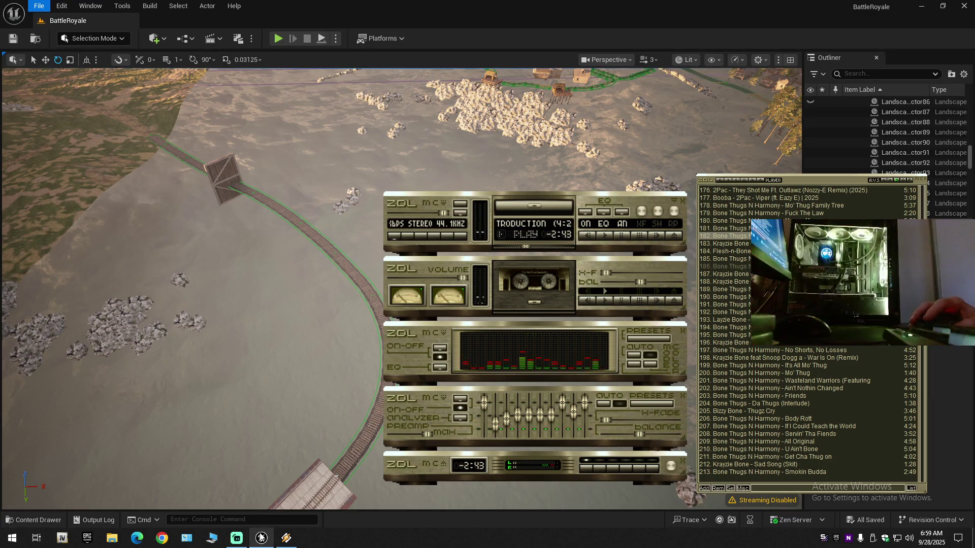
Step: Return to Unreal Editor's loaded Backup level and turn the camera to look along the road
mouse_move(261, 537)
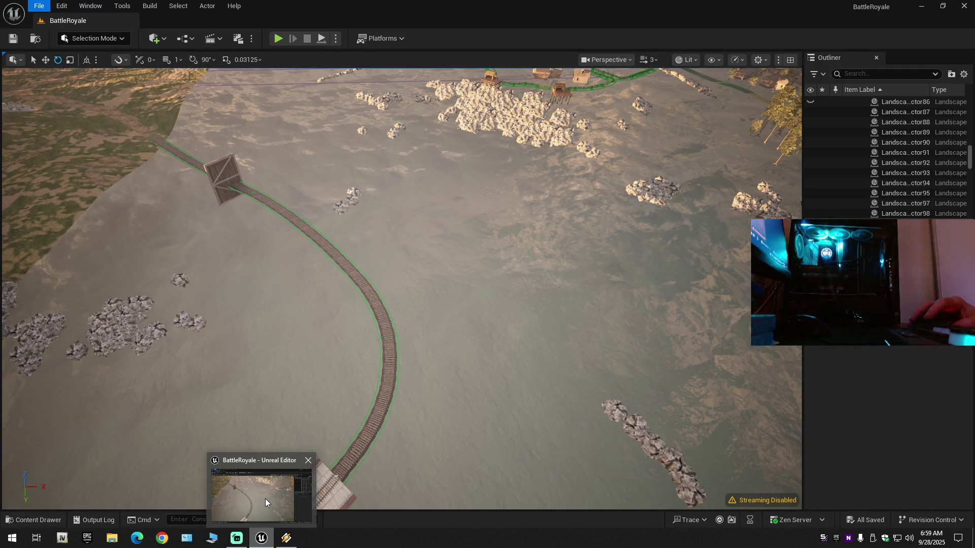
click(265, 498)
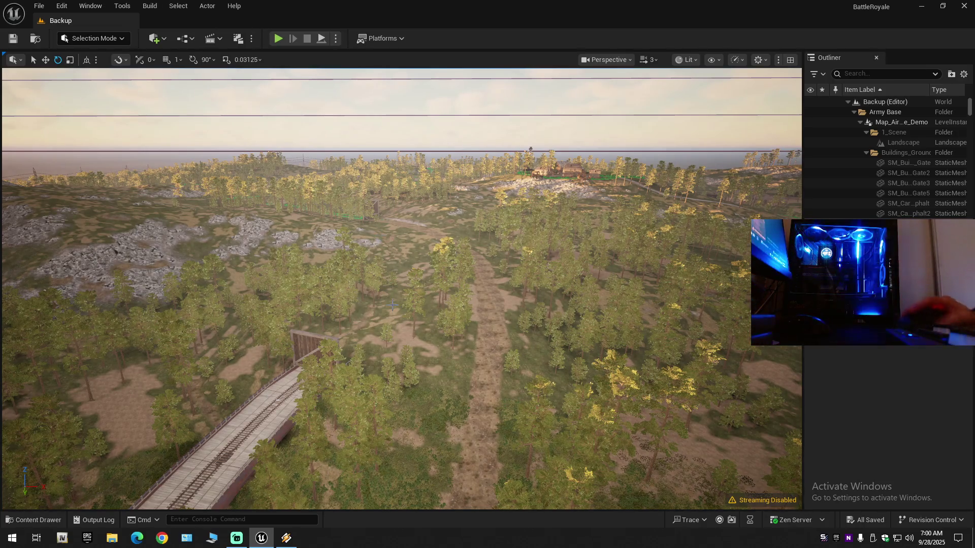
mouse_move(398, 301)
mouse_down()
mouse_move(350, 297)
mouse_move(409, 301)
mouse_up()
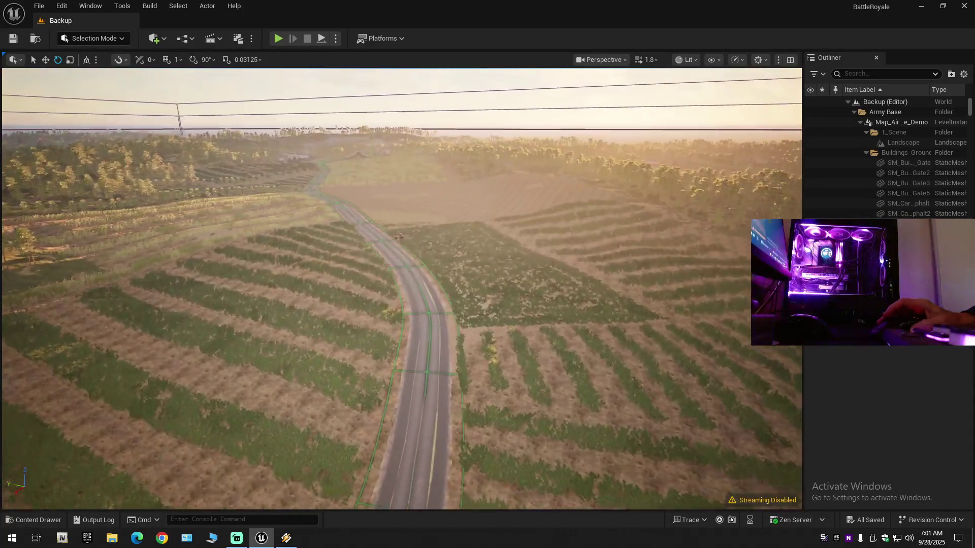
Step: Fly the viewport low along the curving spline road over the crop rows and grass
scroll(401, 289, down, 1)
key(w)
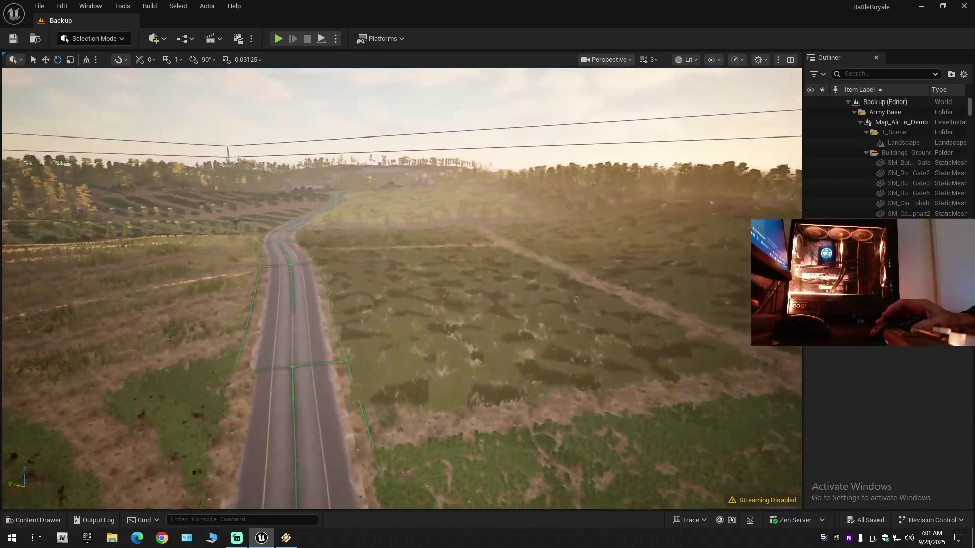
key(w)
scroll(401, 288, down, 1)
key(a)
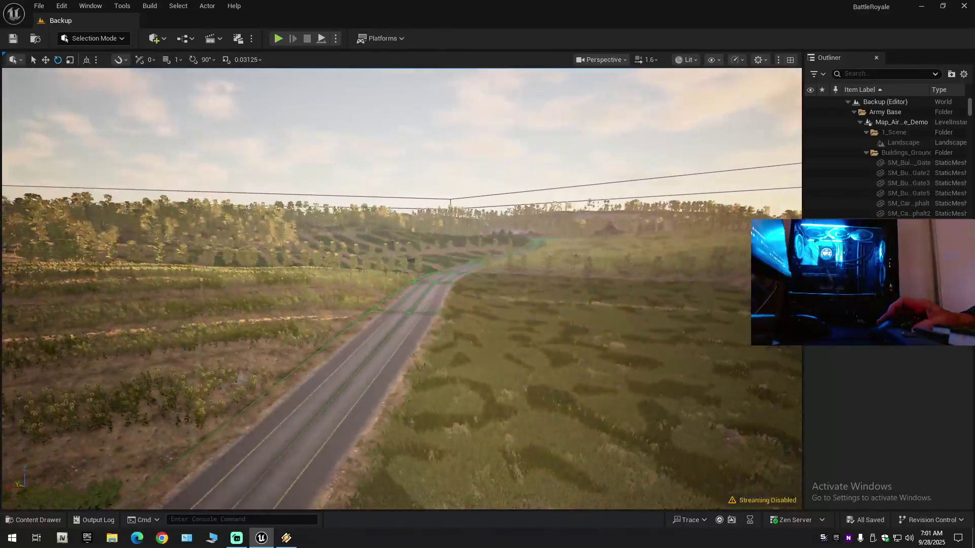
key(a)
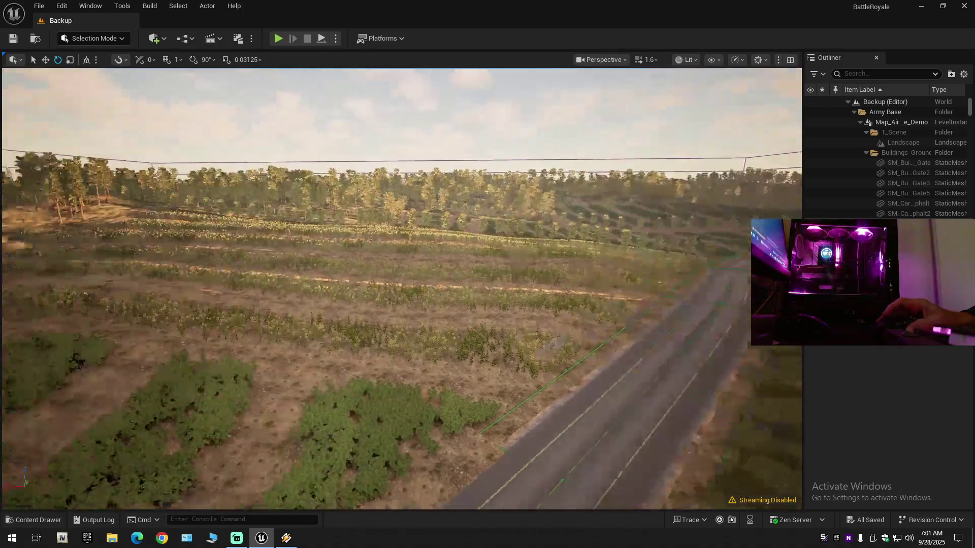
key(a)
key(a)
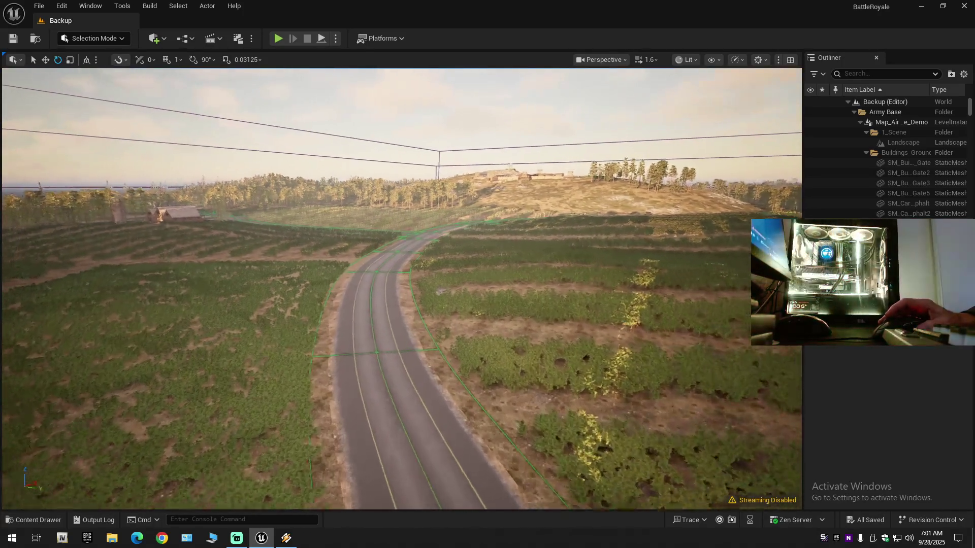
key(d)
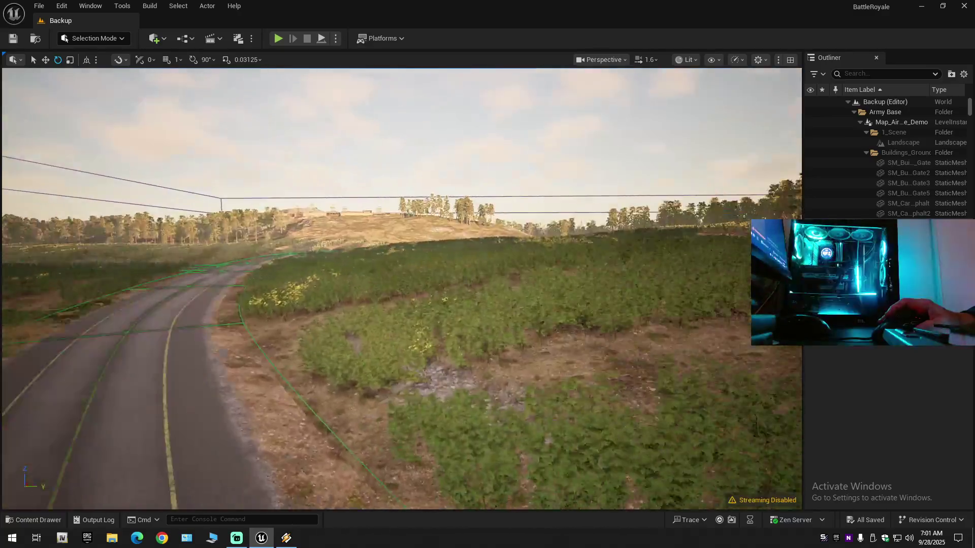
key(w)
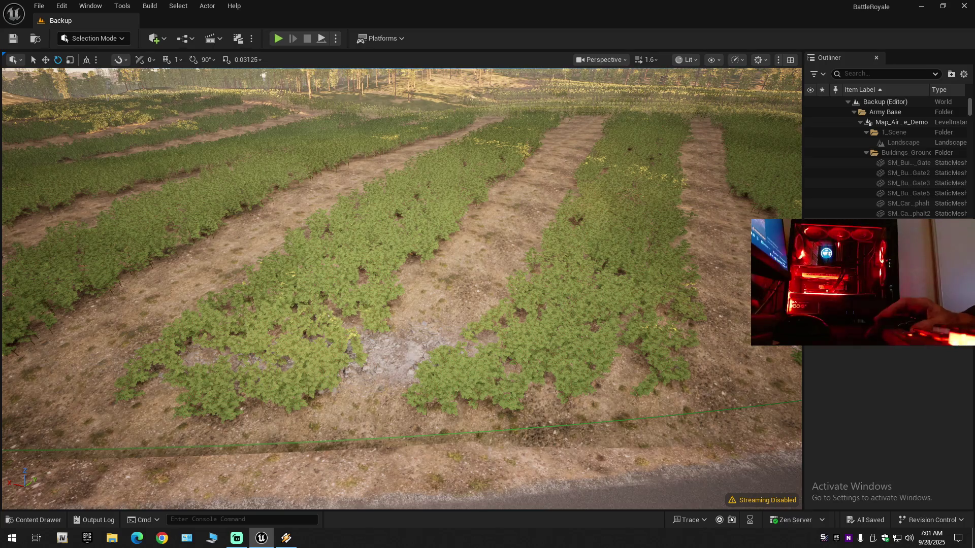
click(65, 38)
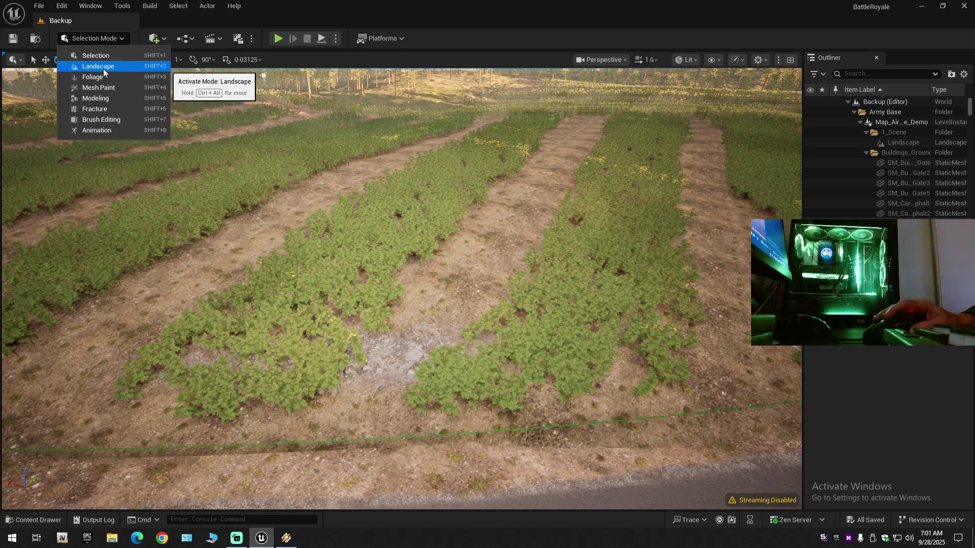
Step: Enter Foliage Mode with all 24 foliage types active and the Erase tool selected
key(Escape)
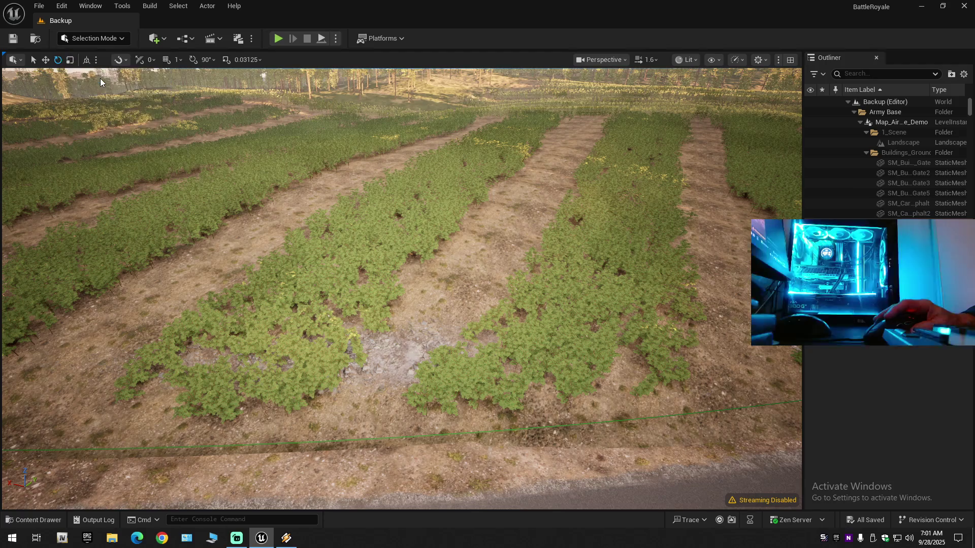
key(shift+3)
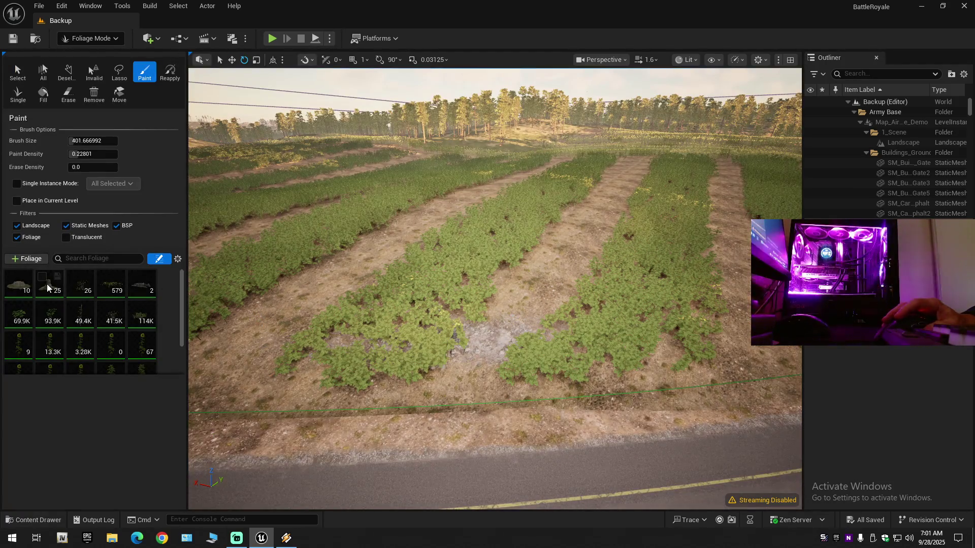
click(79, 289)
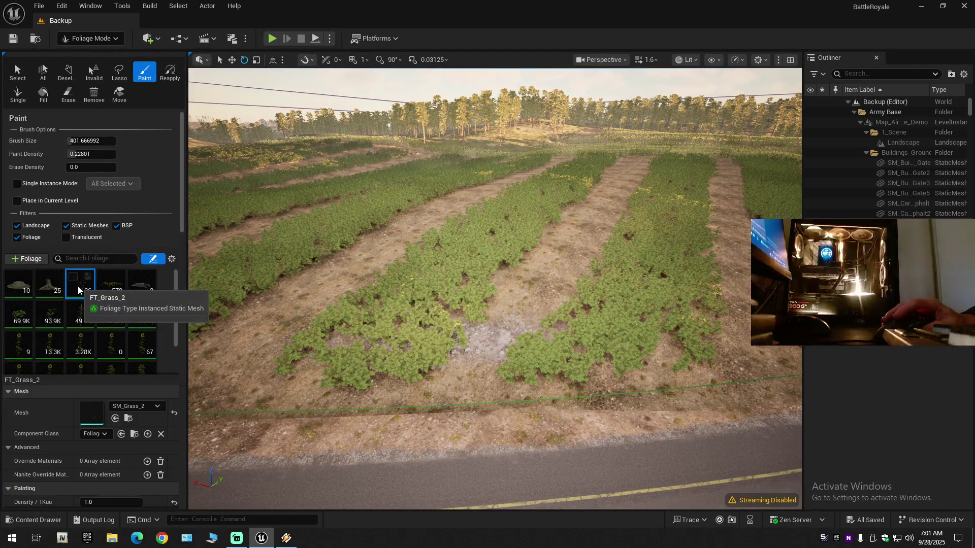
key(ctrl+a)
click(103, 277)
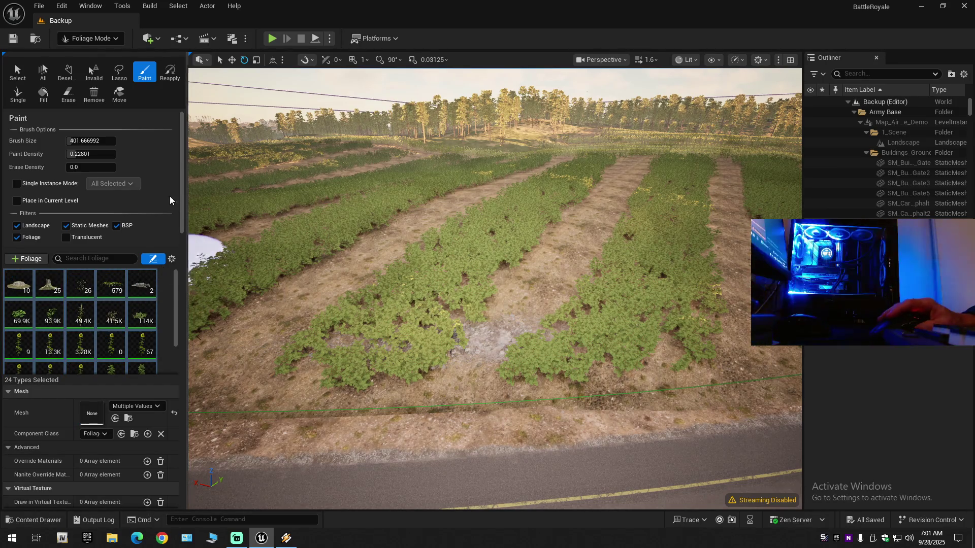
click(68, 93)
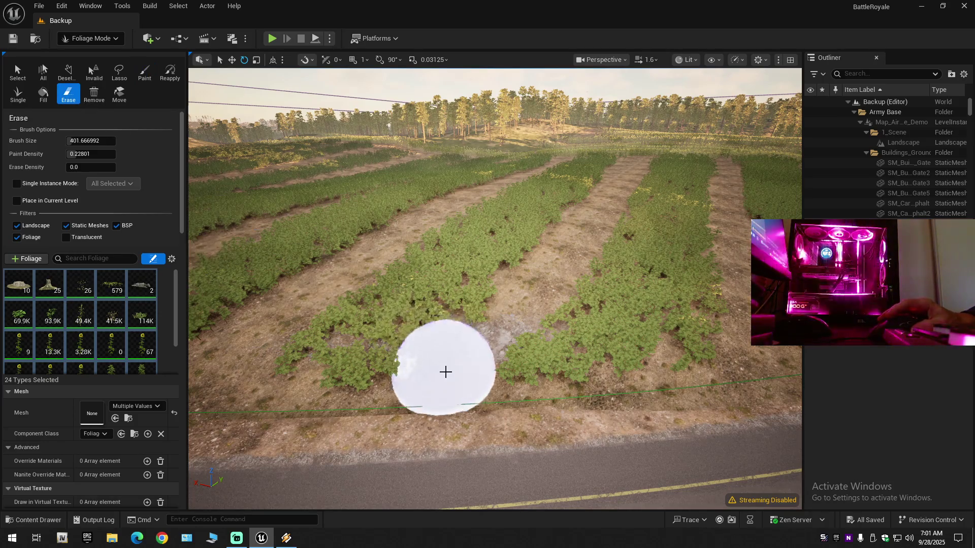
Step: Erase the grass and crops from the strips beside the road with a 401.67 brush
scroll(440, 371, up, 3)
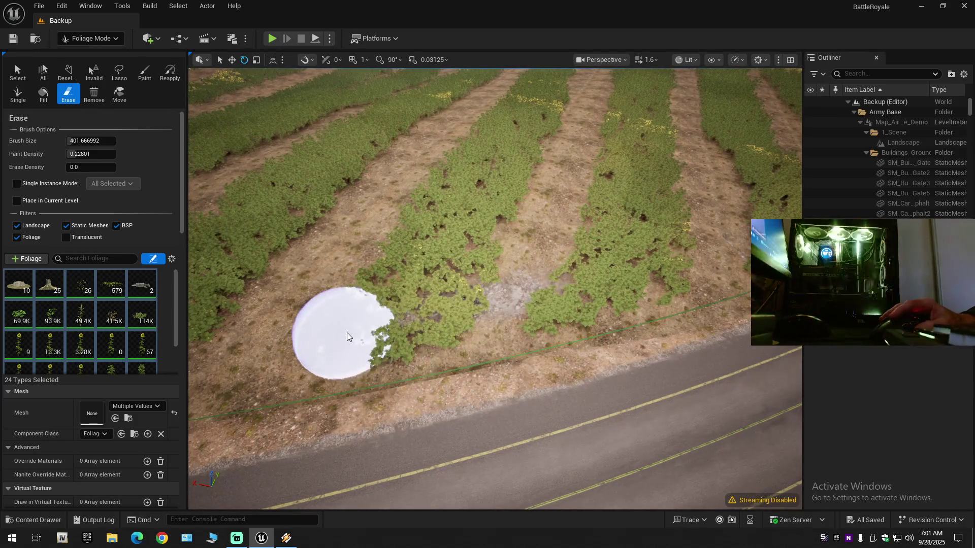
mouse_move(368, 331)
mouse_down()
mouse_move(533, 298)
mouse_move(508, 359)
mouse_move(539, 299)
mouse_move(668, 307)
mouse_move(361, 313)
mouse_move(372, 357)
mouse_up()
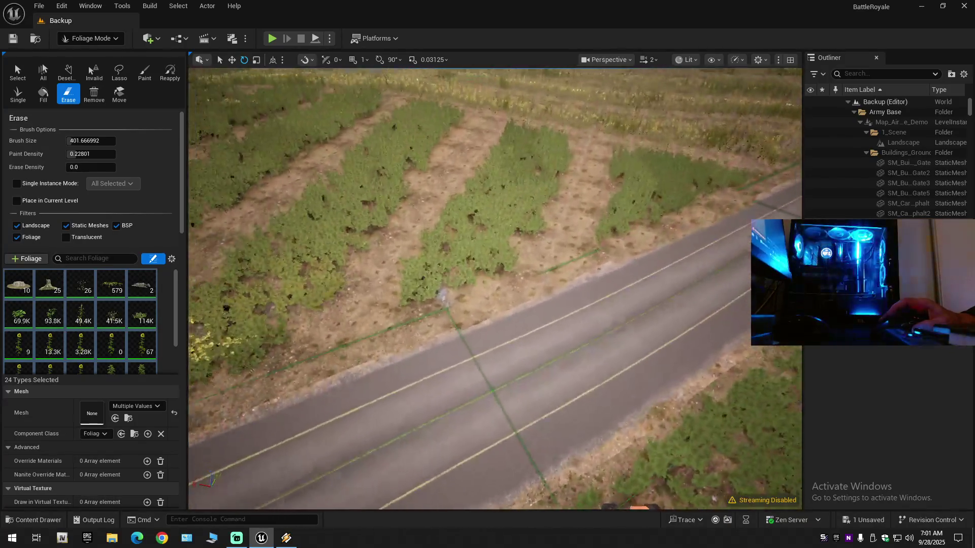
scroll(438, 347, up, 3)
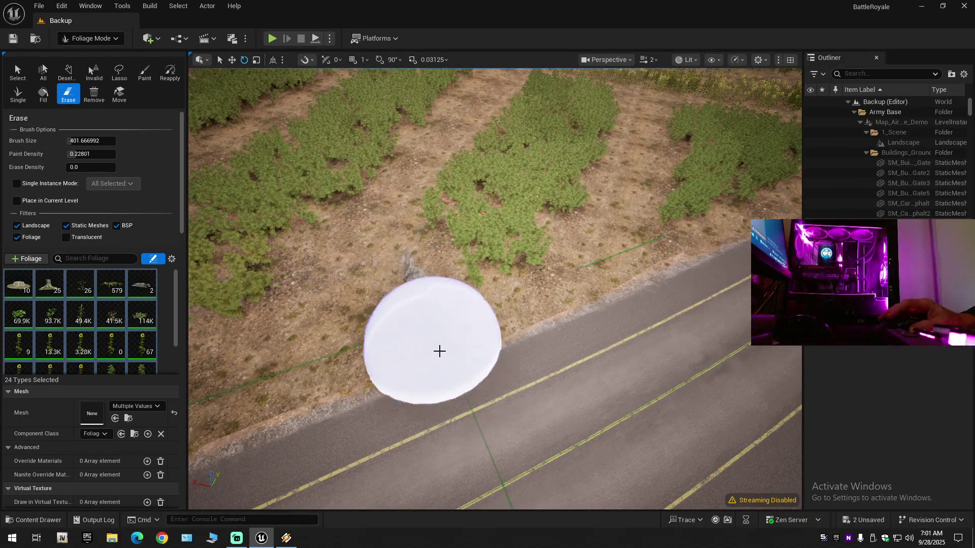
drag(457, 398, 457, 398)
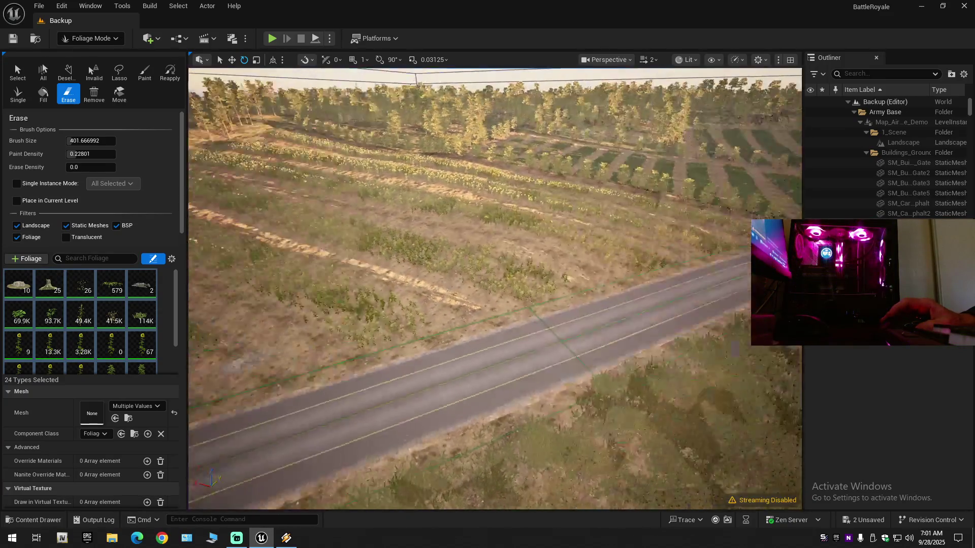
drag(457, 398, 457, 398)
scroll(456, 398, down, 1)
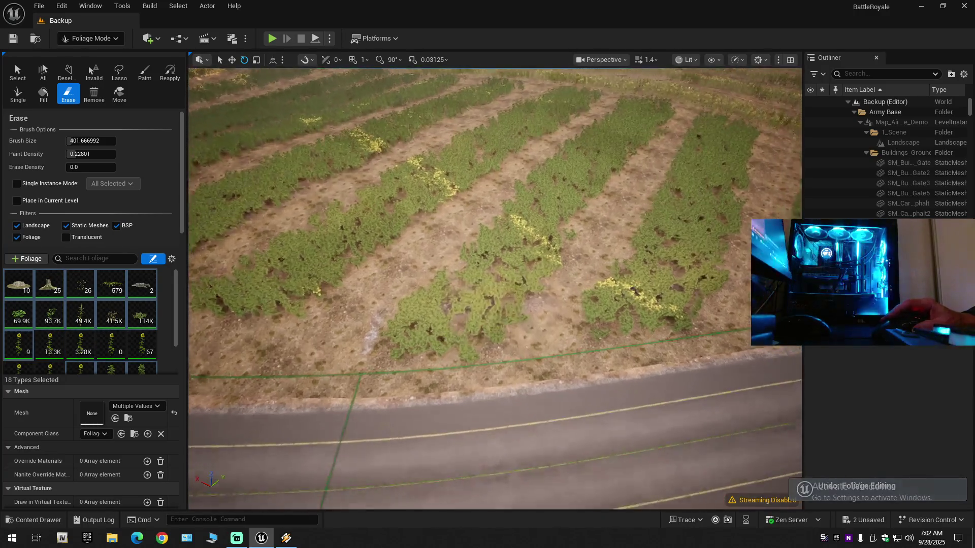
Step: Erase a stroke of crop foliage across the field rows, then undo it
mouse_move(460, 339)
mouse_down()
mouse_move(551, 294)
mouse_move(407, 298)
mouse_move(402, 312)
mouse_up()
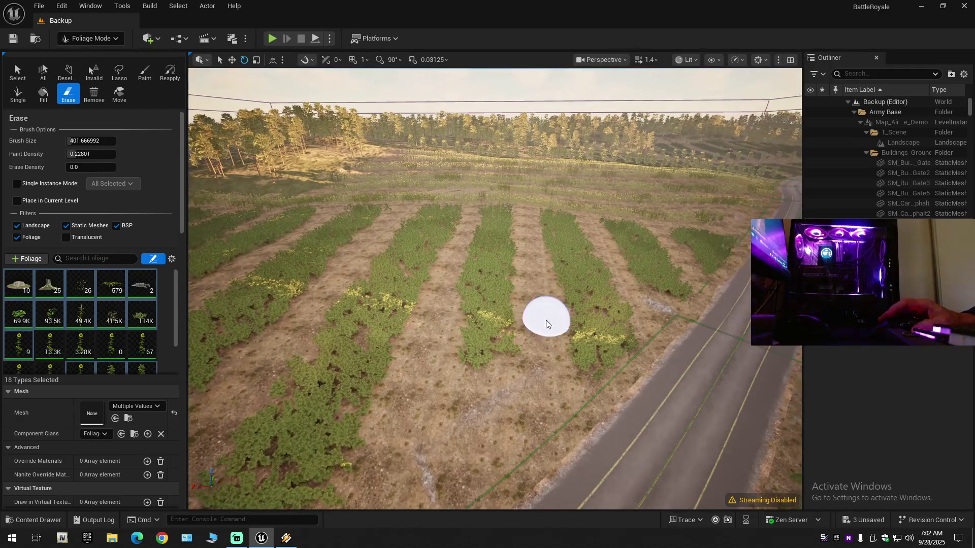
key(ctrl+z)
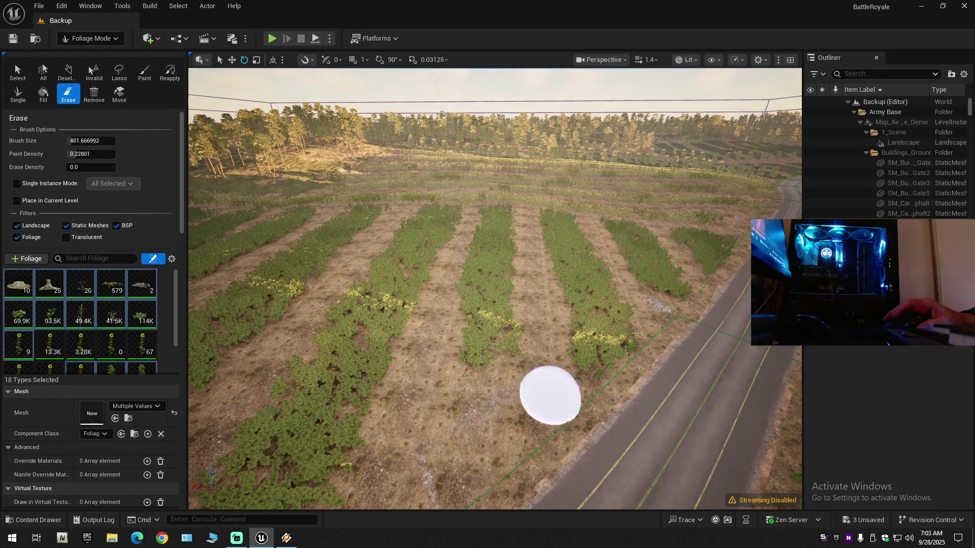
scroll(546, 388, up, 3)
scroll(536, 378, down, 3)
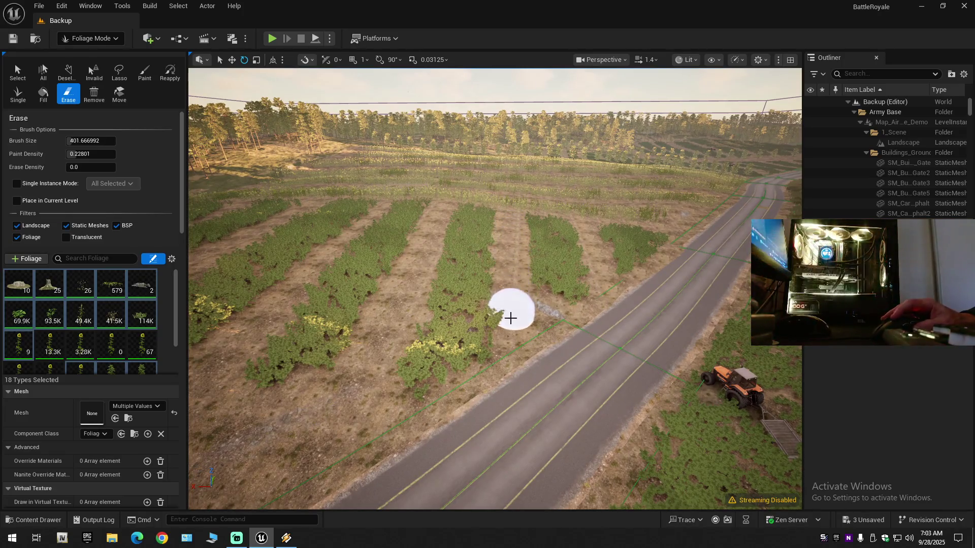
Step: Move the view along the road and tilt it over the crop rows
drag(509, 382, 521, 227)
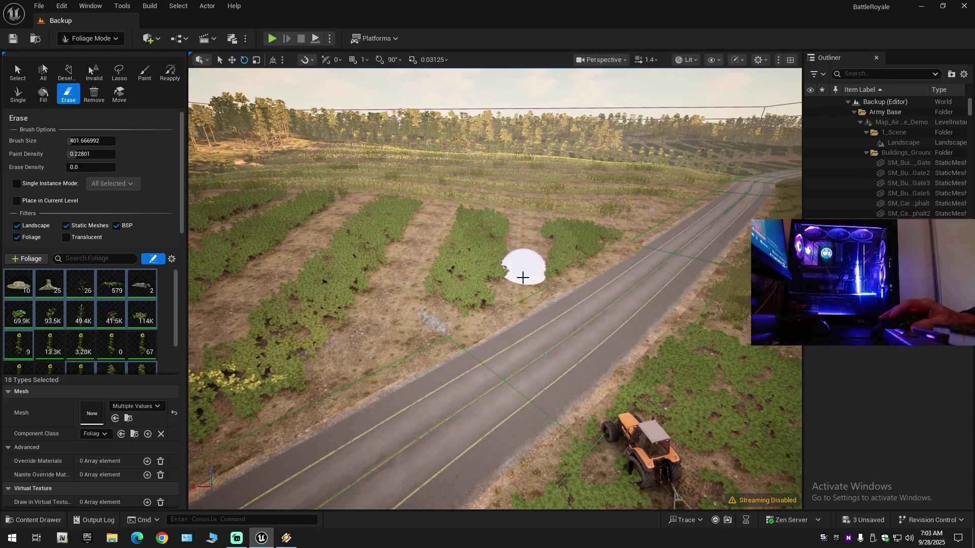
scroll(522, 325, up, 1)
mouse_move(518, 329)
mouse_down()
mouse_move(531, 320)
mouse_move(517, 337)
mouse_up()
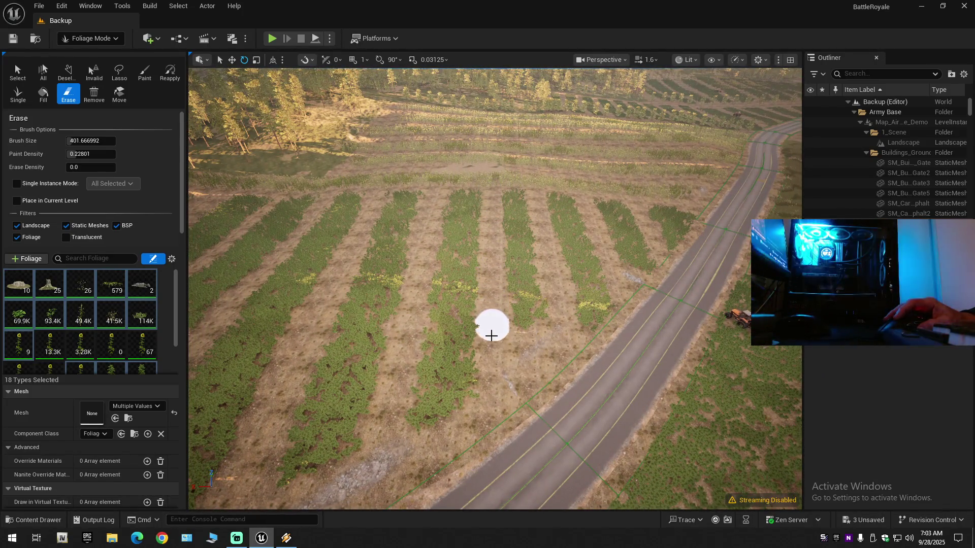
drag(491, 393, 473, 230)
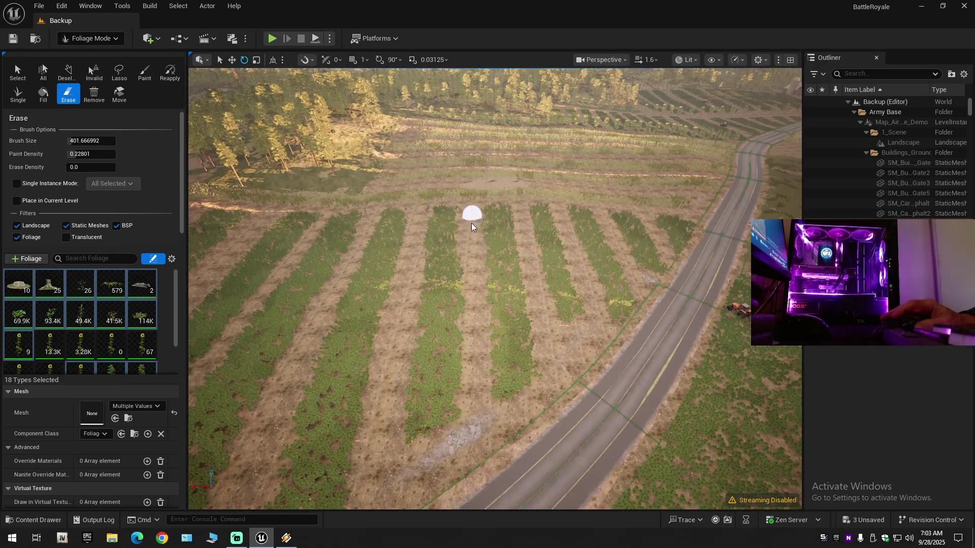
mouse_move(472, 446)
mouse_down()
mouse_move(483, 413)
mouse_move(472, 391)
mouse_move(434, 387)
mouse_up()
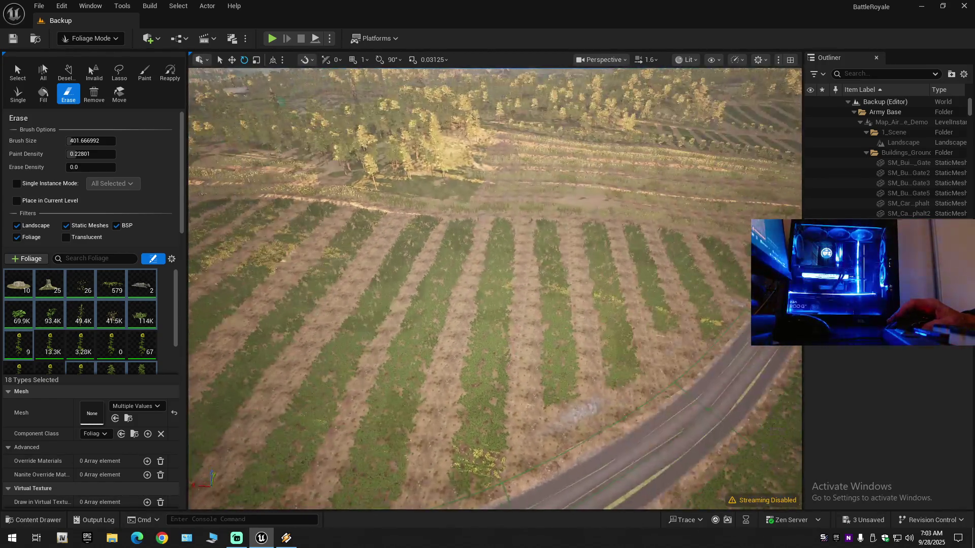
Step: Erase foliage along the dirt paths between crop rows, undoing the missed strokes
key(w)
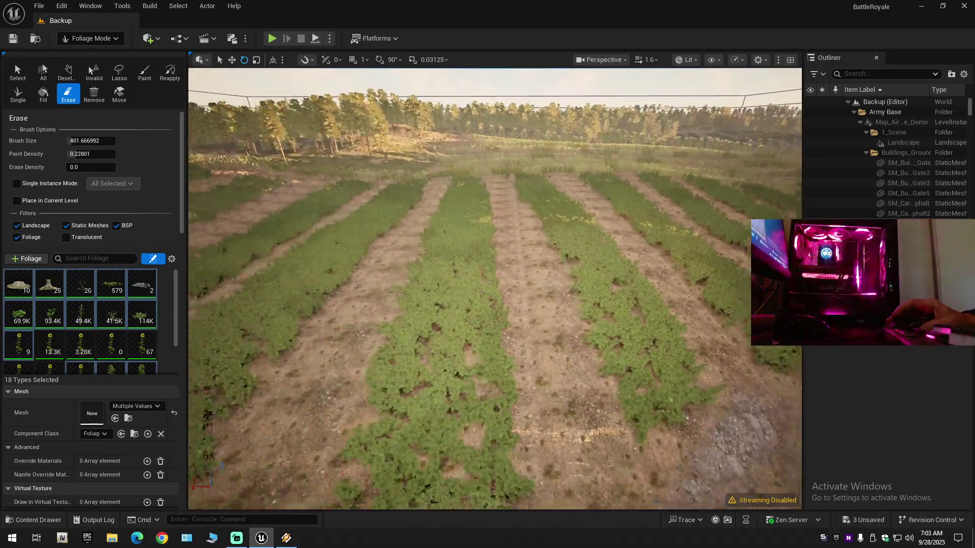
key(e)
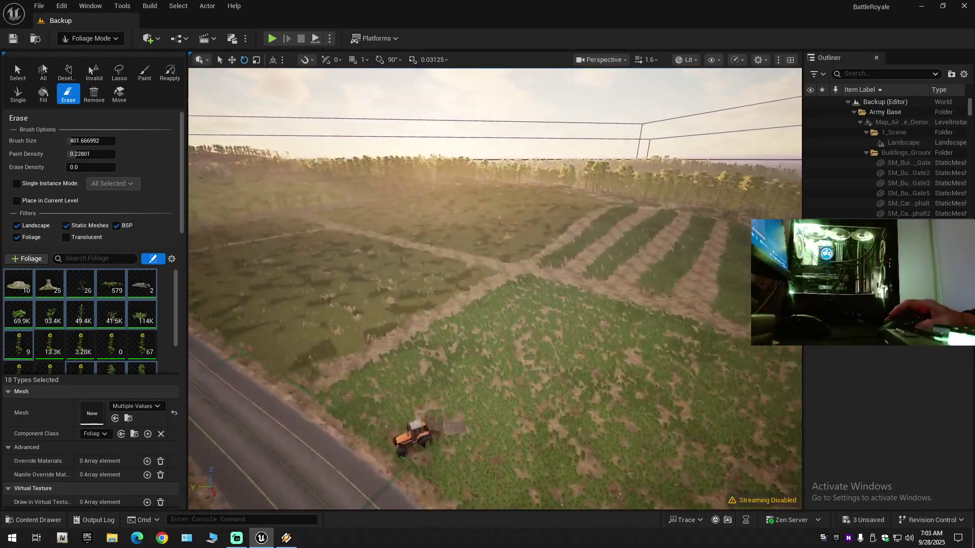
key(q)
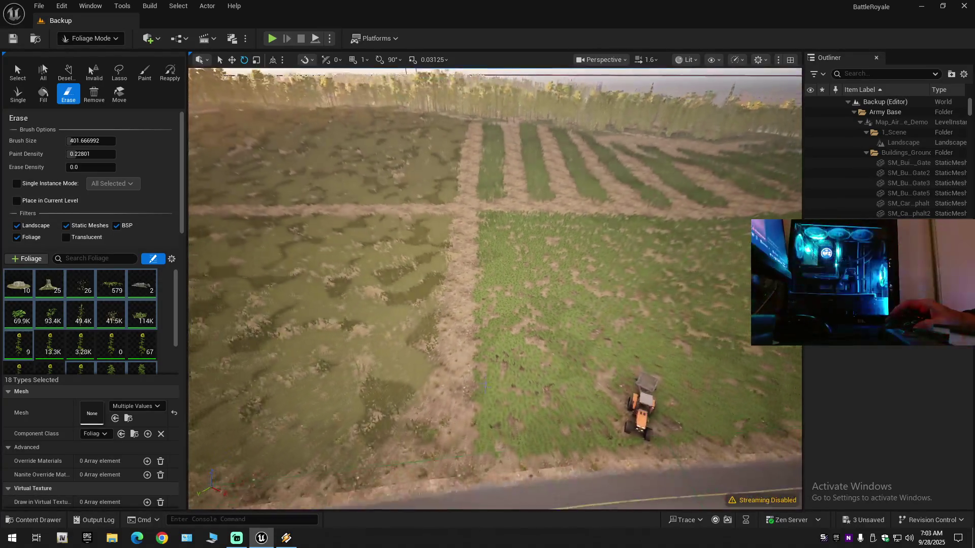
mouse_move(476, 126)
mouse_down()
mouse_move(473, 171)
mouse_move(473, 158)
mouse_up()
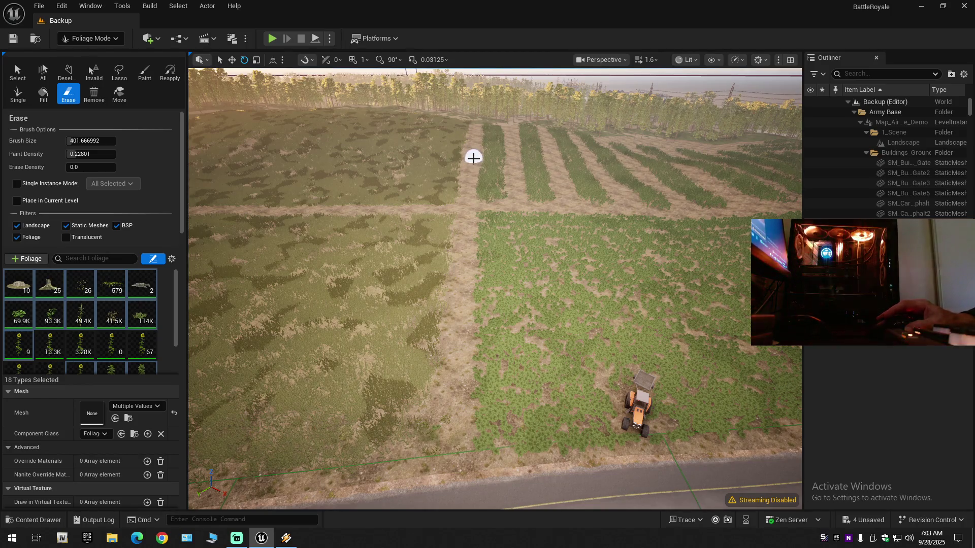
key(e)
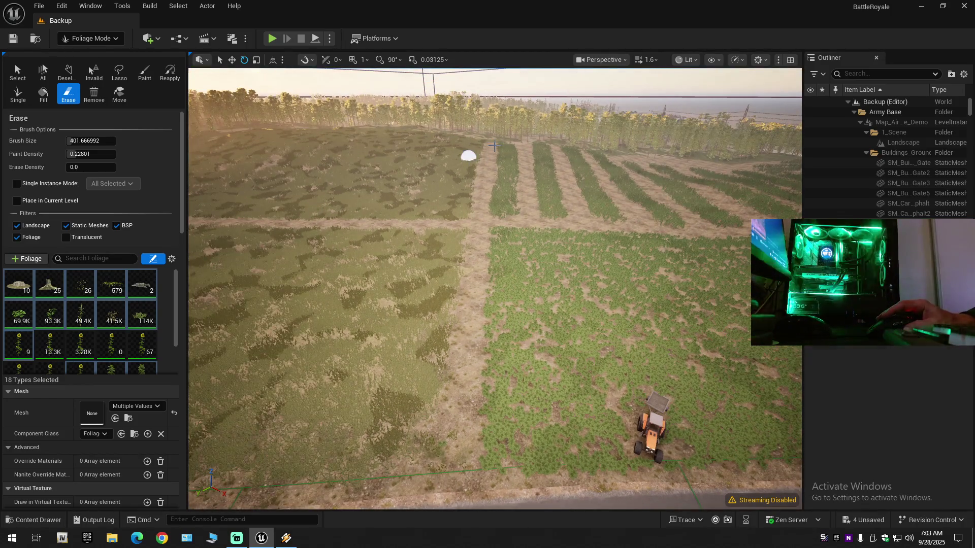
key(ctrl+z)
drag(487, 158, 482, 212)
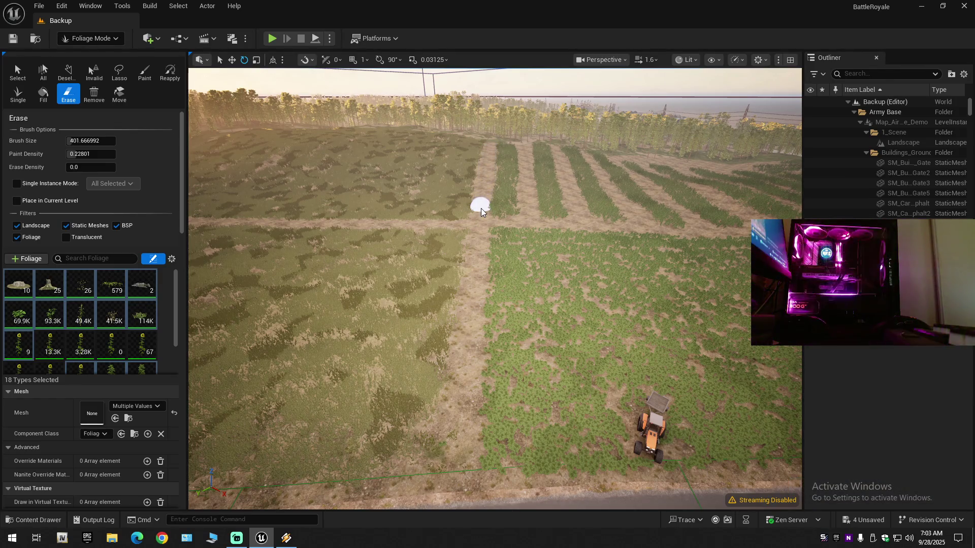
key(q)
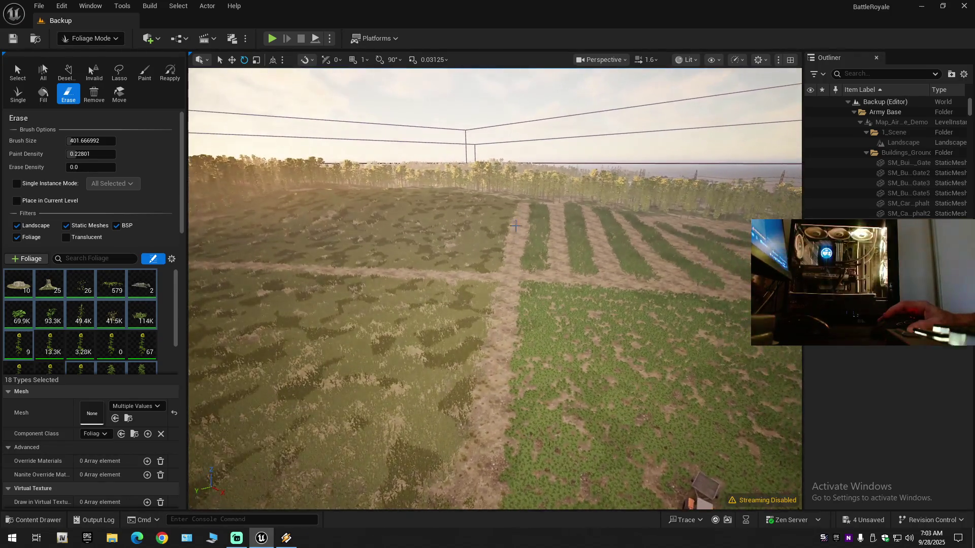
key(ctrl+z)
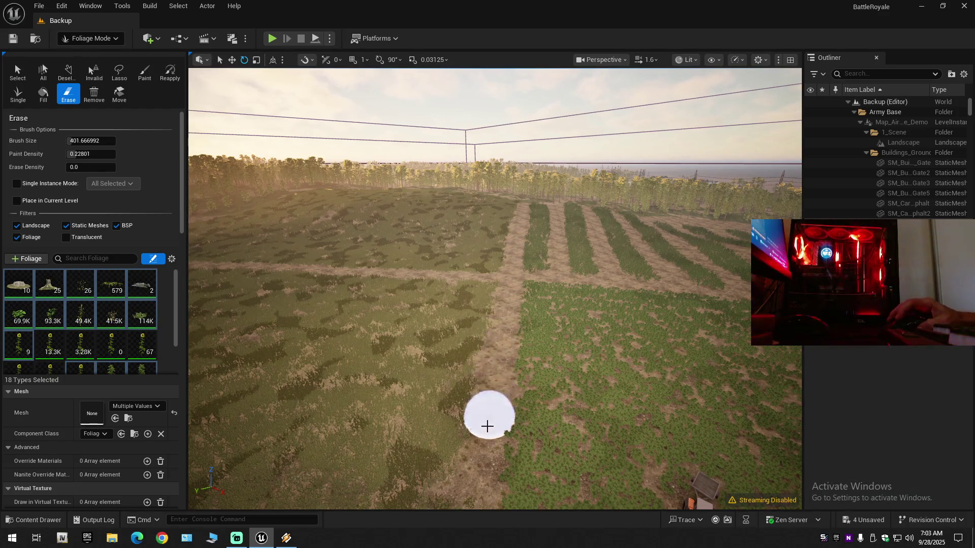
Step: Fly over the fields toward the path crossing, the horizon and power lines
drag(483, 430, 482, 435)
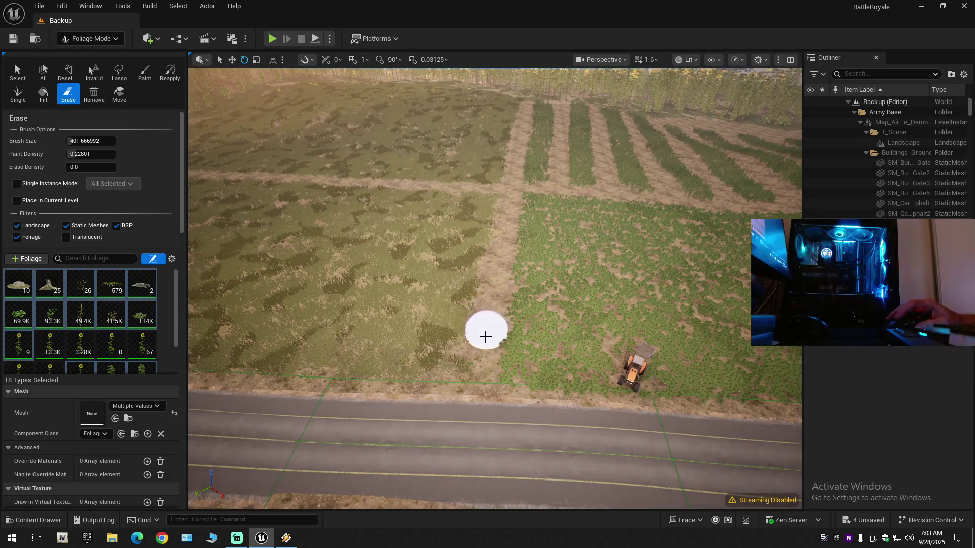
scroll(469, 417, up, 2)
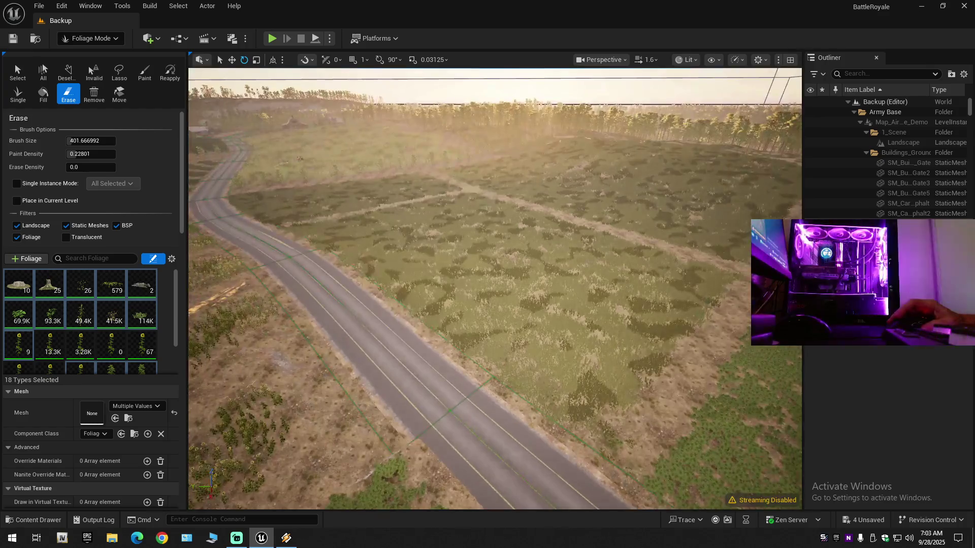
key(w)
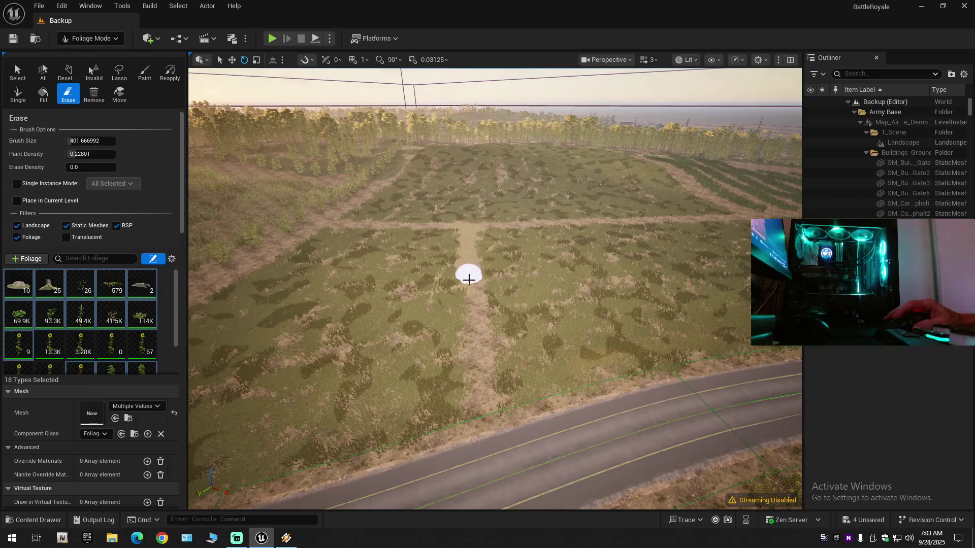
key(w)
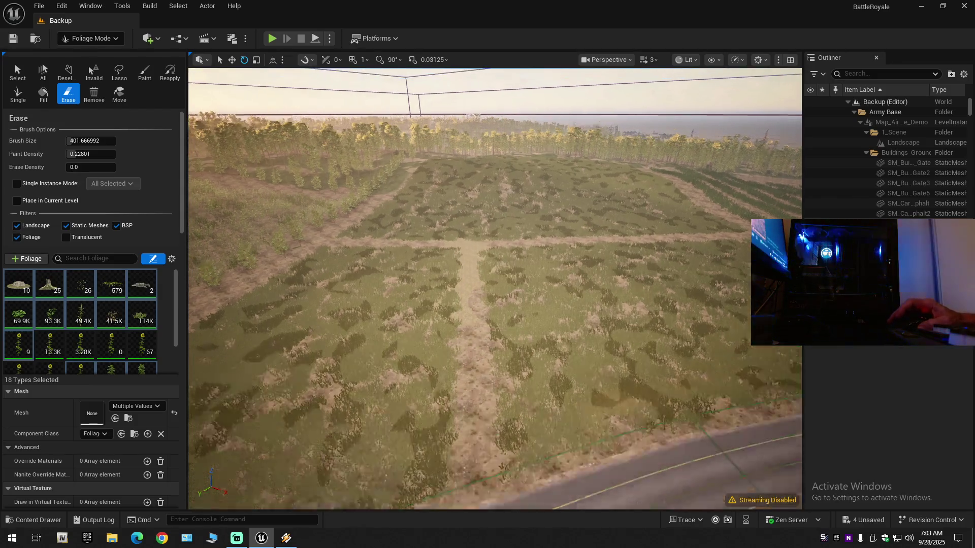
key(w)
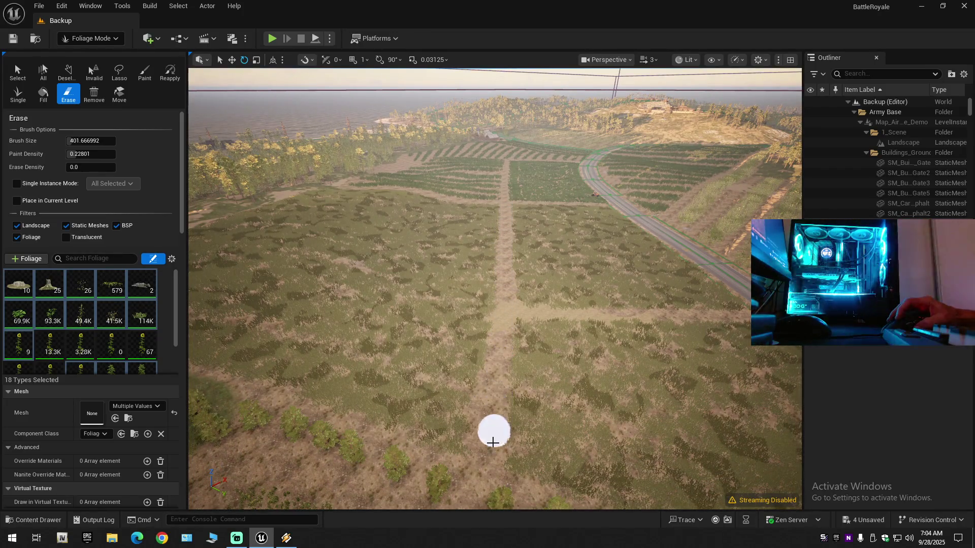
key(s)
key(w)
key(w)
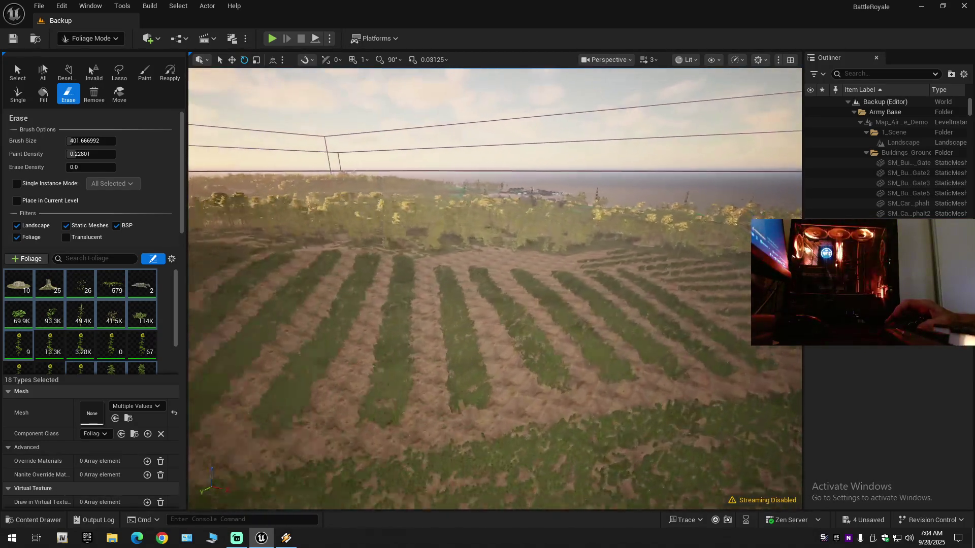
Step: Follow the curving road to the rock strip beside it, then leave foliage painting
key(a)
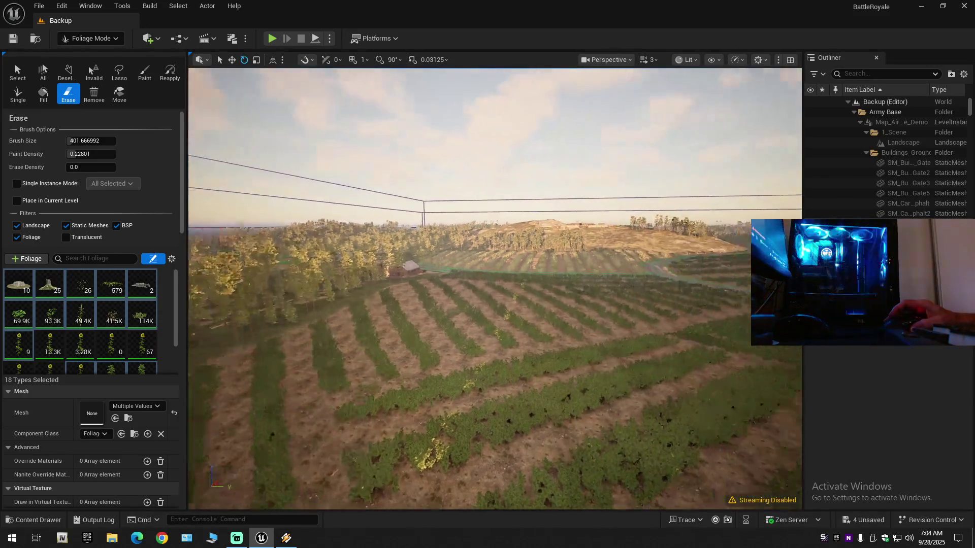
key(d)
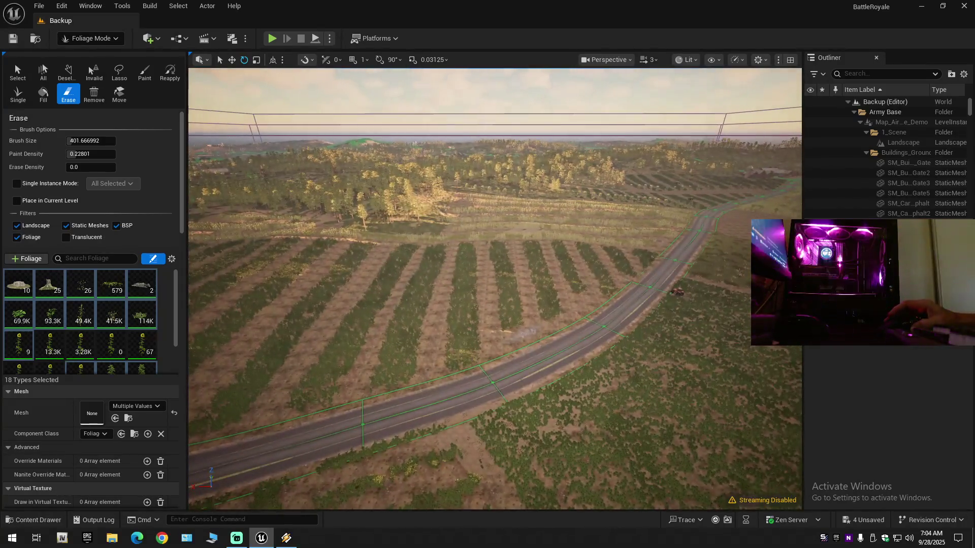
key(a)
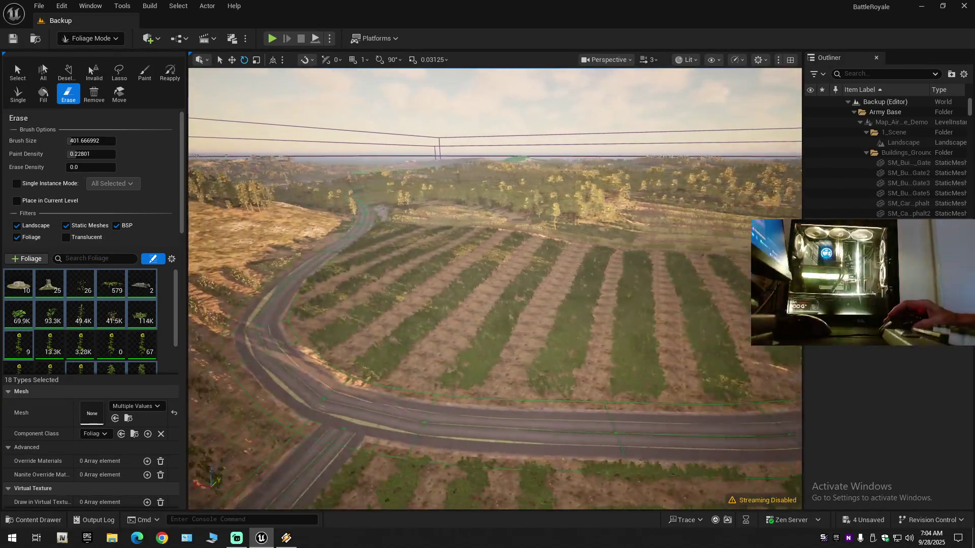
key(a)
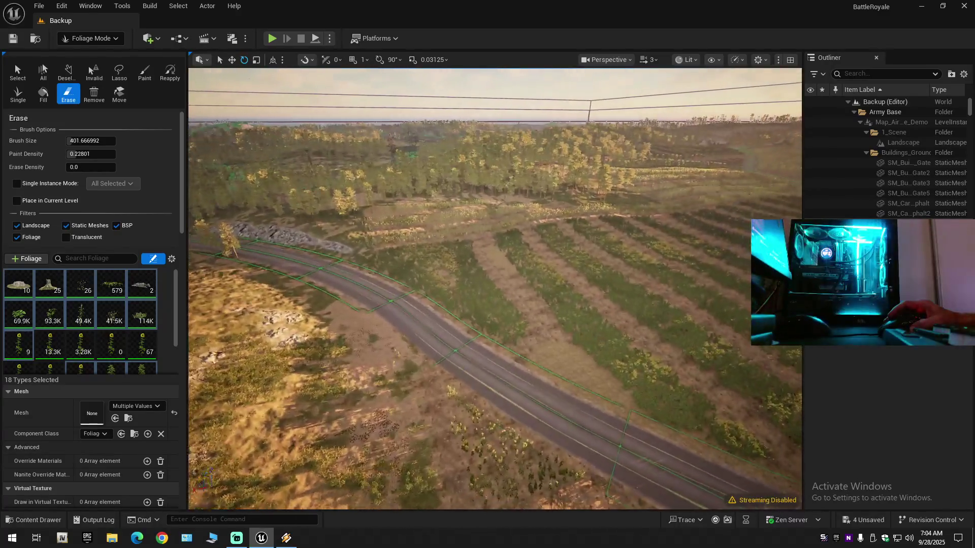
key(a)
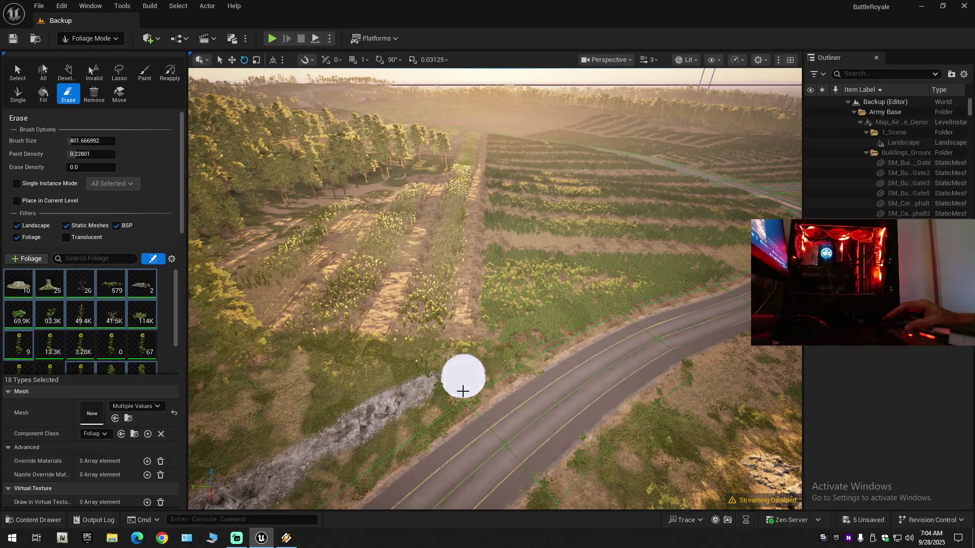
key(a)
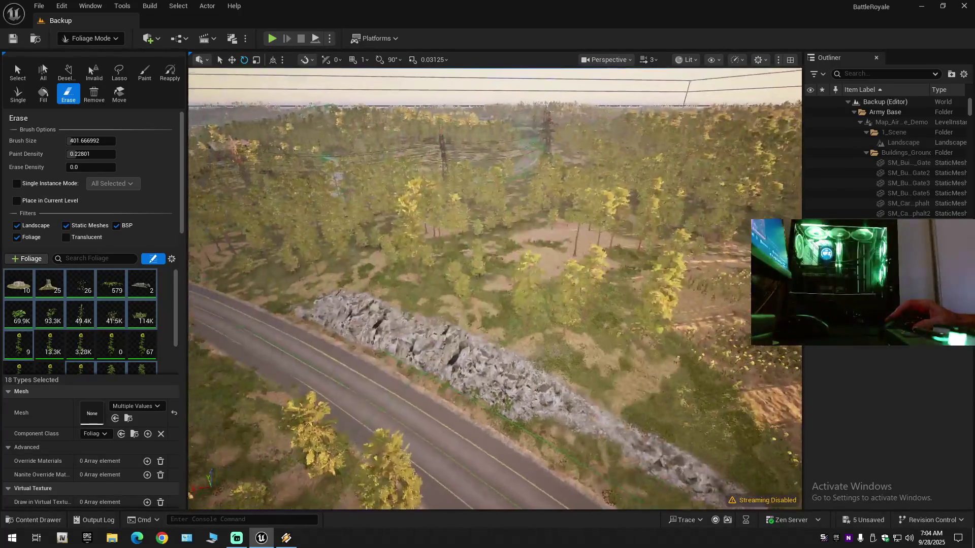
key(e)
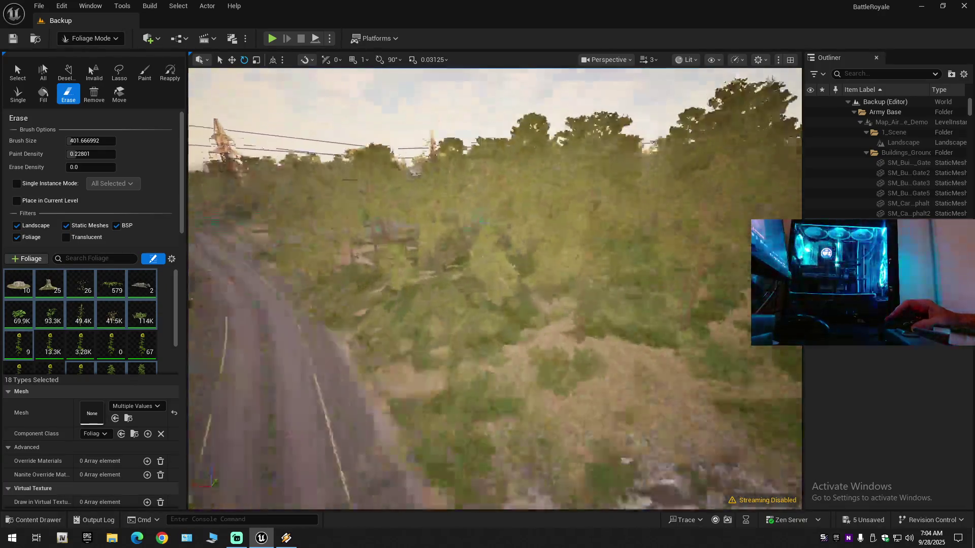
key(q)
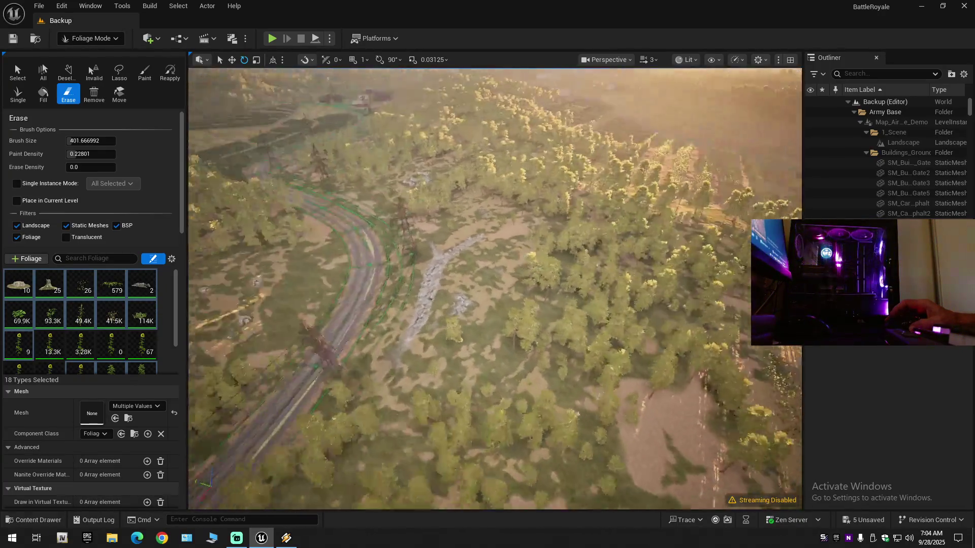
key(s)
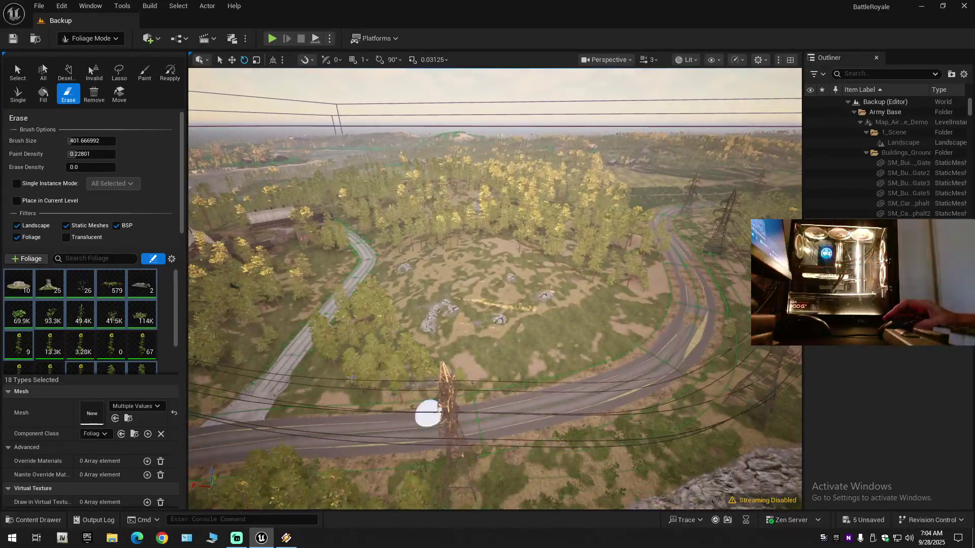
click(105, 38)
Step: Return to Selection Mode, descend to the road, and select the landscape piece beside it
click(102, 55)
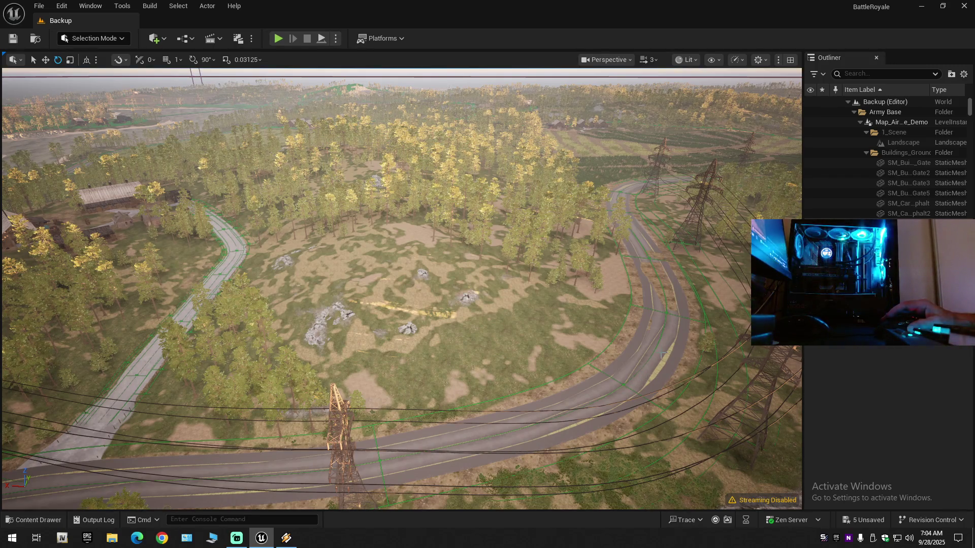
scroll(401, 290, down, 1)
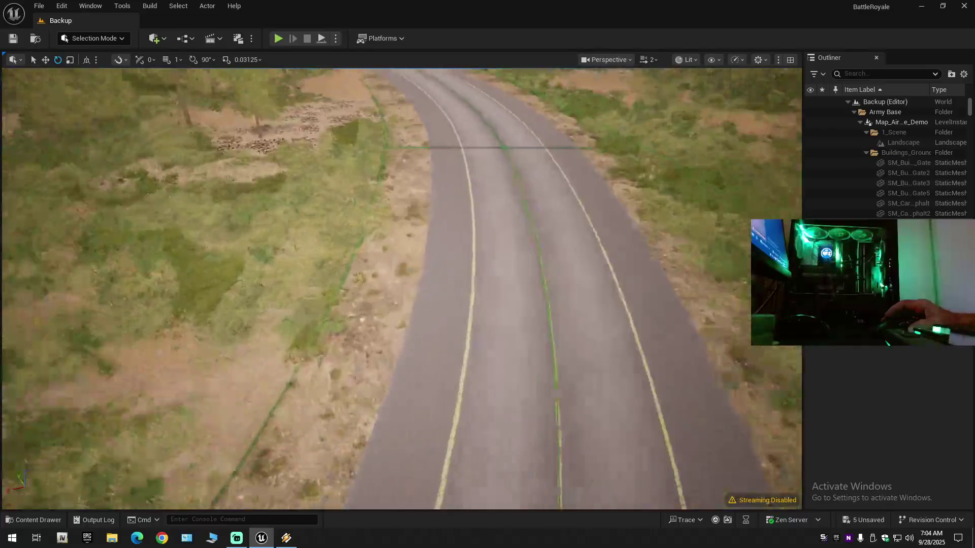
scroll(401, 289, down, 1)
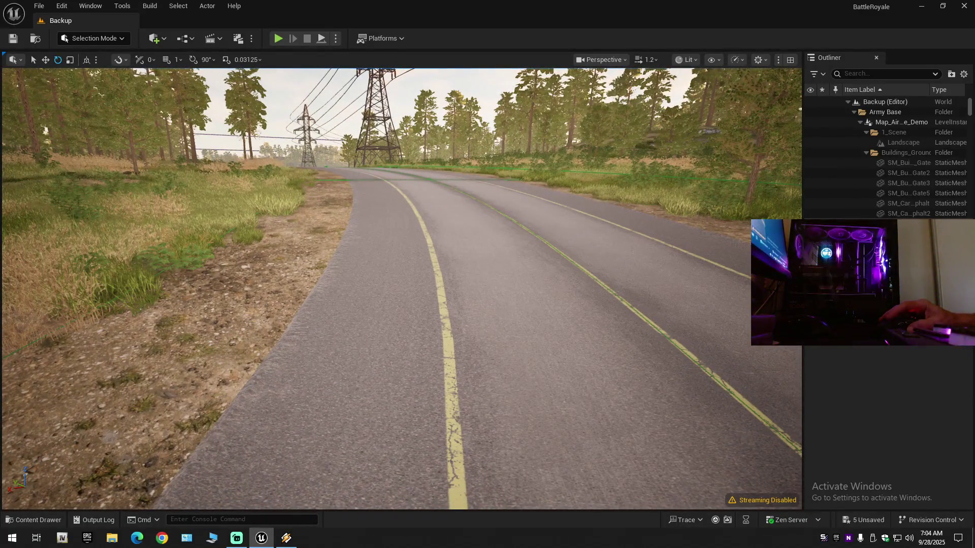
click(444, 246)
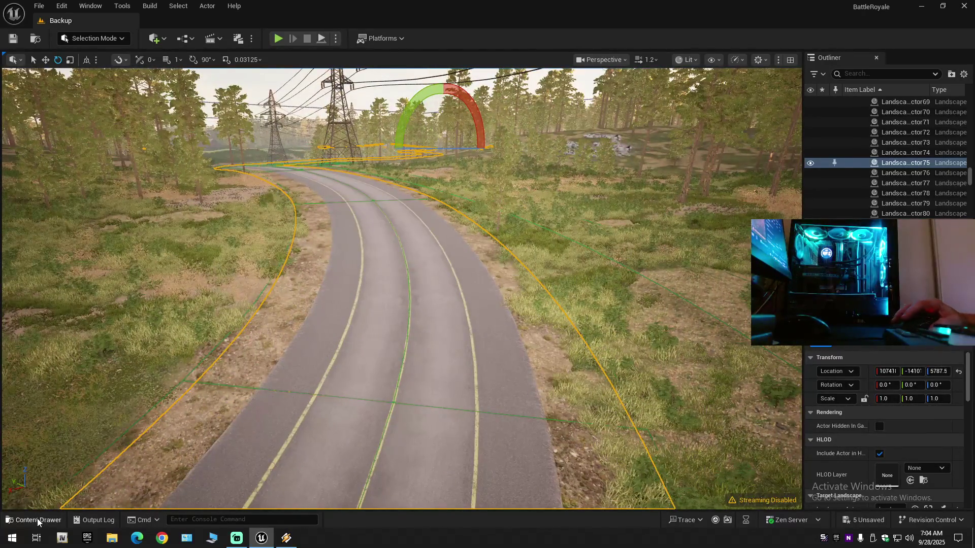
Step: Browse the Content Drawer to ProceduralRoadGenerator > Material > Road and select Road_Granular3
click(38, 519)
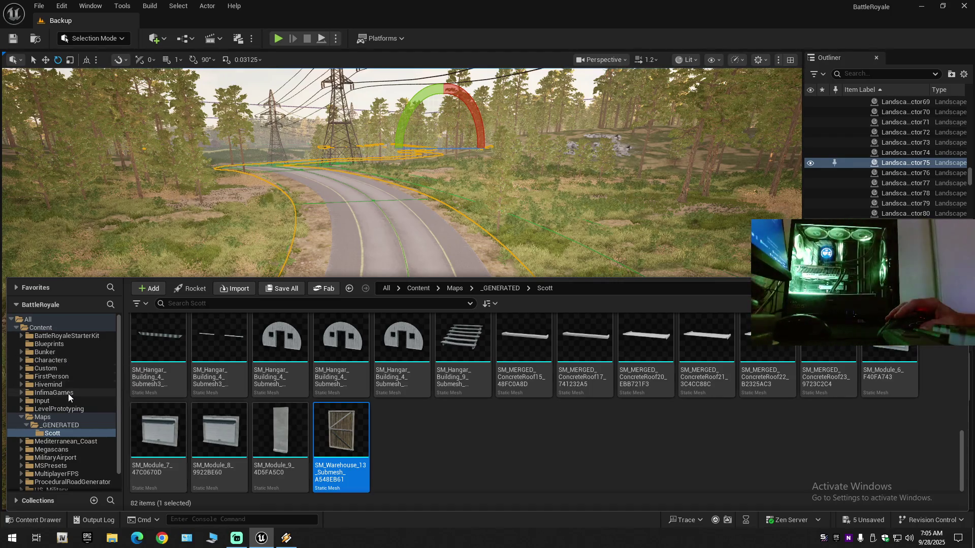
ctrl+click(23, 417)
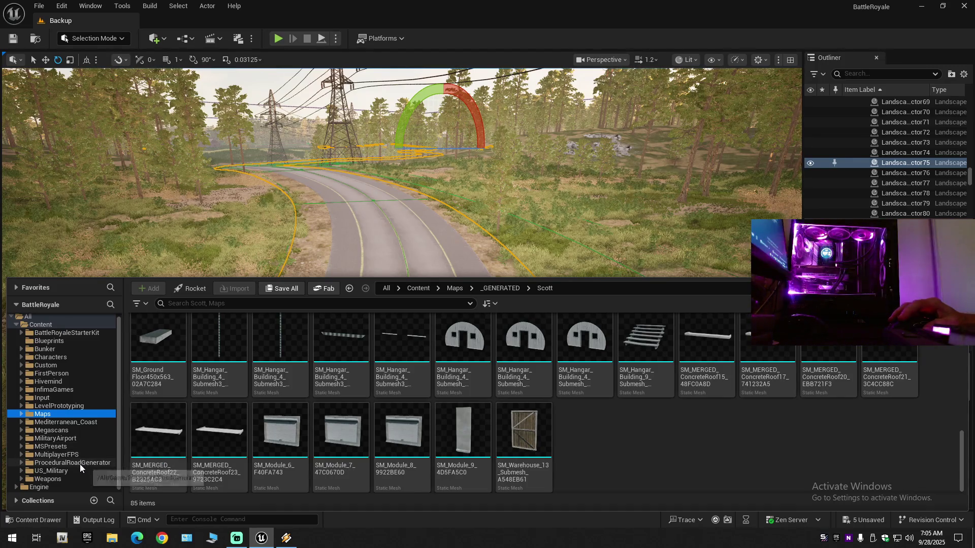
click(80, 463)
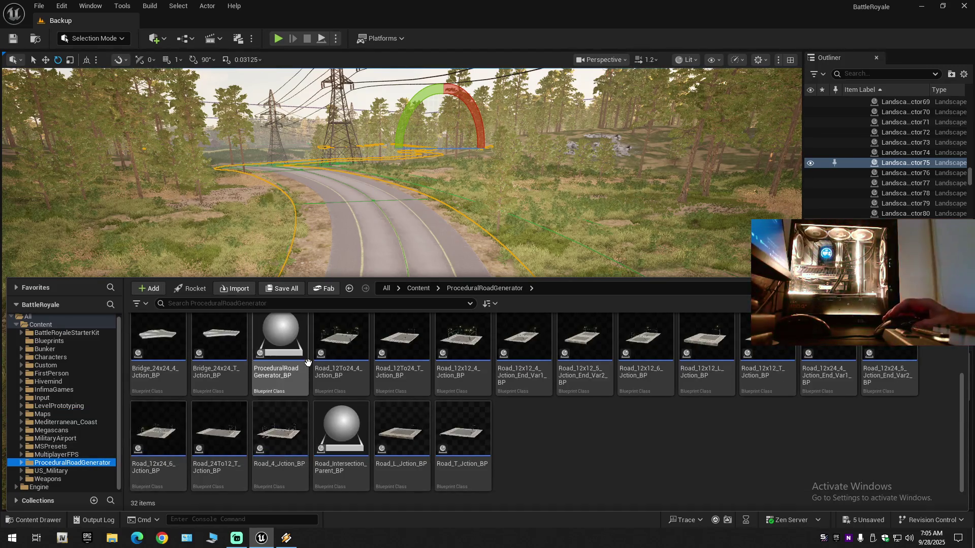
scroll(308, 362, up, 2)
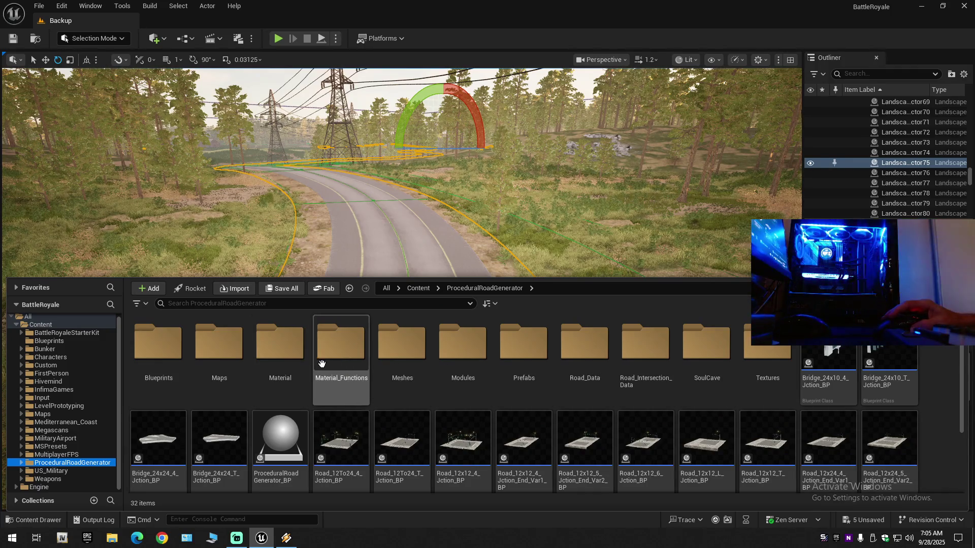
click(272, 359)
double_click(272, 359)
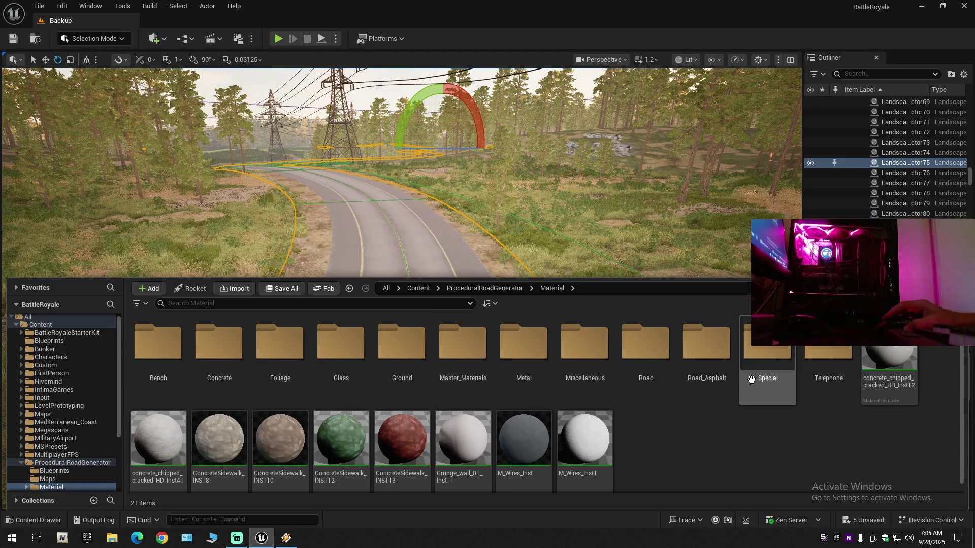
double_click(642, 354)
click(349, 349)
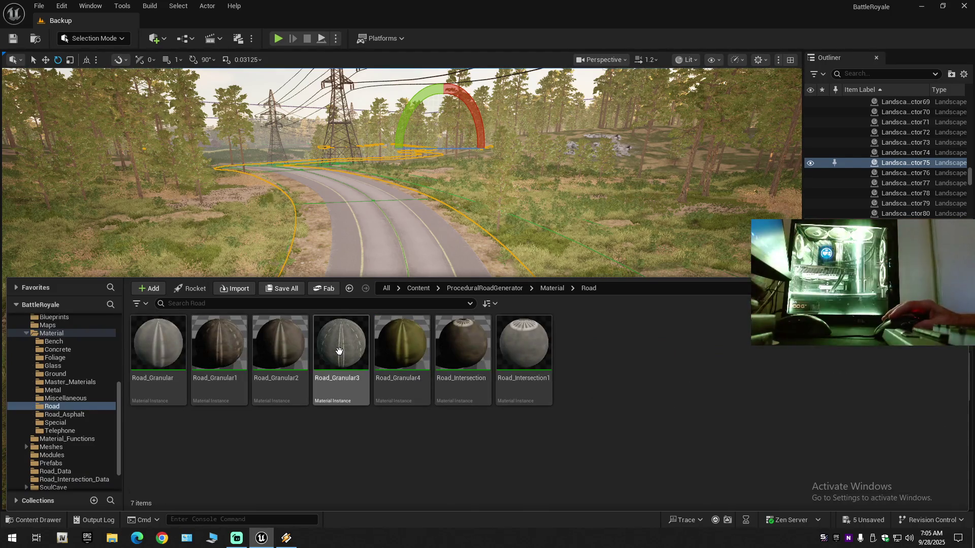
Step: Drop Road_Granular3 onto the road, then undo back to the yellow-lined asphalt
drag(348, 348, 368, 246)
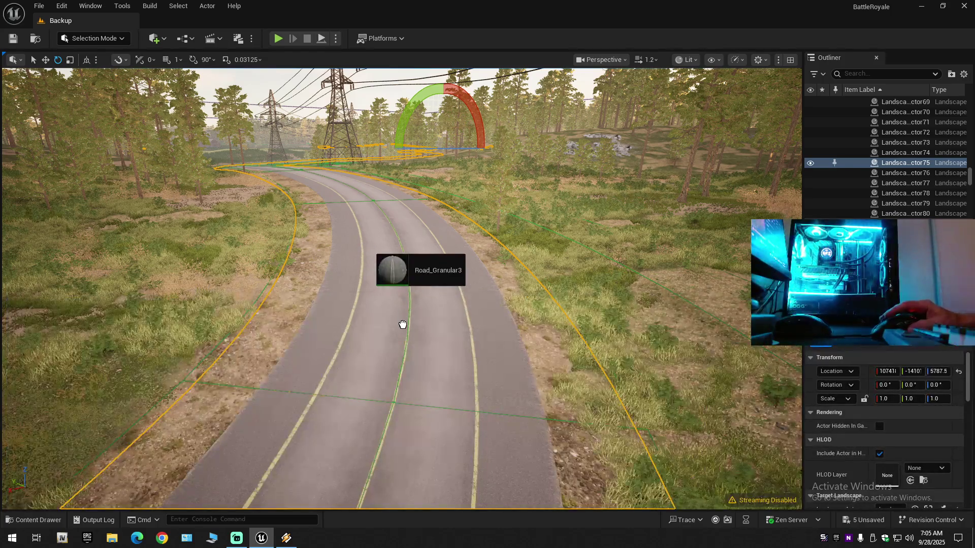
drag(403, 323, 403, 332)
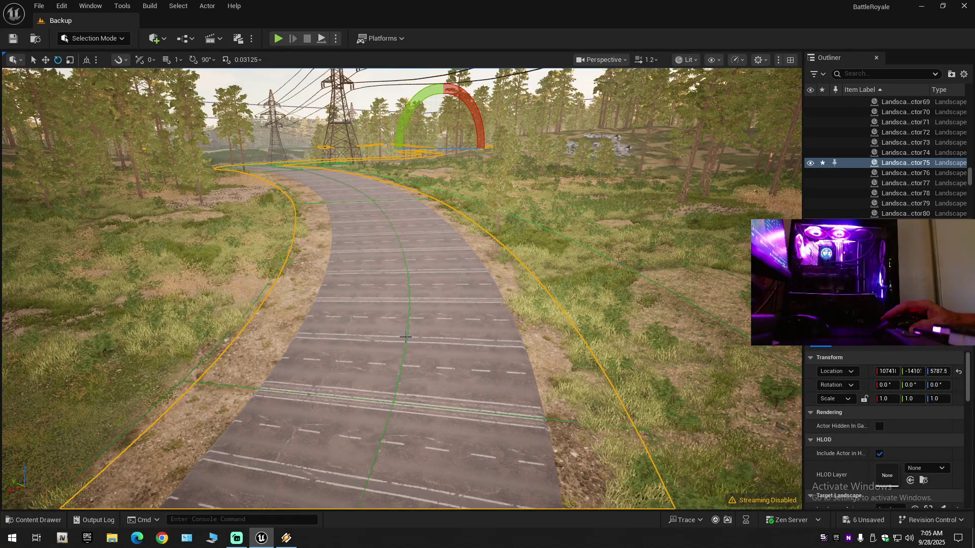
drag(436, 344, 436, 344)
key(ctrl+z)
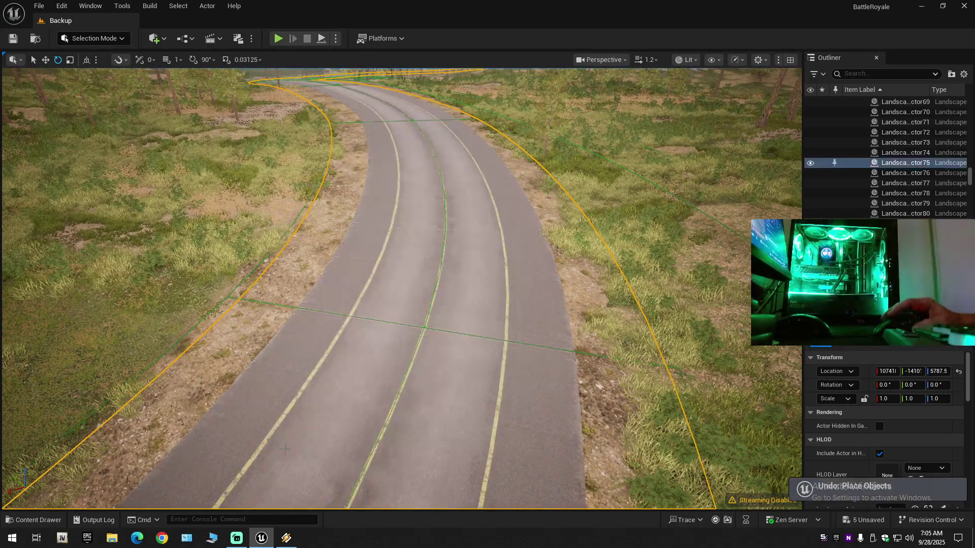
Step: Fly to another stretch of road and reopen the Road materials folder
click(35, 520)
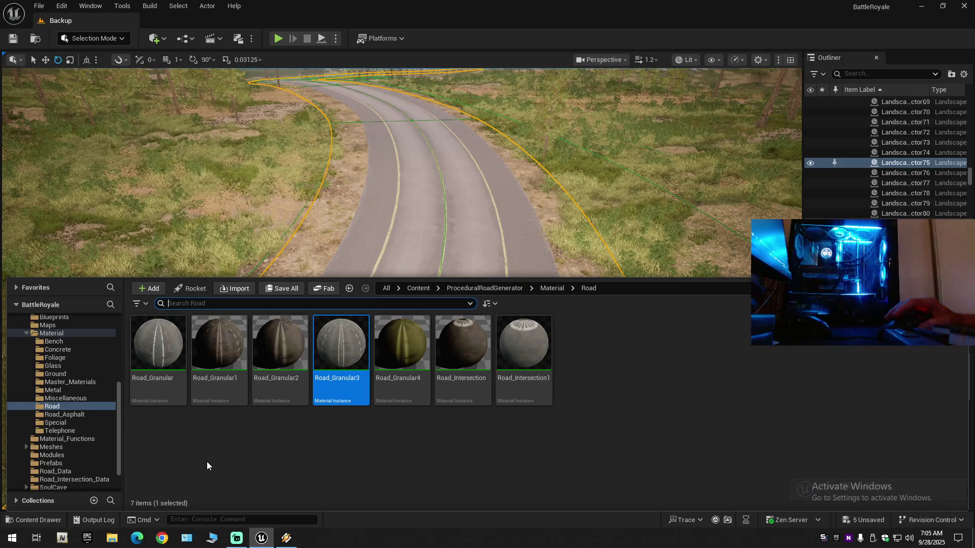
key(ctrl+space)
drag(206, 461, 206, 461)
scroll(401, 290, up, 3)
scroll(401, 288, down, 2)
scroll(401, 288, up, 1)
scroll(401, 289, up, 4)
scroll(401, 288, down, 1)
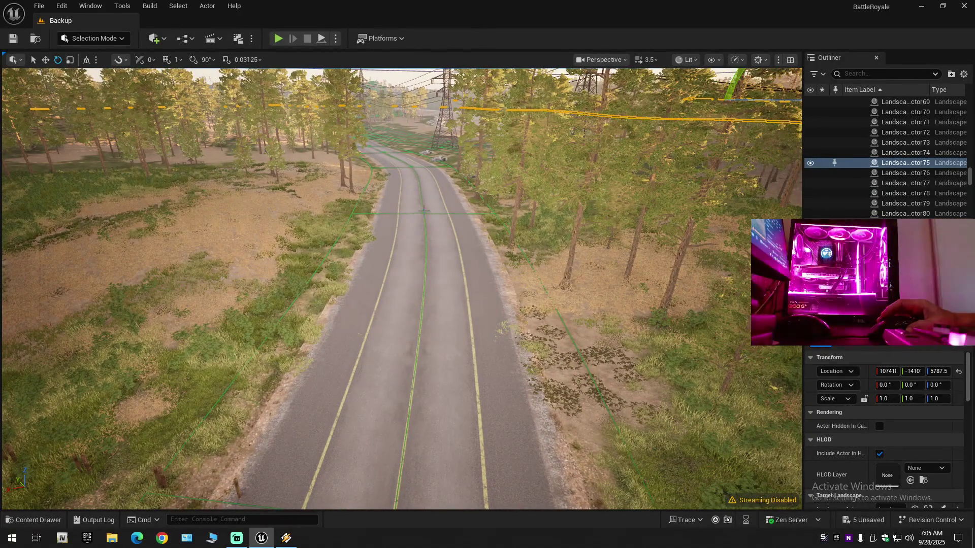
click(33, 519)
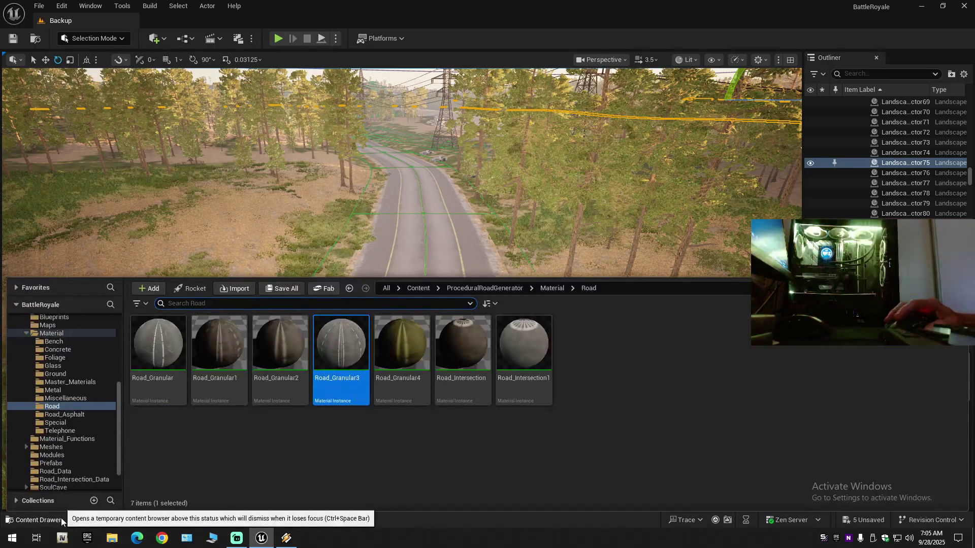
Step: Try Road_Granular2, Road_Granular1 and Road_Granular on the road stretch
drag(279, 350, 405, 250)
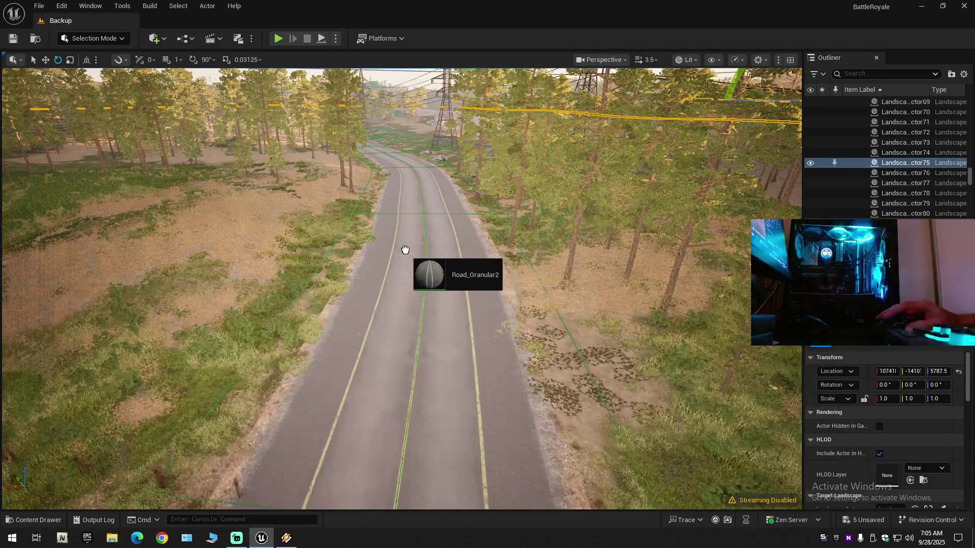
drag(396, 349, 391, 365)
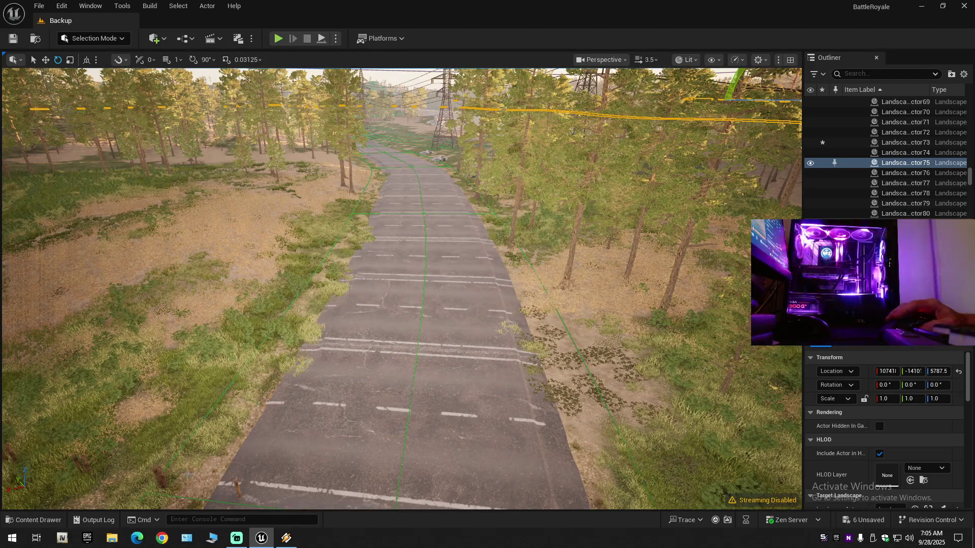
click(33, 520)
drag(230, 341, 419, 252)
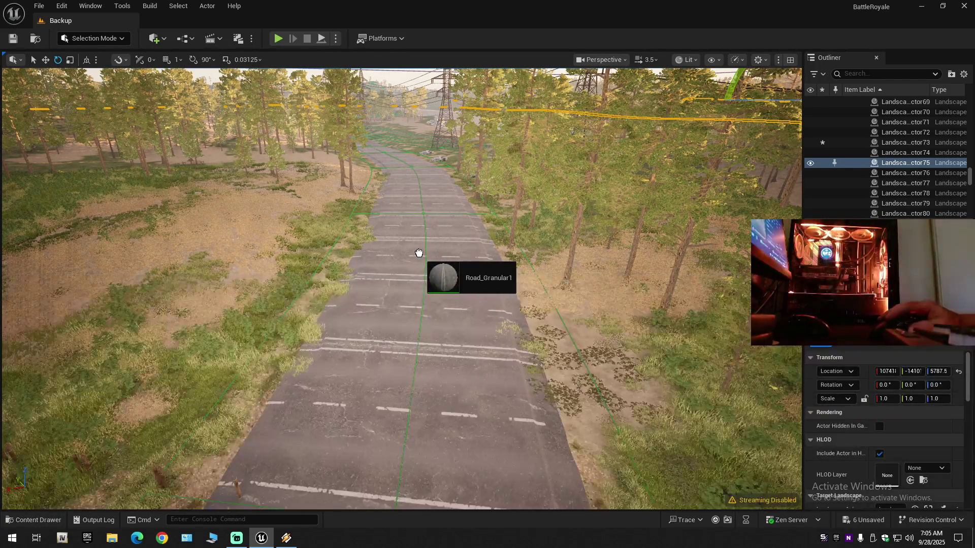
drag(375, 291, 375, 291)
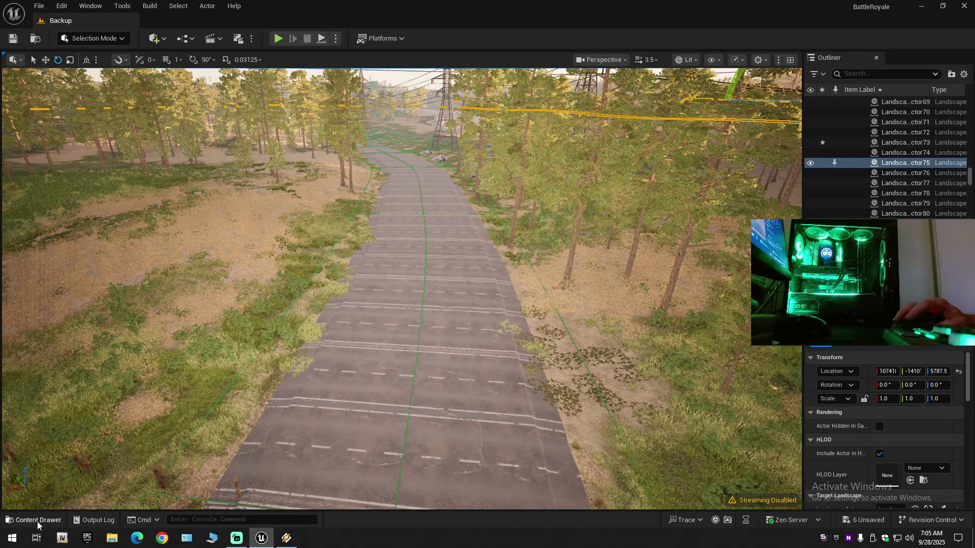
click(40, 523)
drag(159, 330, 403, 253)
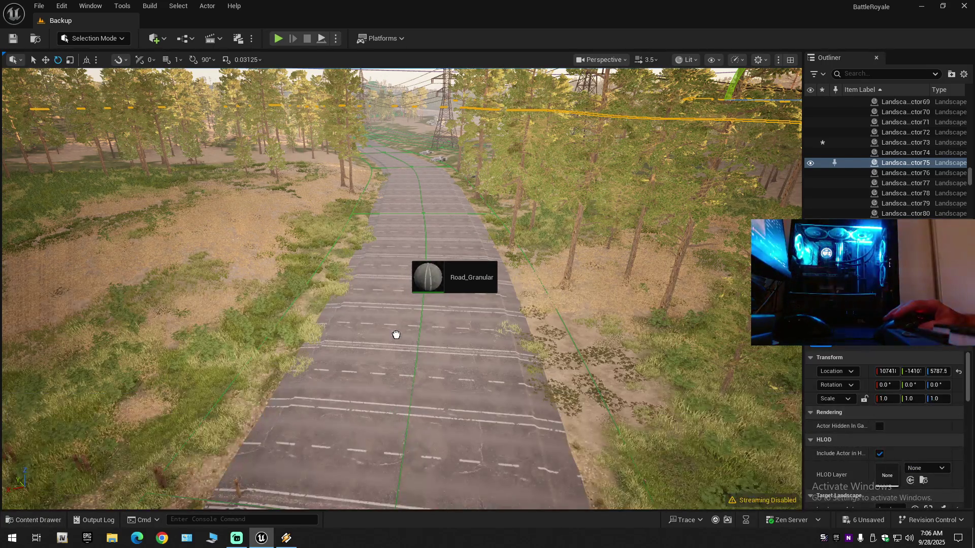
drag(396, 332, 396, 331)
Step: Try Road_Granular4 and Road_Intersection, then settle on Road_Granular3
click(33, 520)
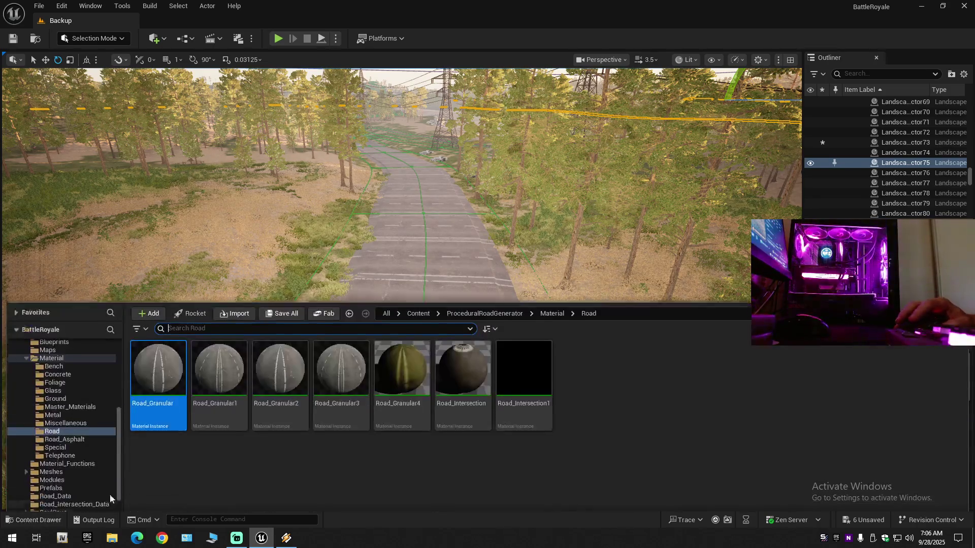
mouse_move(410, 354)
mouse_down()
mouse_move(397, 252)
mouse_move(398, 275)
mouse_up()
drag(388, 381, 388, 382)
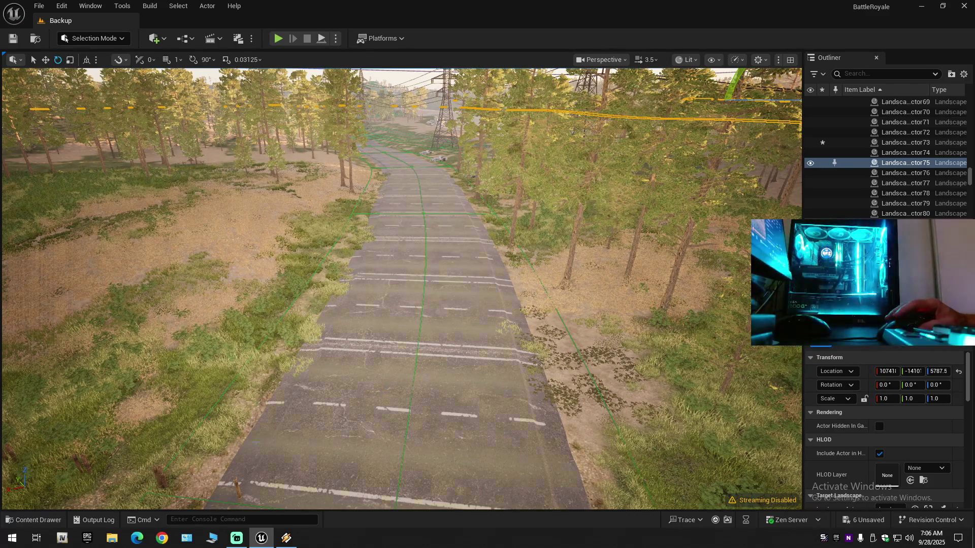
click(33, 520)
mouse_move(459, 356)
mouse_down()
mouse_move(467, 261)
mouse_move(439, 310)
mouse_up()
drag(414, 427, 400, 434)
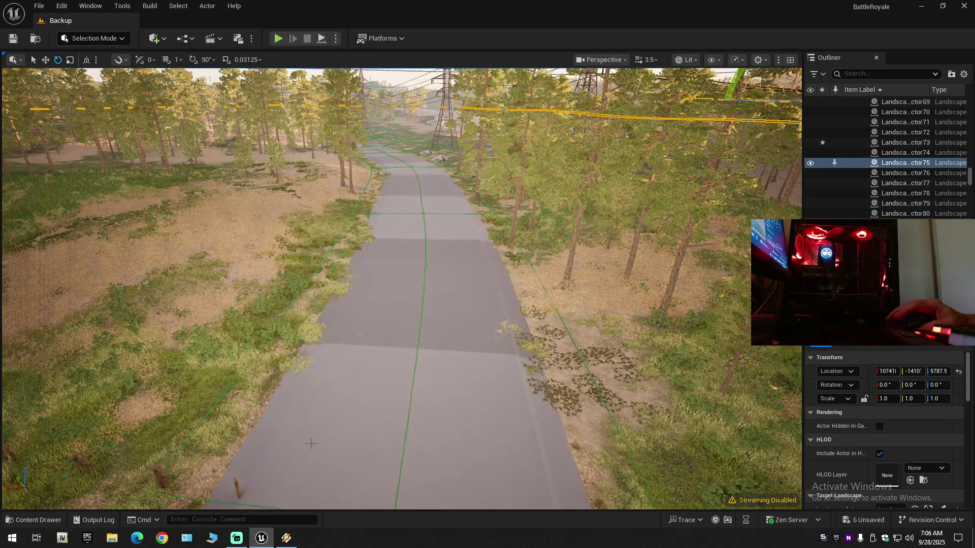
click(33, 520)
mouse_move(332, 340)
mouse_down()
mouse_move(408, 294)
mouse_move(407, 257)
mouse_move(414, 333)
mouse_up()
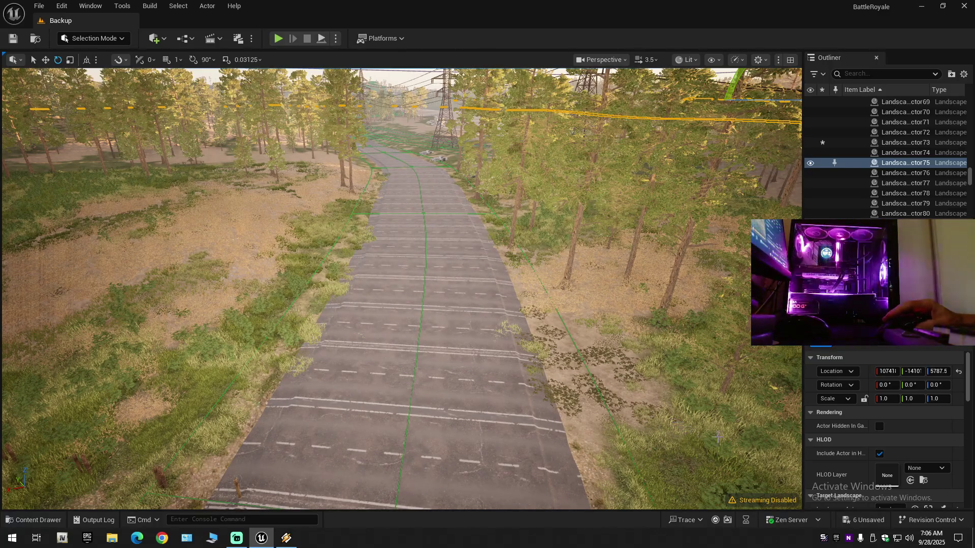
Step: Expand Pivot Offset in the Details panel to inspect the actor's X, Y, Z values
scroll(897, 456, down, 10)
scroll(894, 458, down, 4)
scroll(884, 466, down, 5)
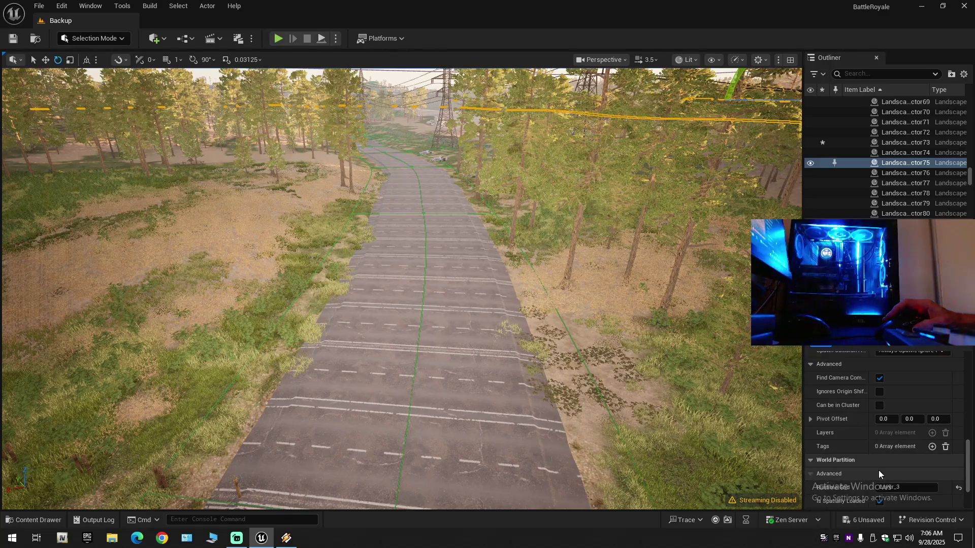
click(811, 419)
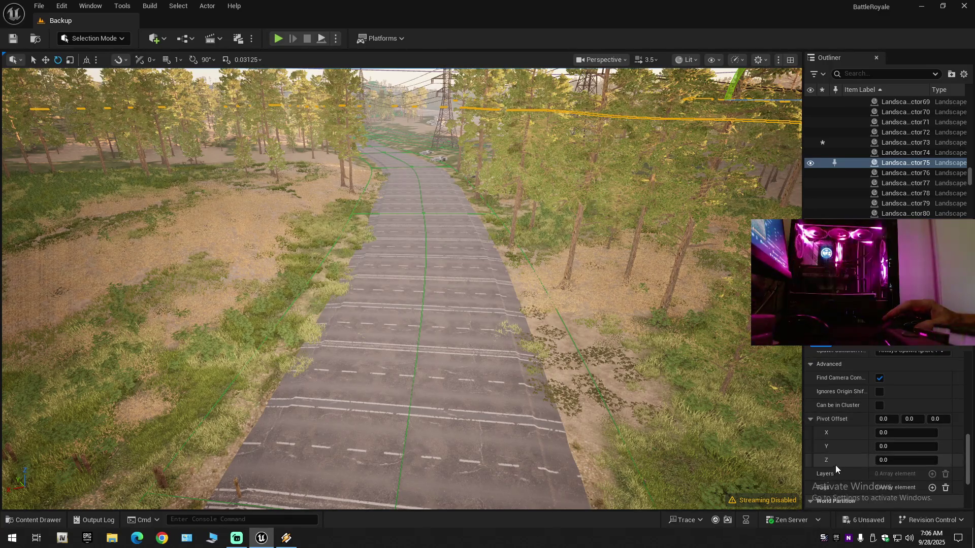
scroll(835, 466, down, 3)
scroll(836, 468, down, 3)
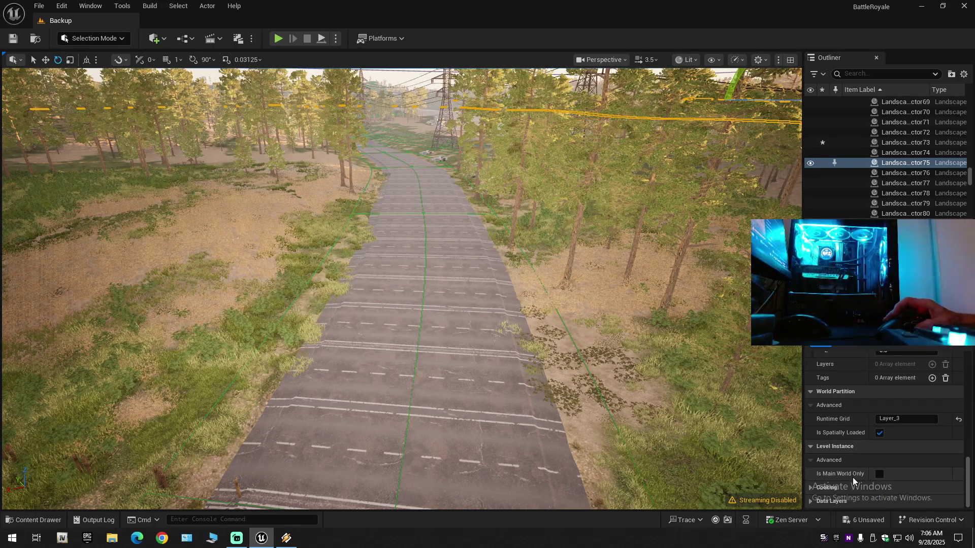
scroll(852, 477, up, 3)
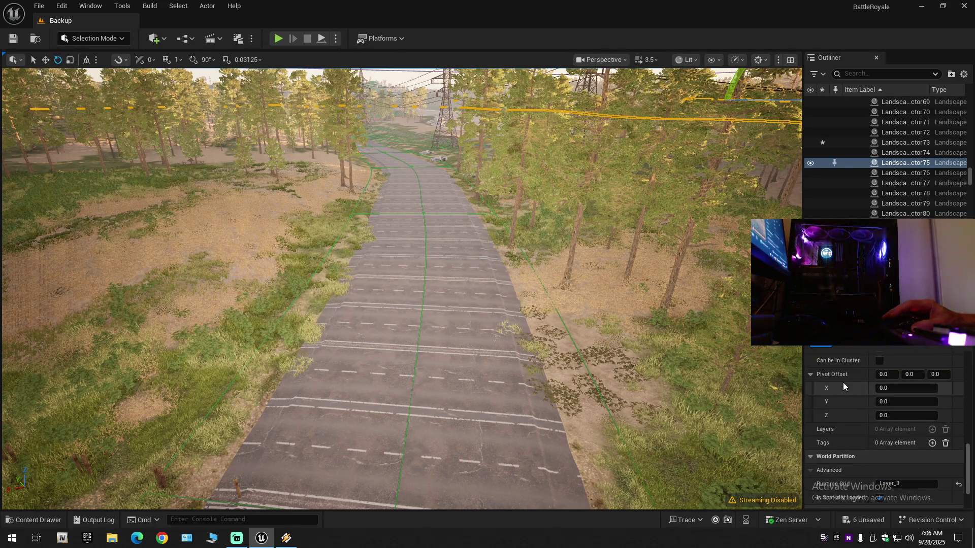
scroll(844, 421, up, 1)
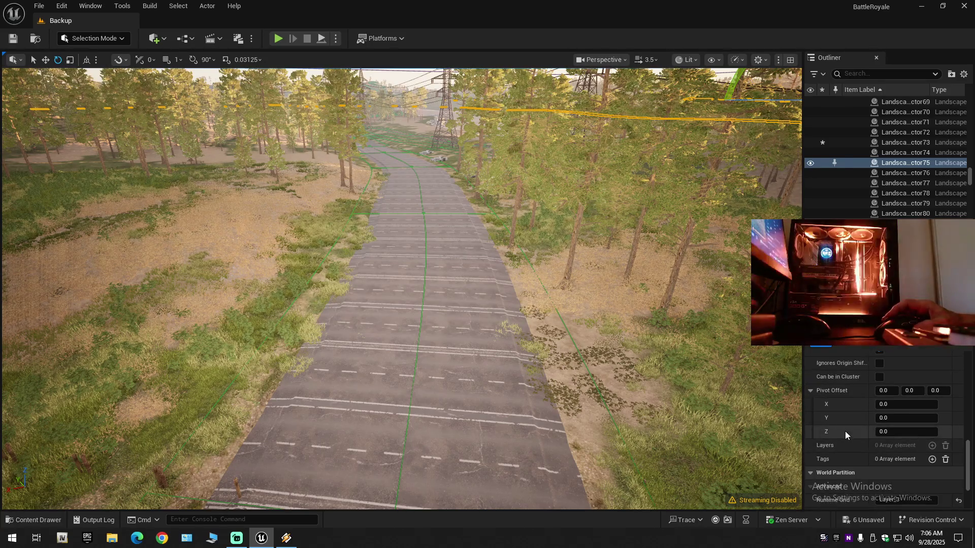
scroll(845, 431, up, 2)
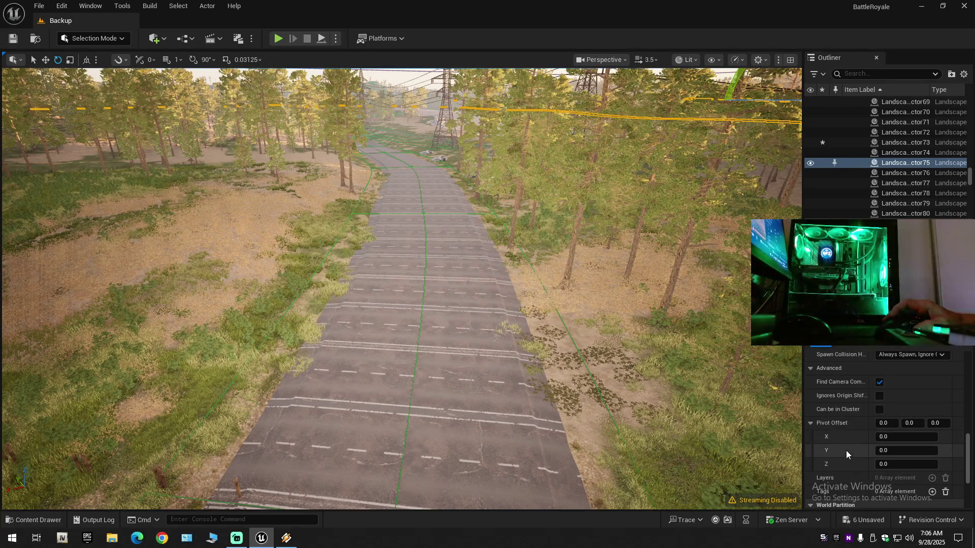
scroll(845, 455, down, 7)
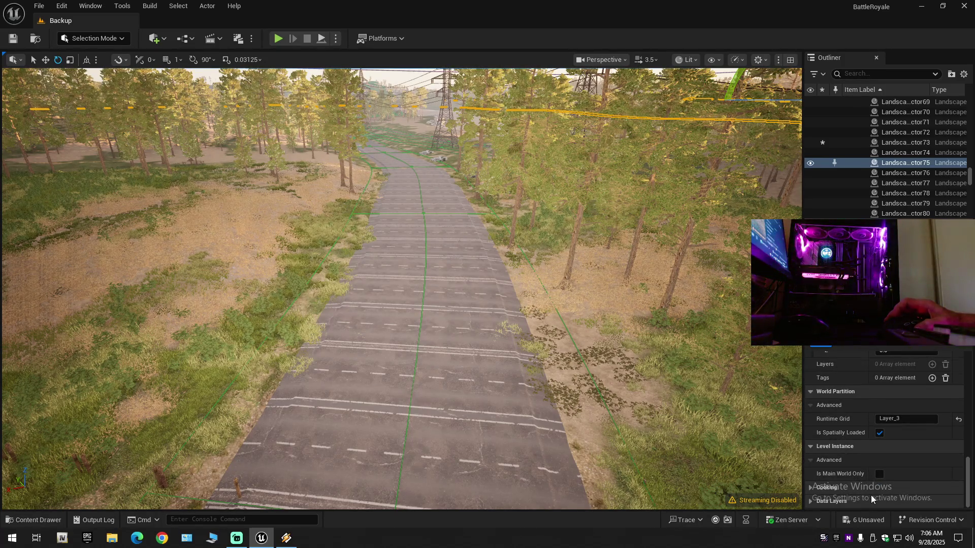
scroll(870, 495, up, 7)
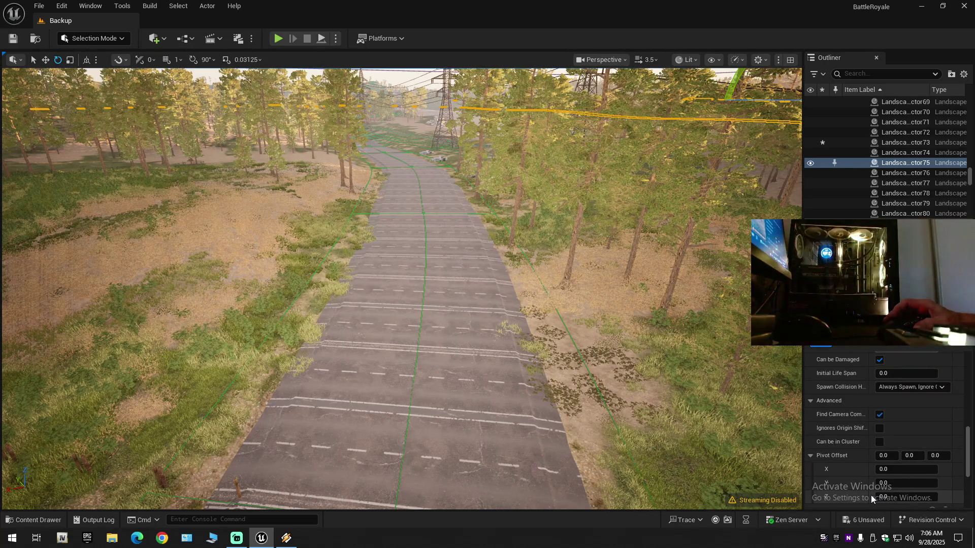
scroll(870, 495, up, 3)
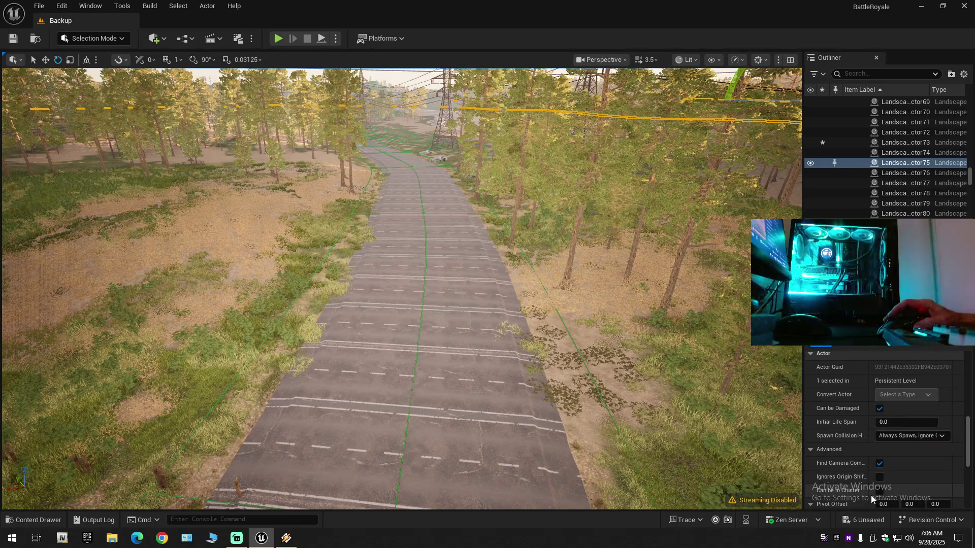
scroll(870, 495, up, 3)
scroll(870, 495, up, 6)
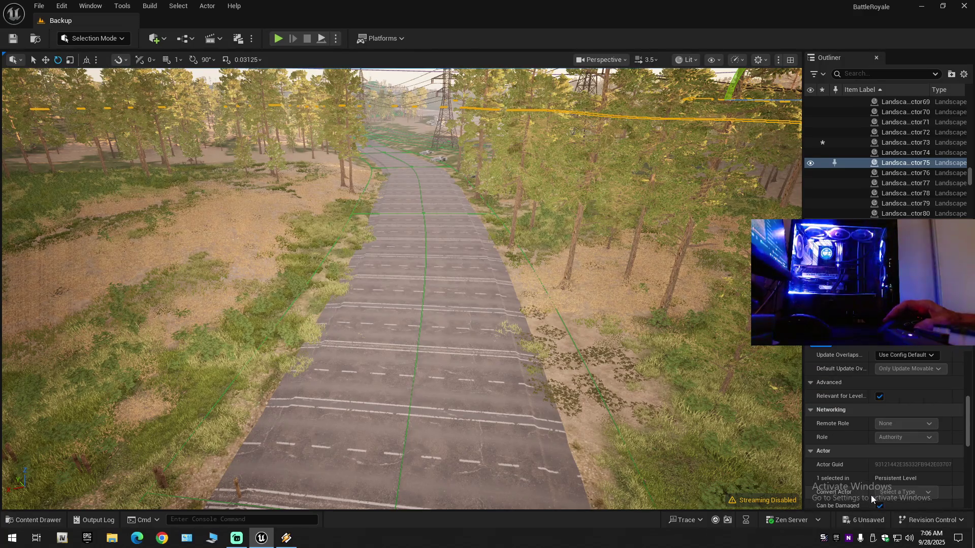
scroll(870, 495, up, 10)
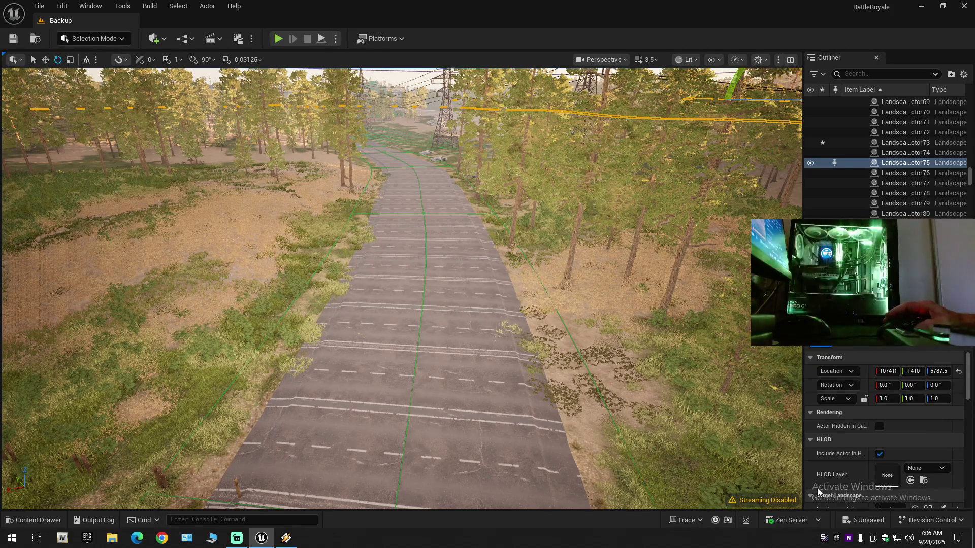
Step: Undo the selection and Road_Granular3 placement, restoring yellow-lined asphalt, then reselect the landscape piece
click(506, 418)
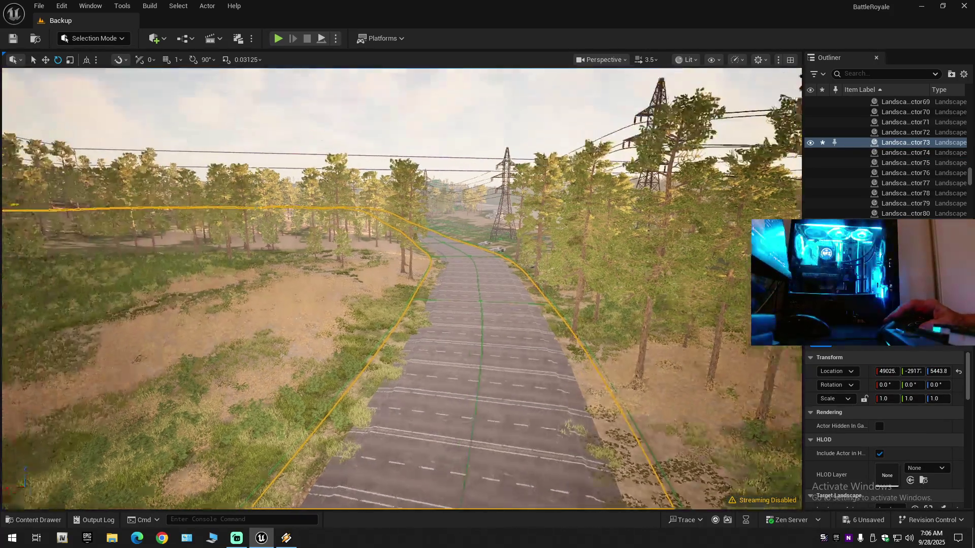
key(ctrl+z)
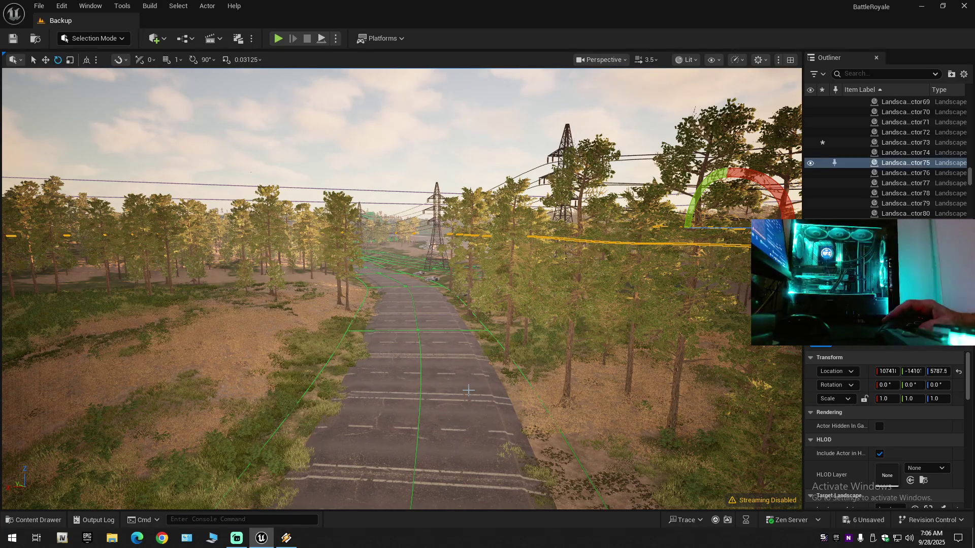
key(ctrl+z)
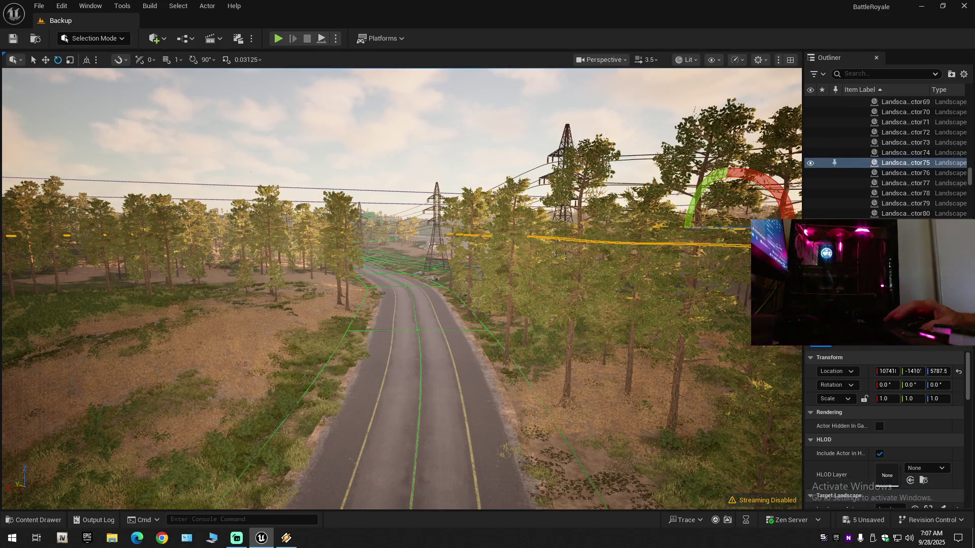
click(421, 362)
Step: Switch to Landscape mode and select the road spline segment
click(90, 42)
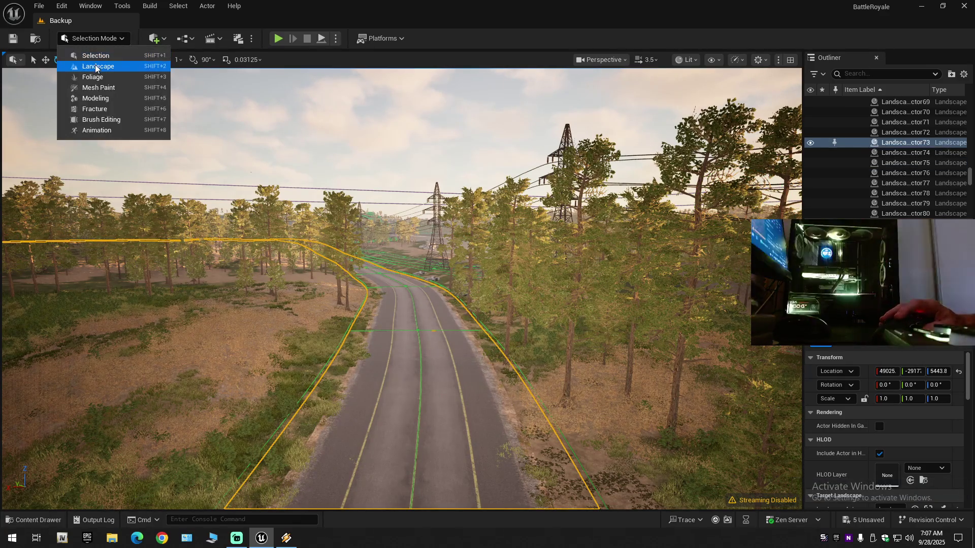
click(96, 65)
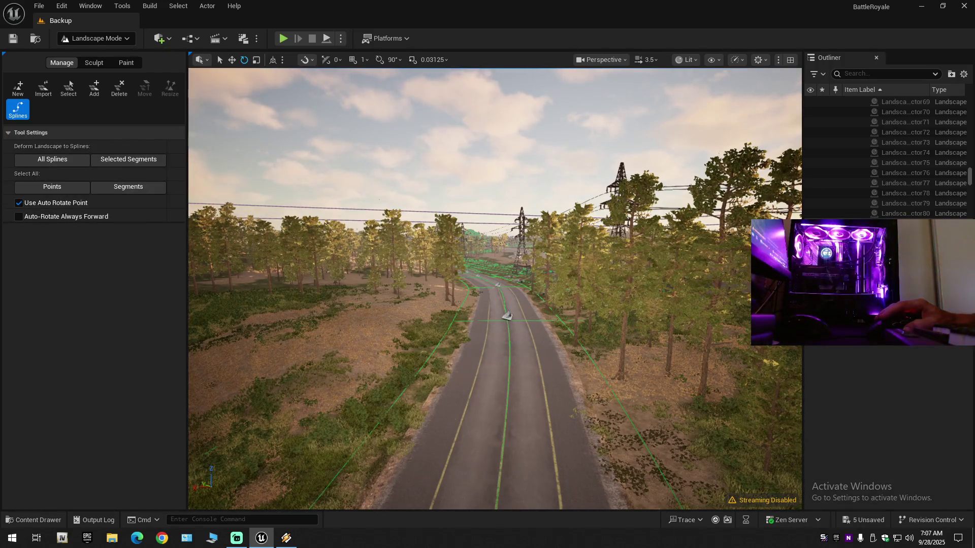
click(491, 425)
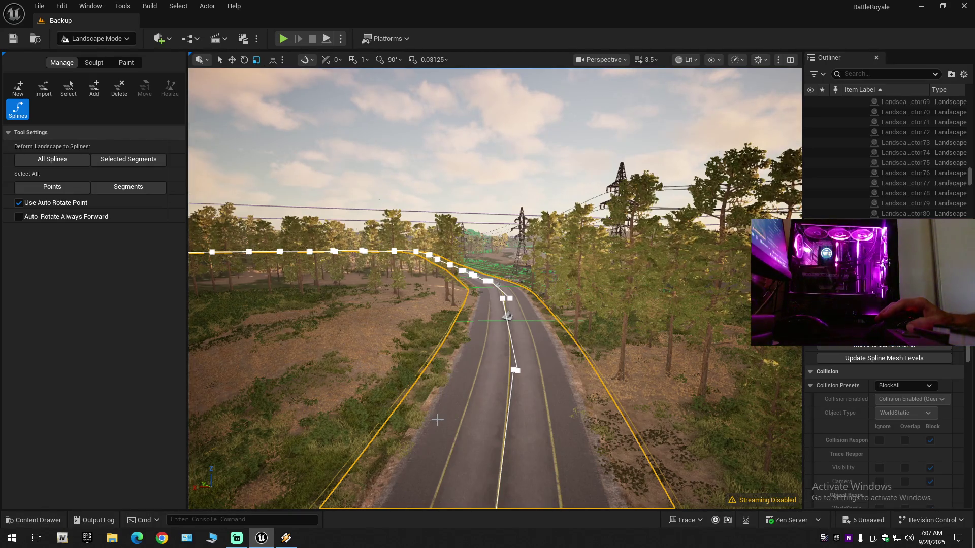
scroll(856, 455, down, 10)
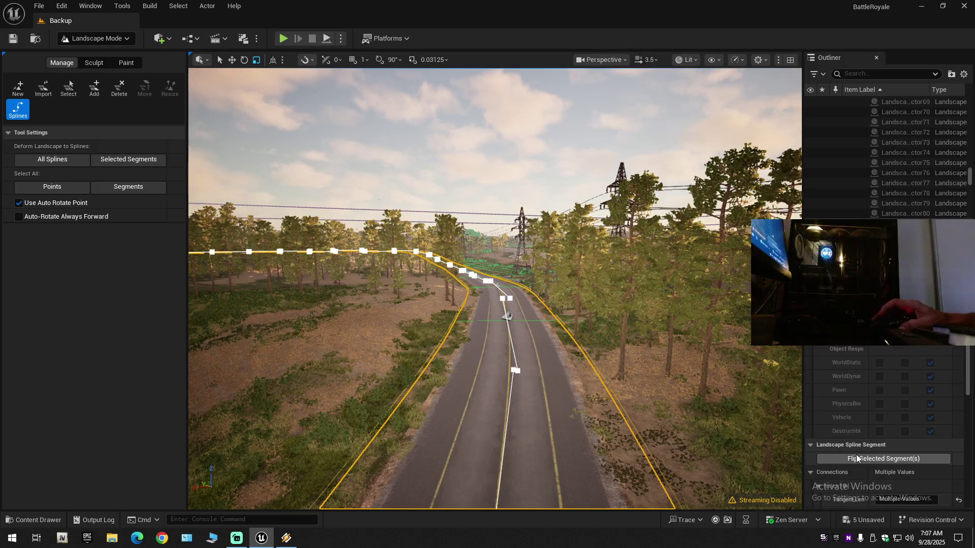
scroll(914, 464, down, 5)
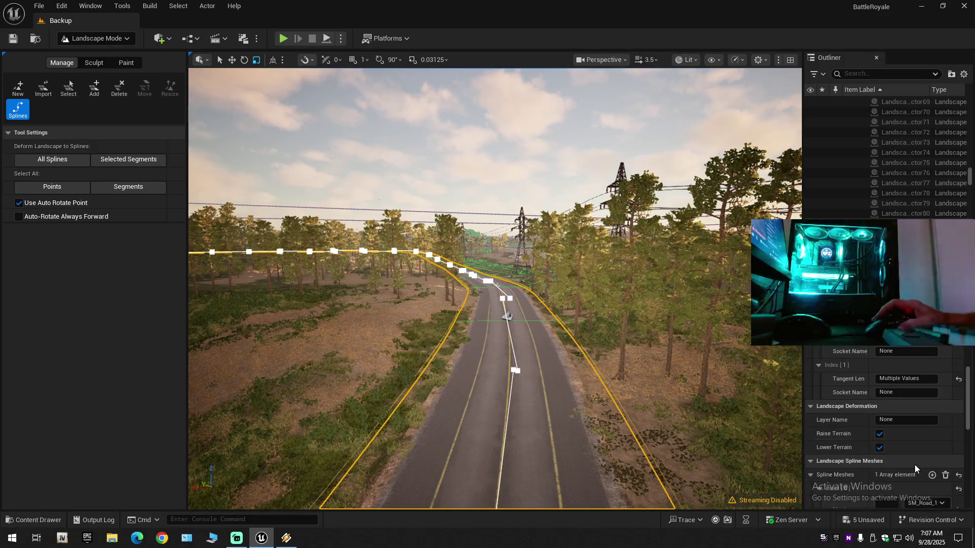
scroll(915, 464, down, 5)
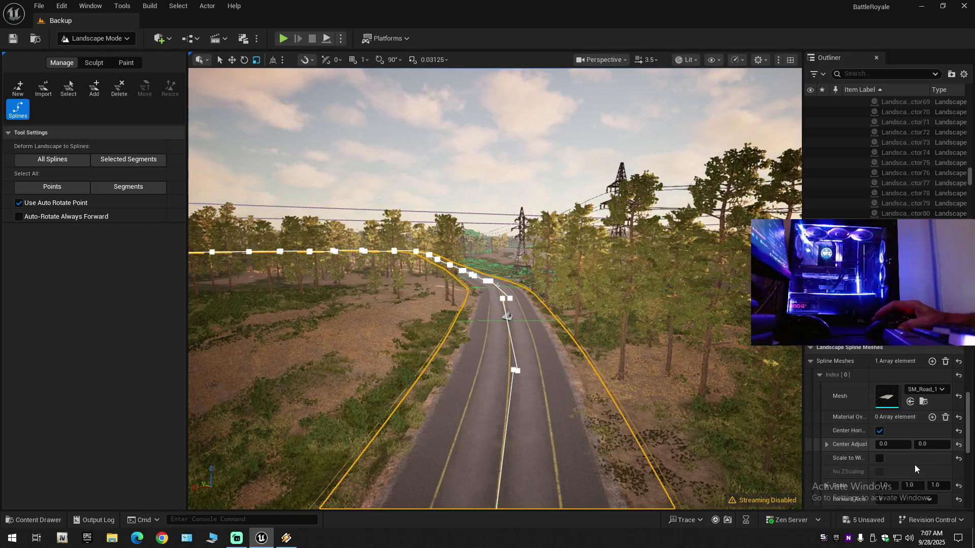
scroll(915, 464, down, 2)
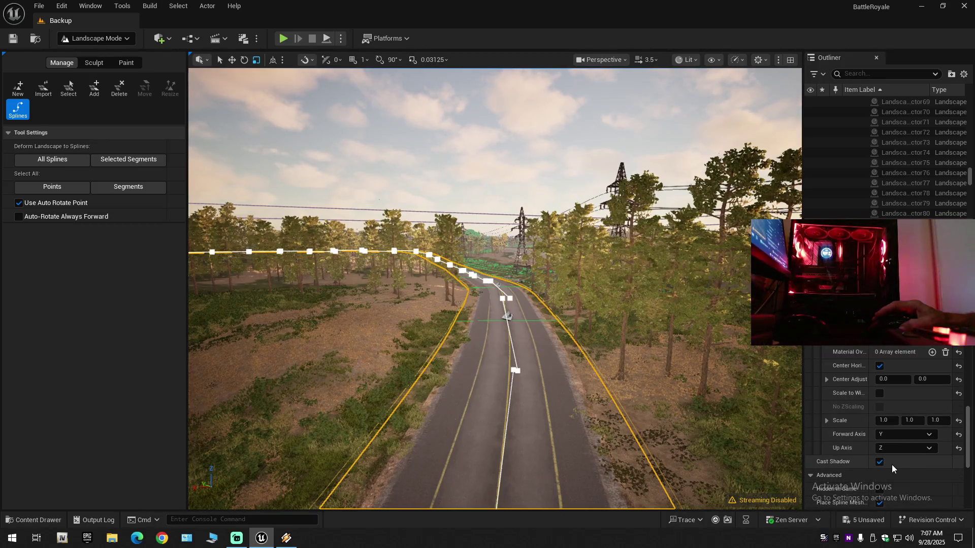
Step: Try forward axis X, revert it to Y, and drop Road_Granular3 onto the road
click(891, 435)
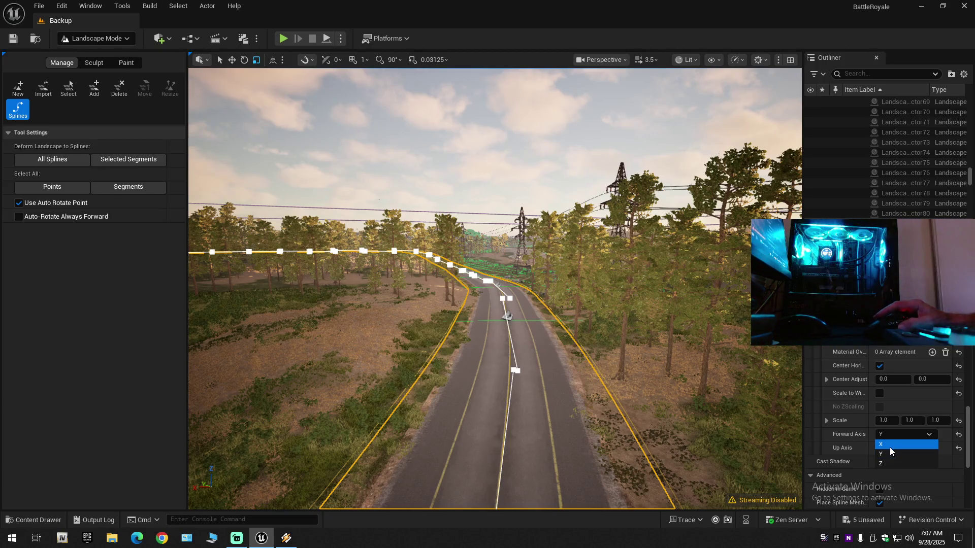
click(890, 447)
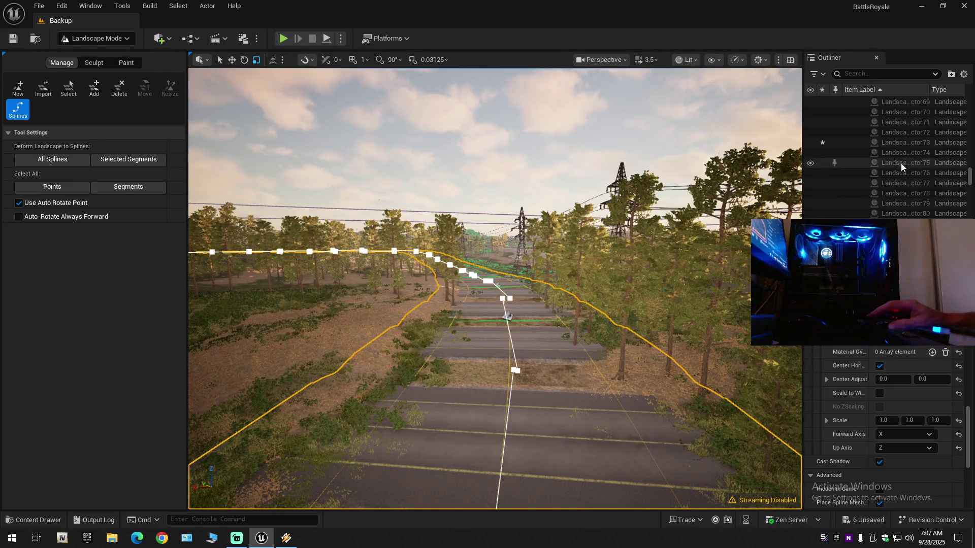
click(900, 432)
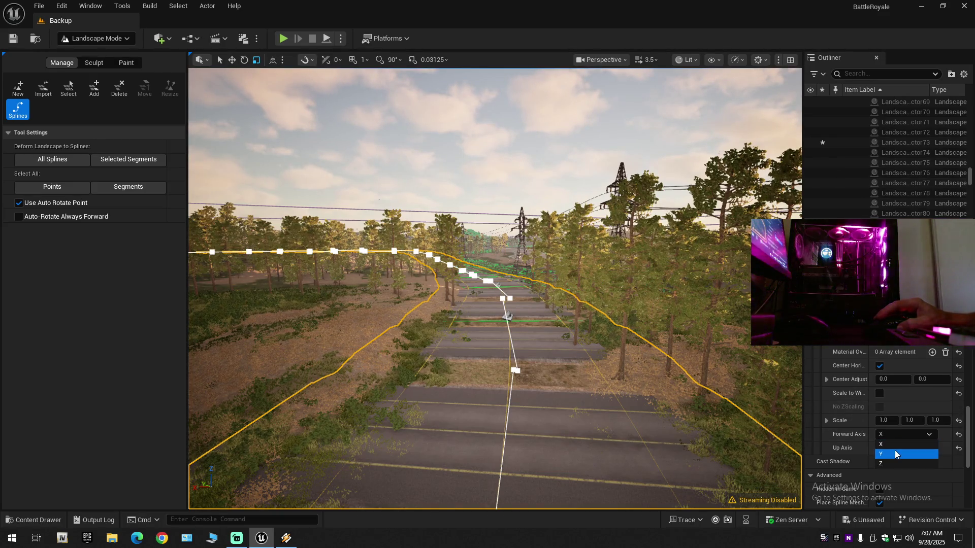
click(894, 453)
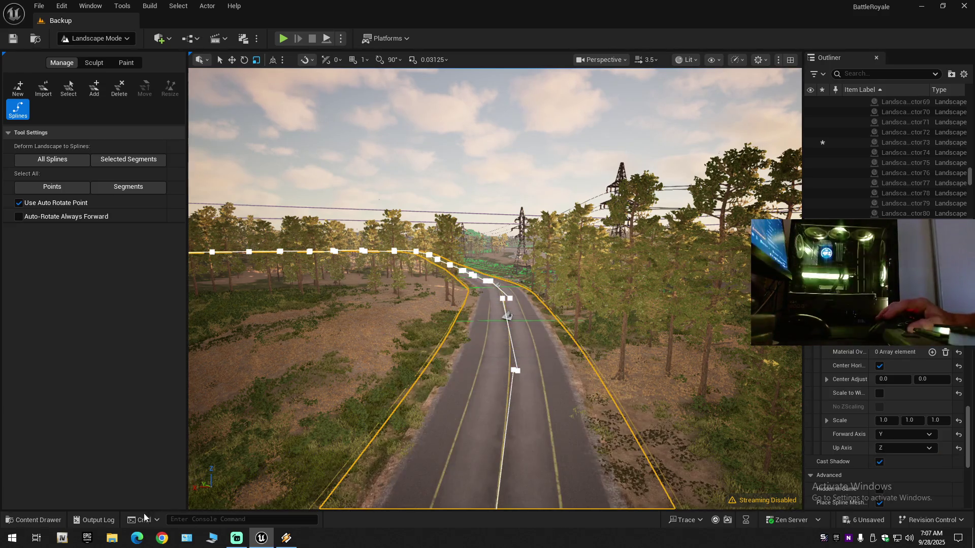
click(22, 524)
mouse_move(342, 350)
mouse_down()
mouse_move(399, 277)
mouse_move(475, 292)
mouse_move(477, 429)
mouse_up()
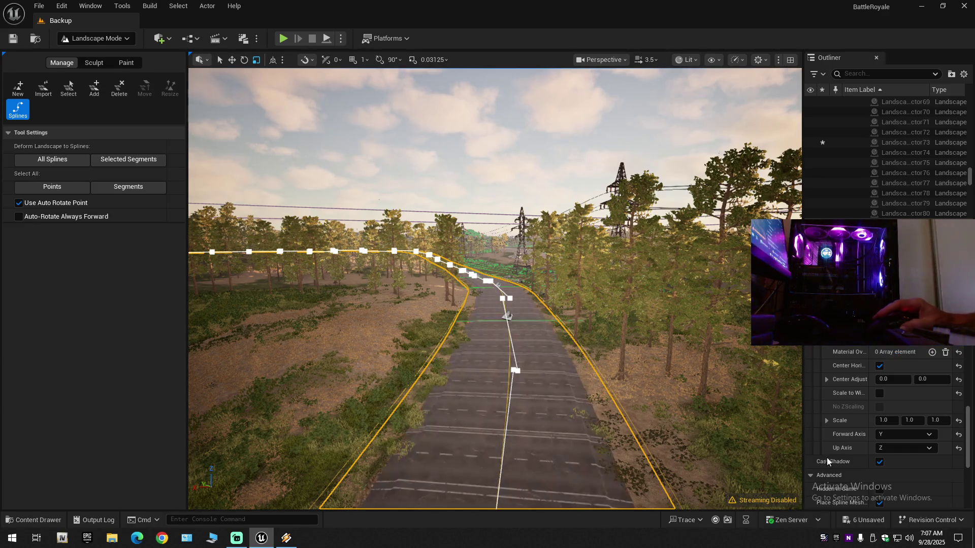
Step: Set the spline mesh forward axis to X, then to Z
click(894, 437)
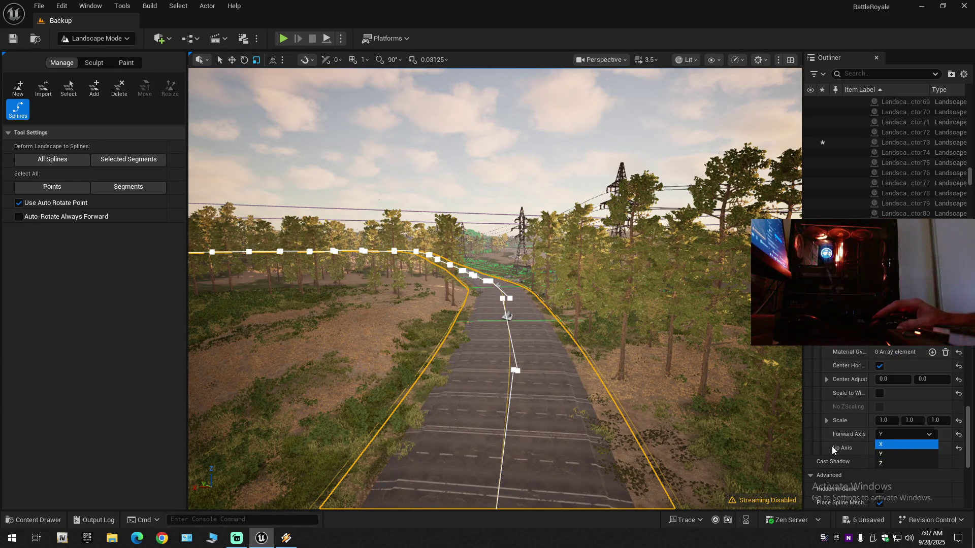
key(Return)
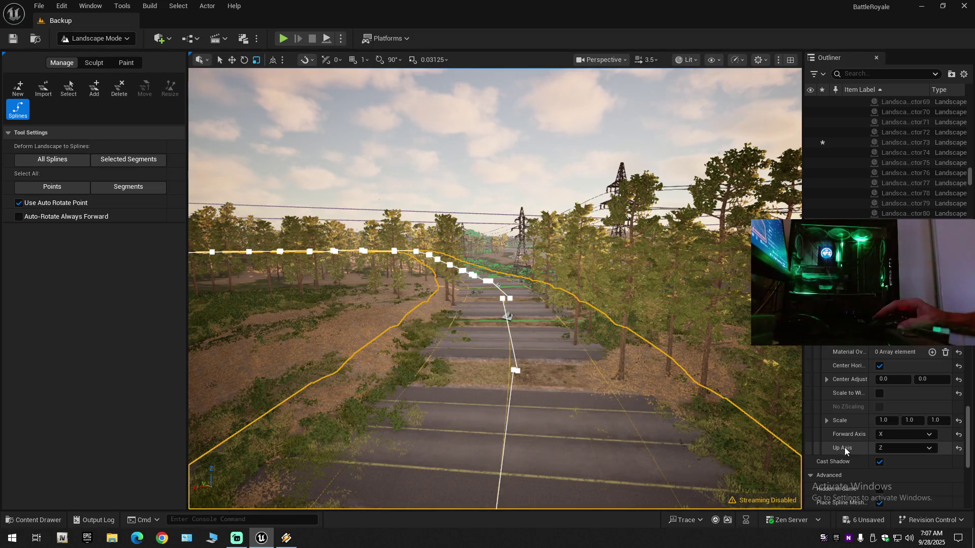
click(897, 437)
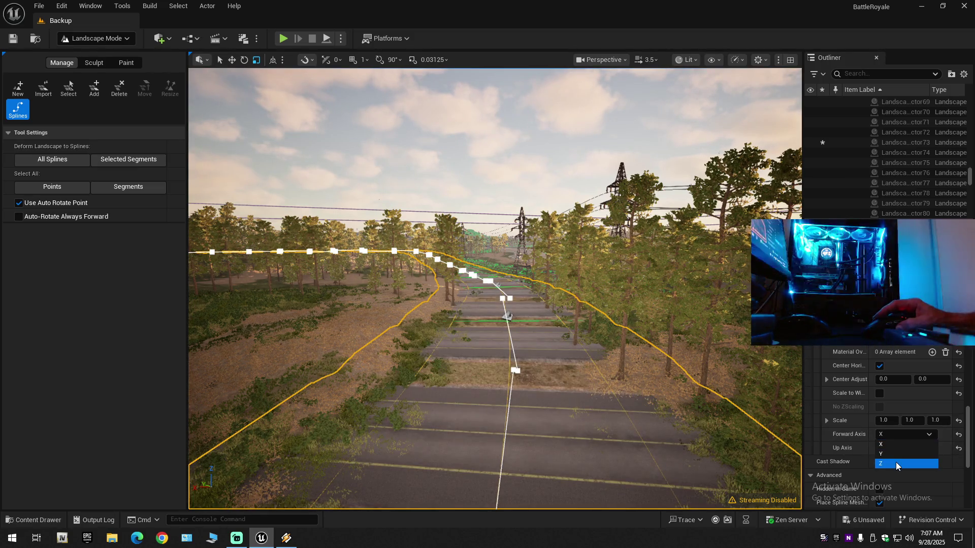
click(896, 462)
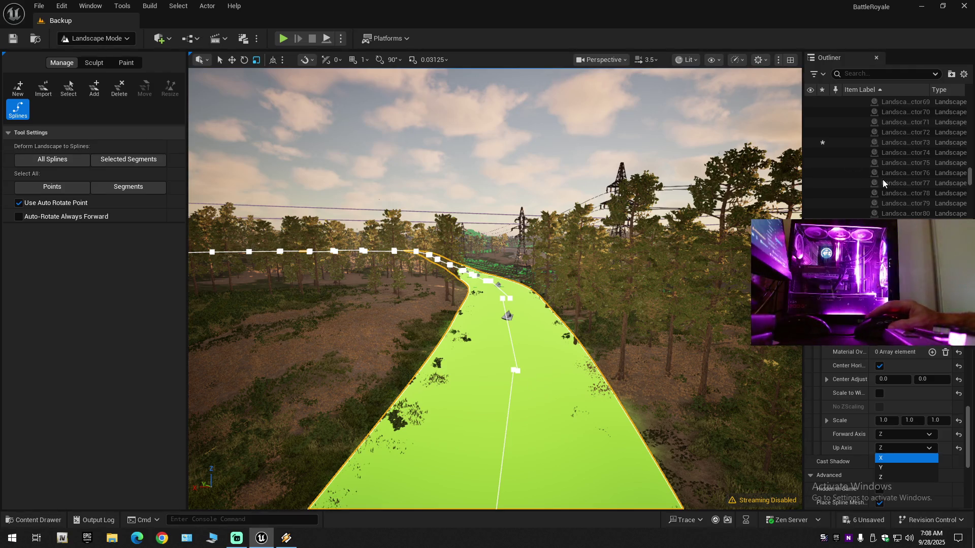
Step: Try up axis X and Y, then set the spline mesh up axis to Z
click(614, 329)
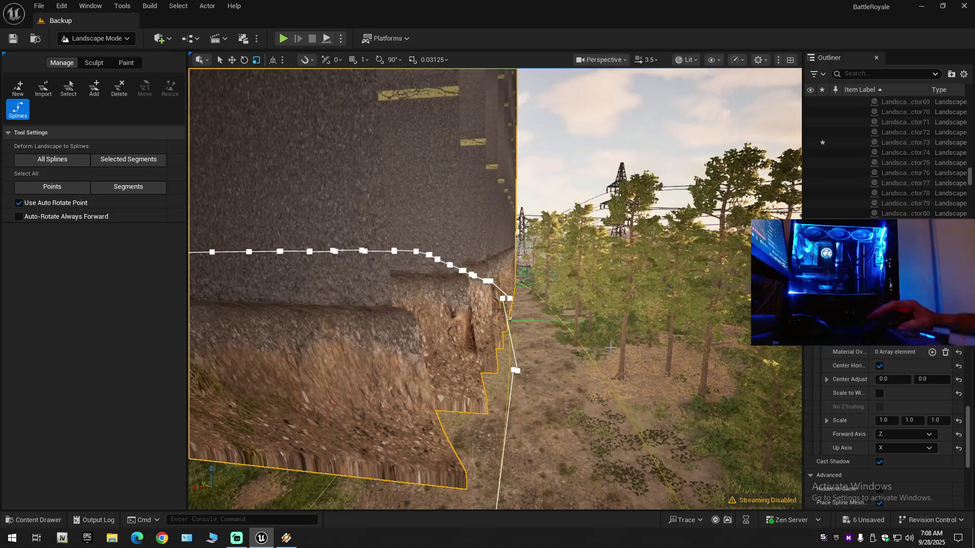
click(909, 447)
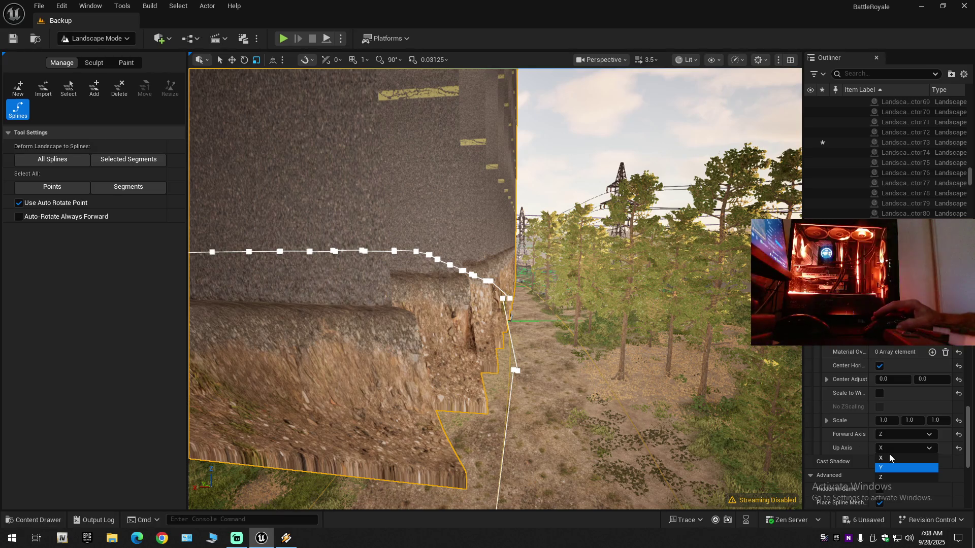
click(813, 456)
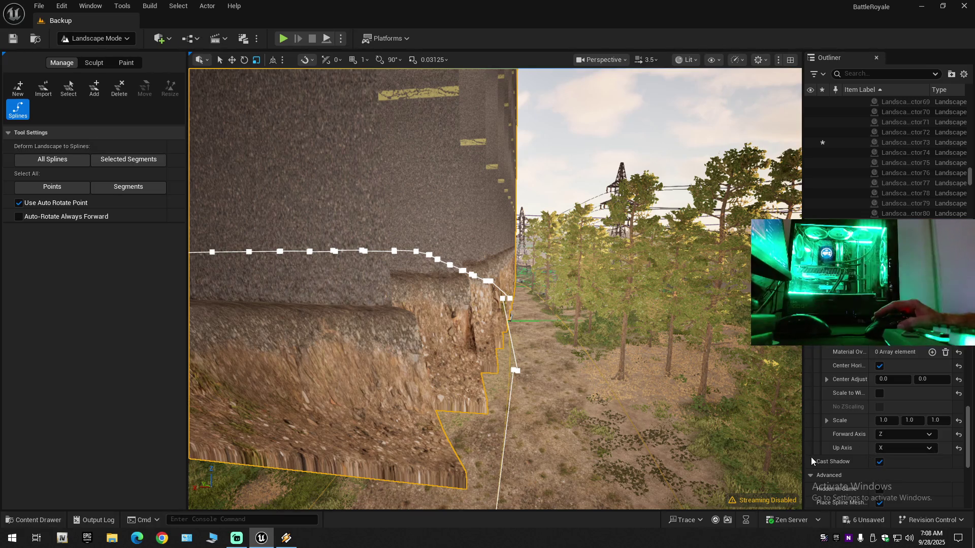
key(Down)
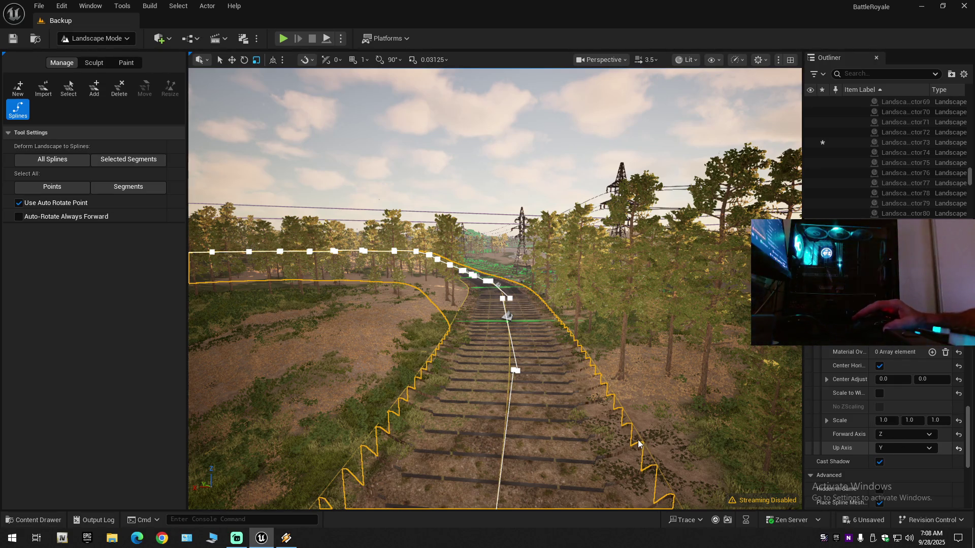
key(ctrl+z)
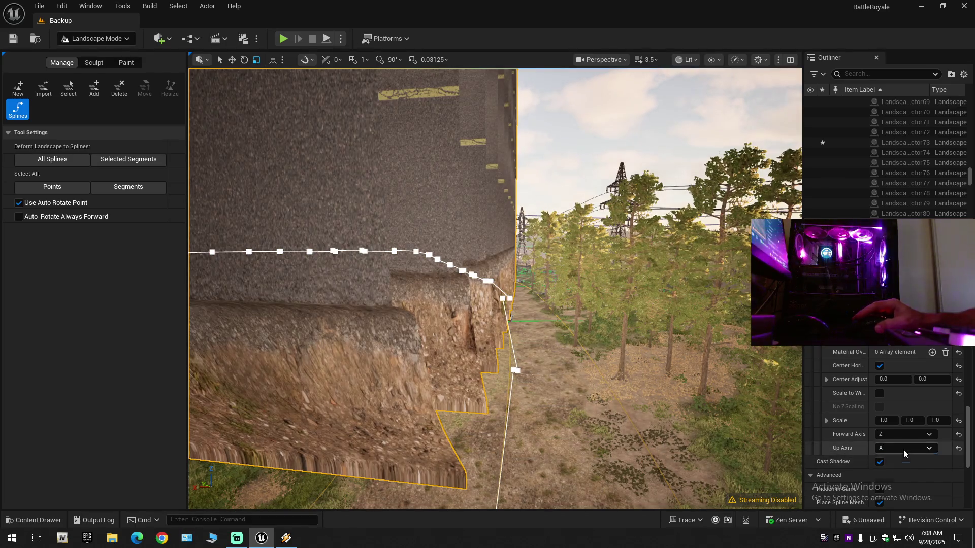
click(904, 450)
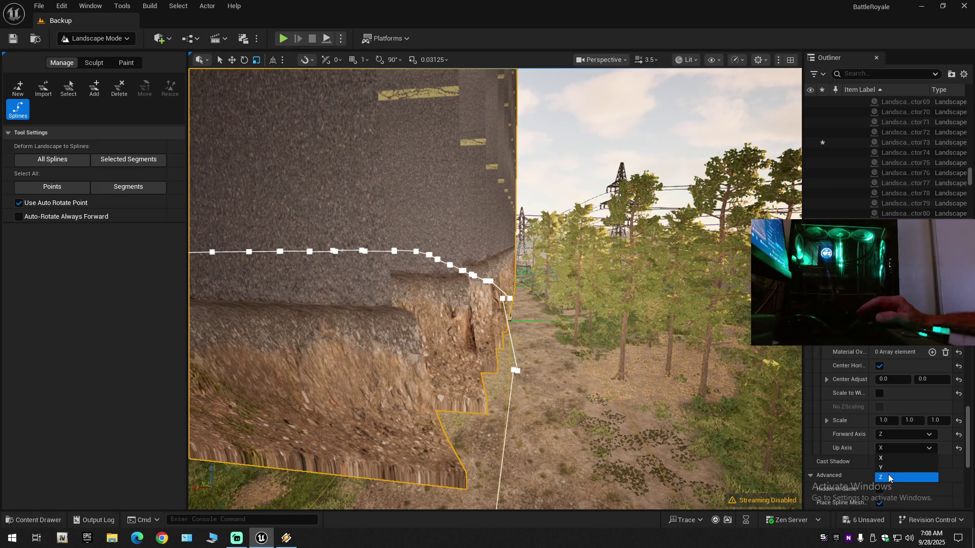
click(875, 475)
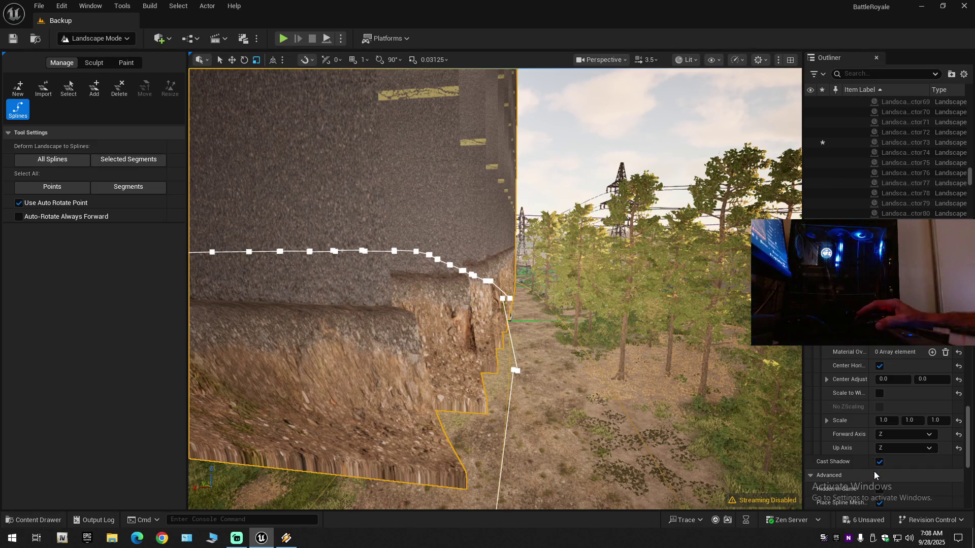
Step: Drop Road_Granular3 onto the road at ground level and set the forward axis to X
mouse_move(530, 395)
mouse_down()
mouse_move(522, 356)
mouse_move(467, 320)
mouse_move(467, 355)
mouse_up()
key(ctrl+space)
mouse_move(341, 328)
mouse_down()
mouse_move(544, 238)
mouse_move(473, 366)
mouse_move(492, 383)
mouse_move(505, 373)
mouse_move(502, 342)
mouse_move(454, 317)
mouse_up()
scroll(470, 327, up, 1)
scroll(459, 322, up, 5)
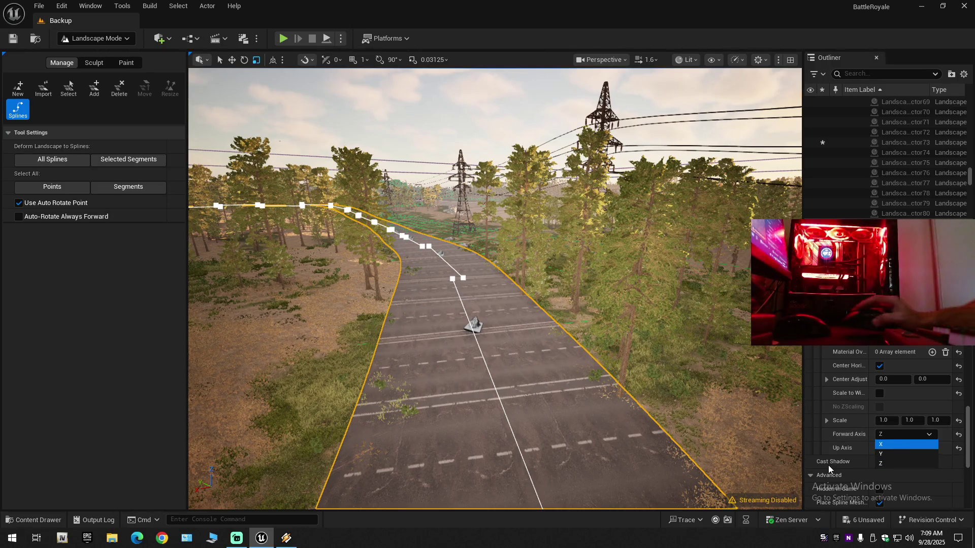
key(Return)
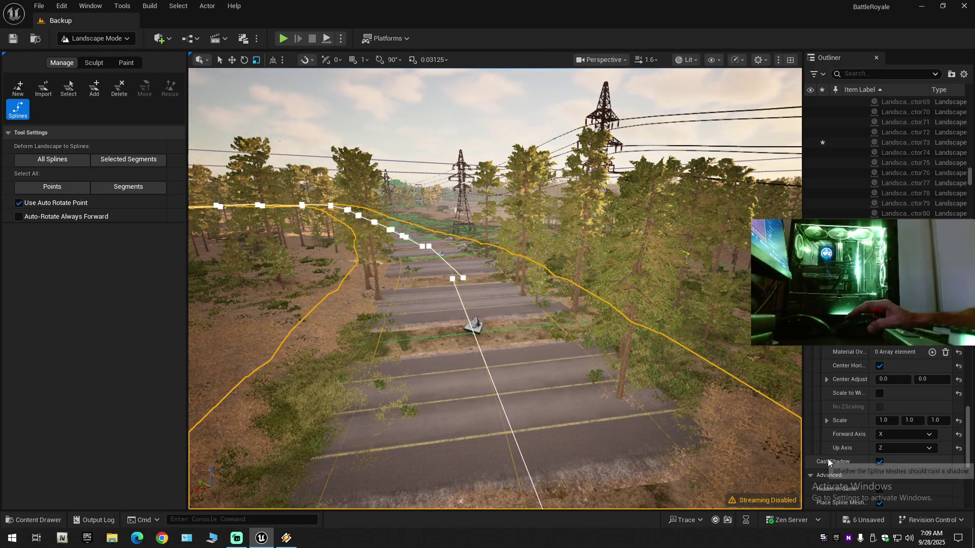
Step: Open Road_Granular3 in the material editor as a shortened floating window
click(826, 421)
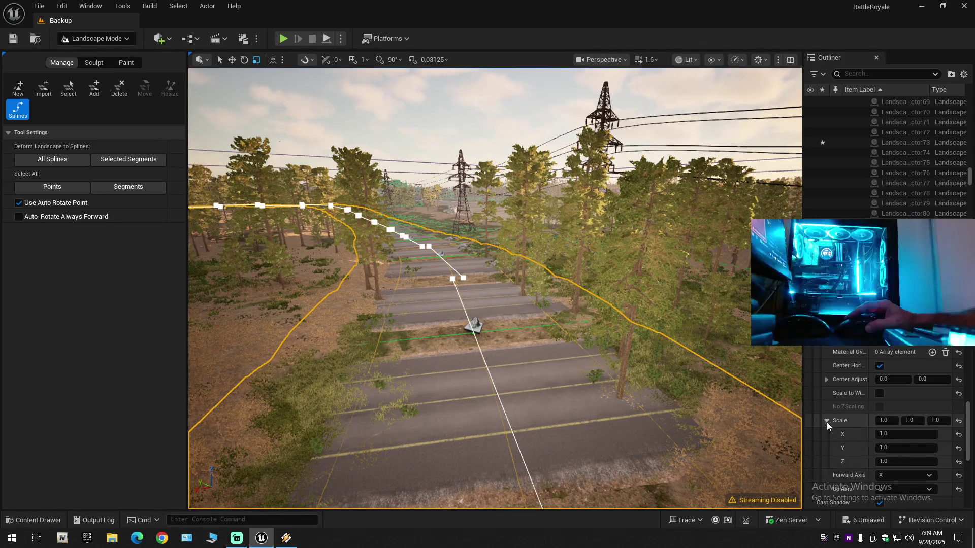
click(32, 520)
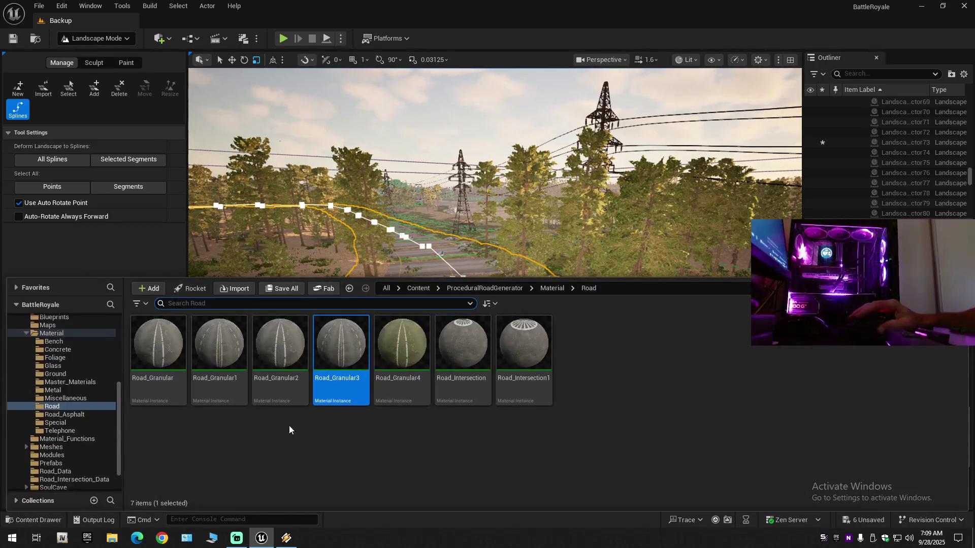
double_click(344, 350)
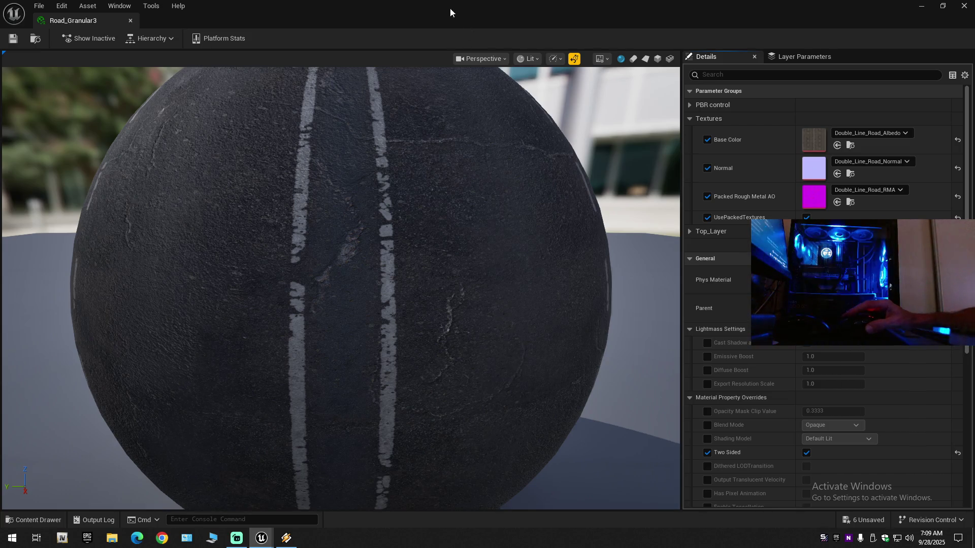
mouse_move(436, 18)
mouse_down()
mouse_move(529, 215)
mouse_move(707, 159)
mouse_move(568, 18)
mouse_move(467, 21)
mouse_up()
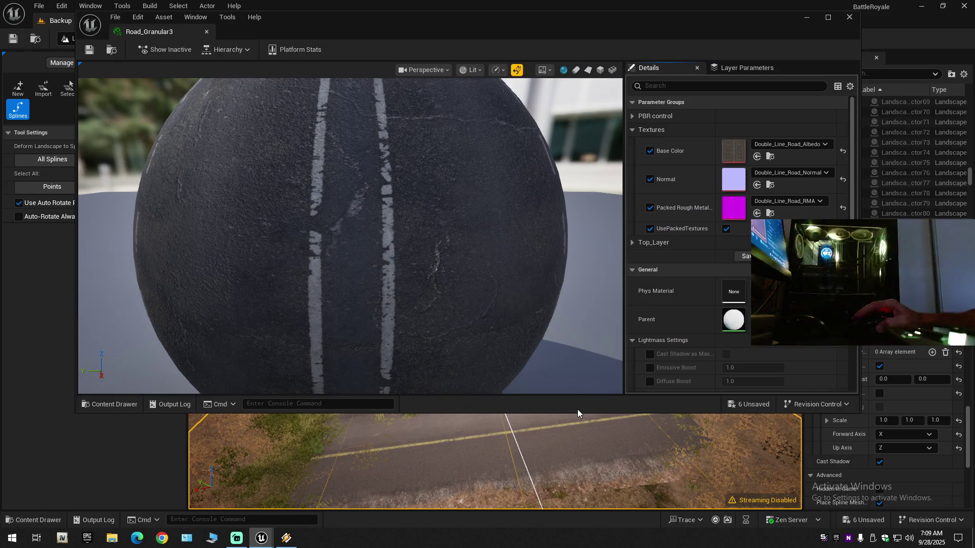
drag(578, 413, 579, 341)
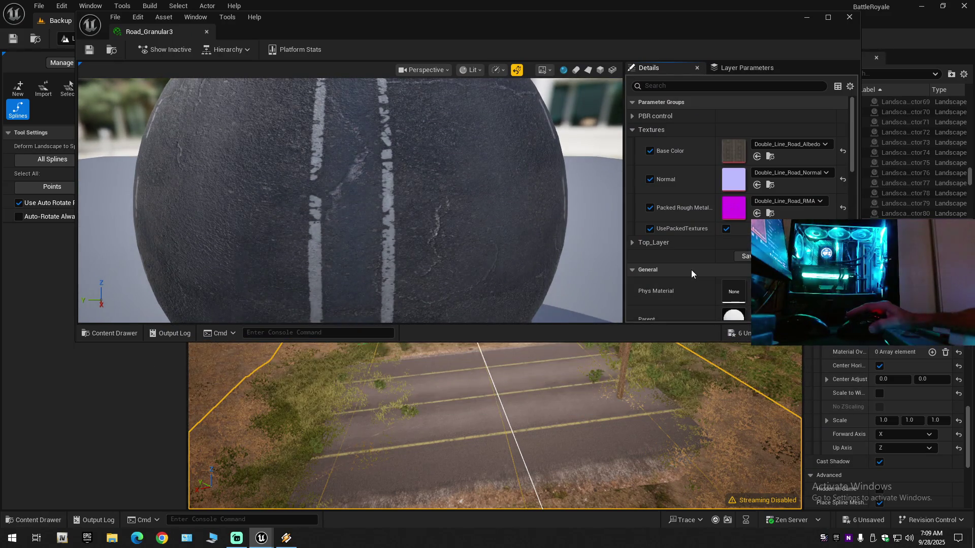
Step: Scroll through Road_Granular3's Details settings and close the material editor
scroll(692, 274, down, 5)
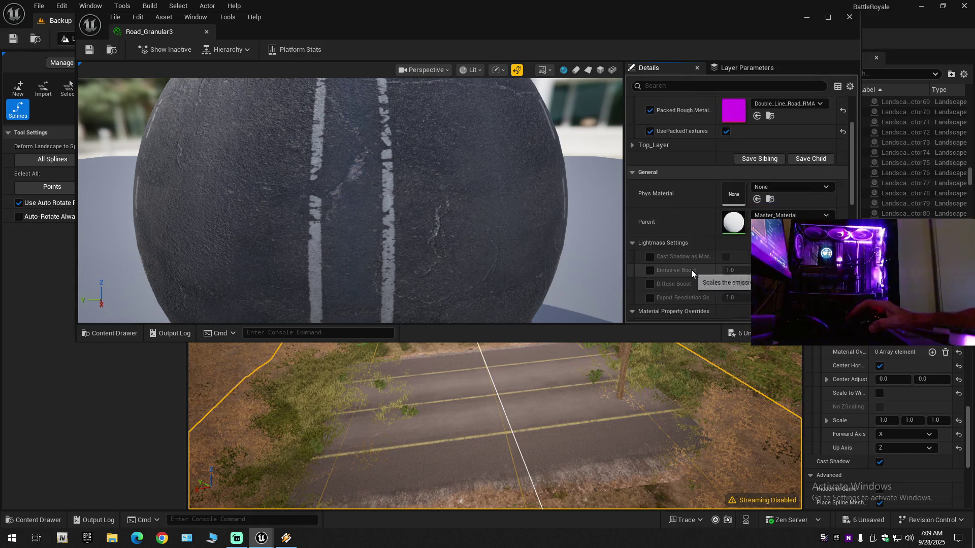
scroll(710, 289, down, 8)
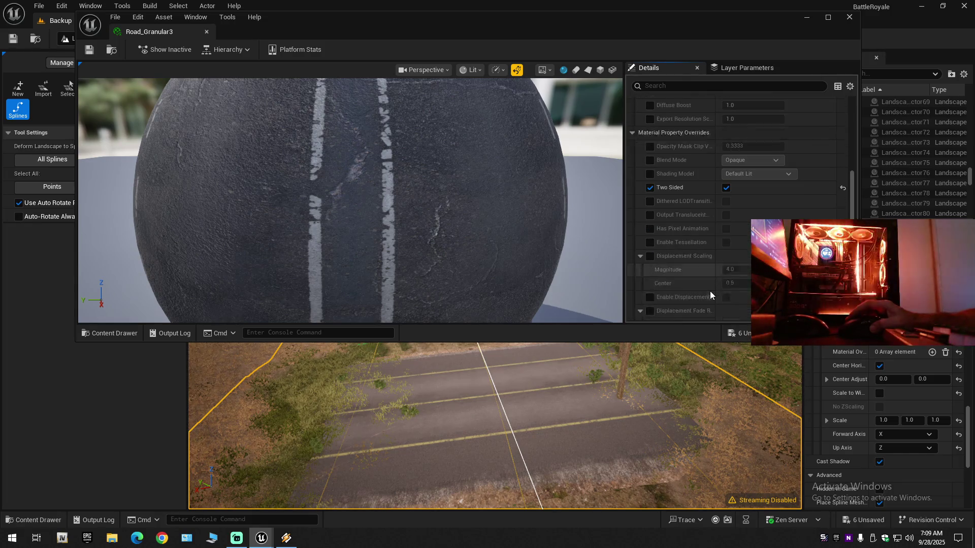
scroll(709, 294, down, 4)
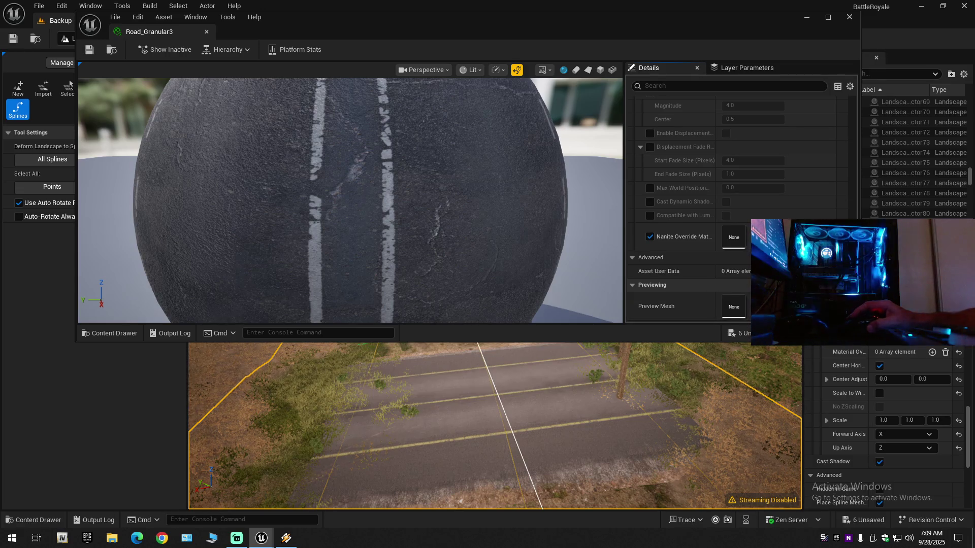
scroll(832, 198, up, 8)
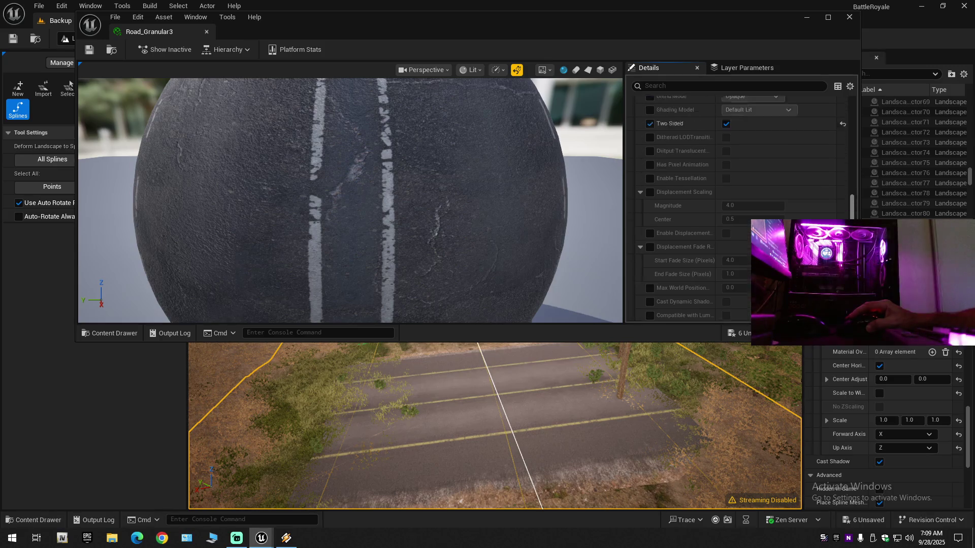
scroll(866, 195, up, 5)
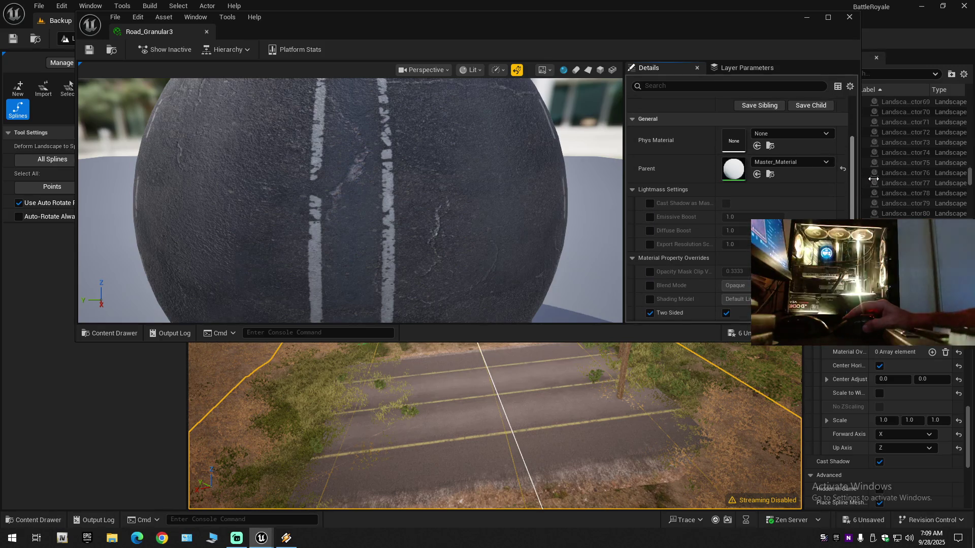
scroll(764, 153, up, 5)
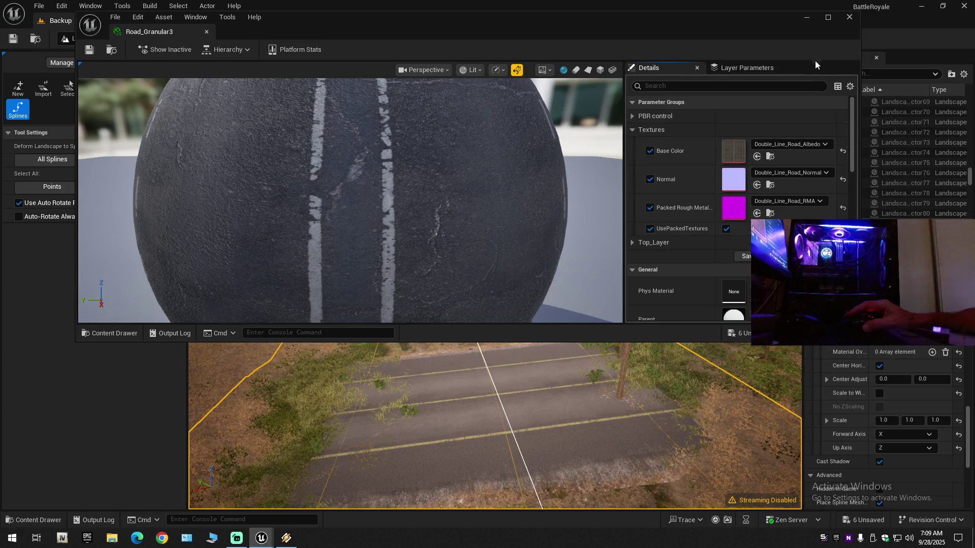
click(849, 17)
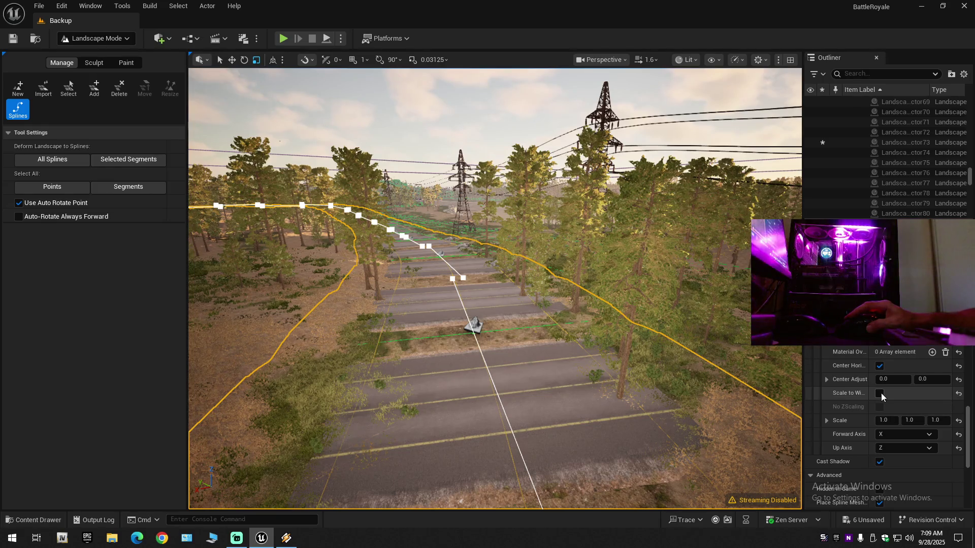
Step: Toggle Scale to Width on then off, and Center Horizontal off then back on
click(880, 393)
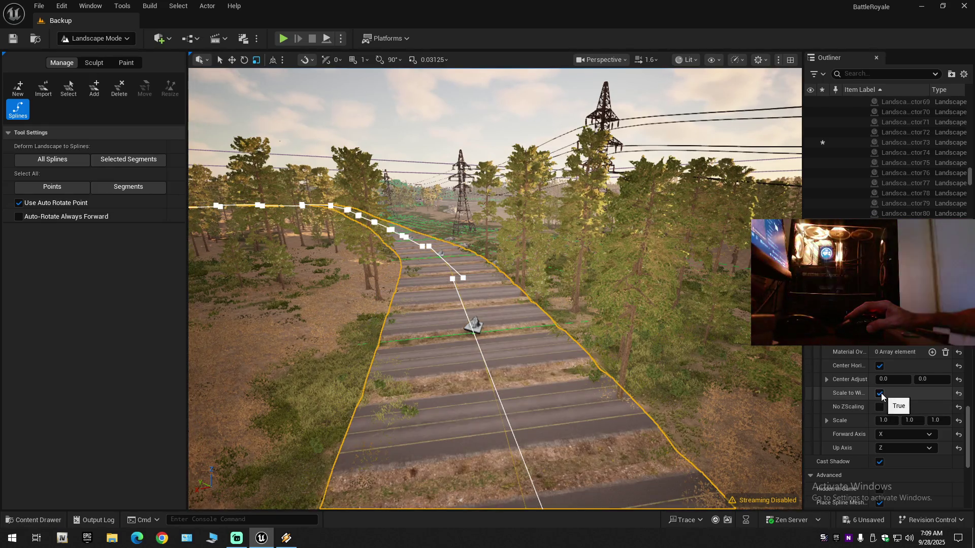
click(880, 394)
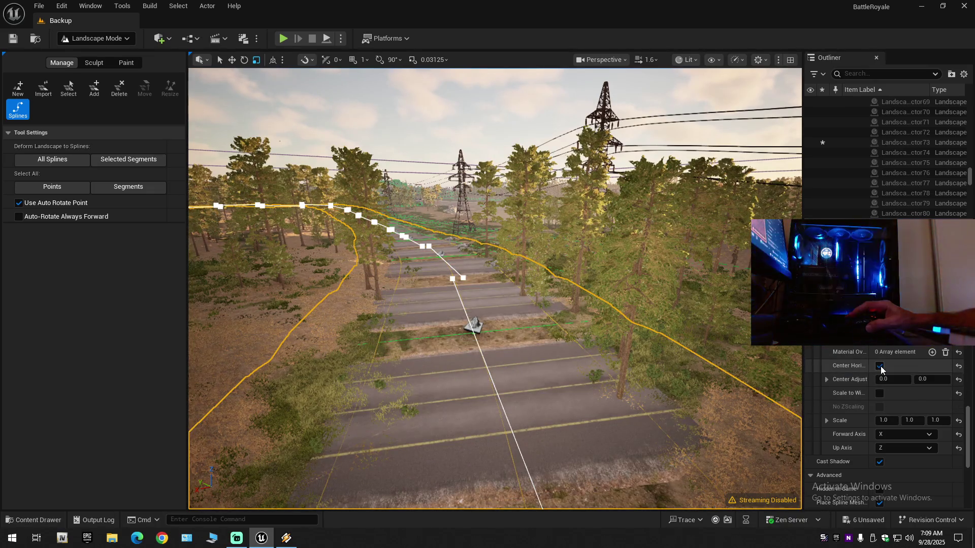
click(880, 367)
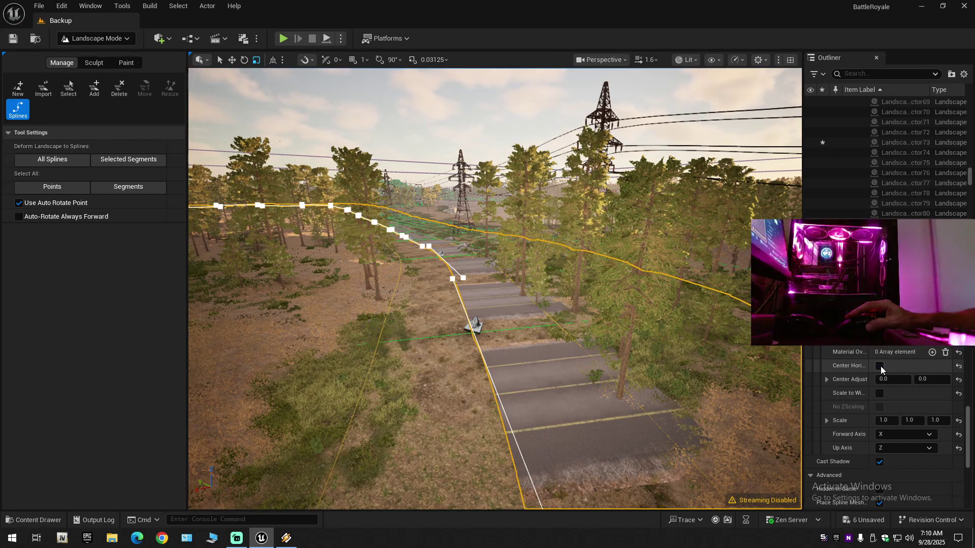
click(880, 367)
Step: Undo the last Center Horizontal edit so SM_Road_1 realigns with the spline path
scroll(881, 369, up, 4)
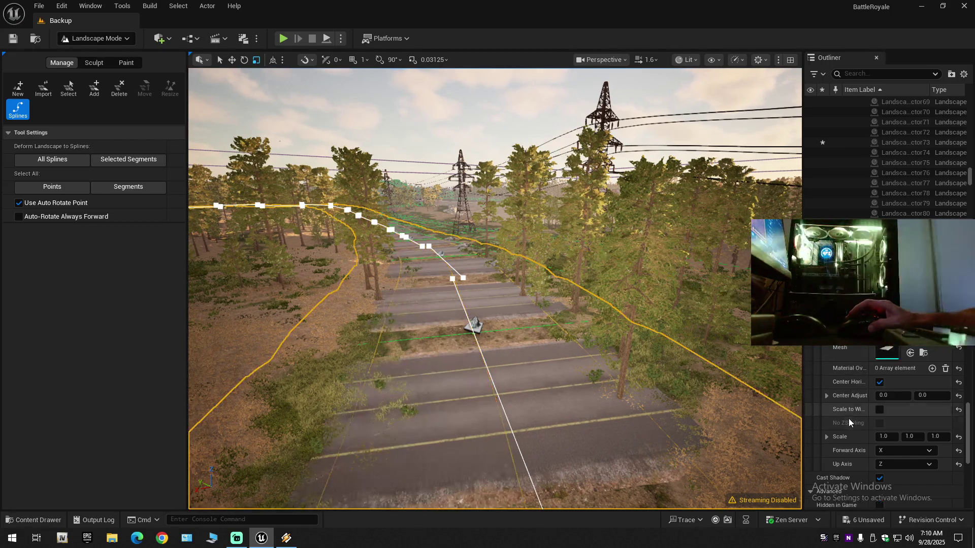
scroll(969, 401, up, 3)
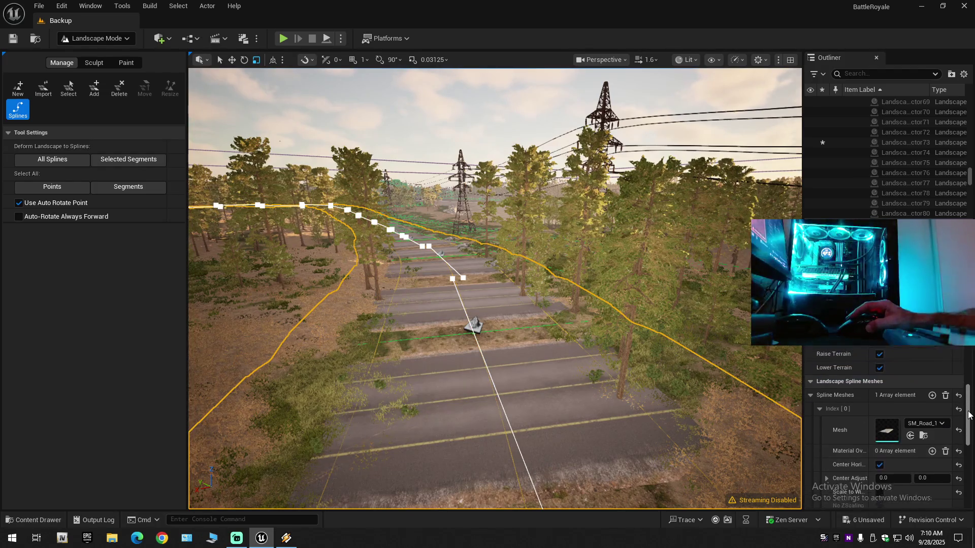
mouse_move(970, 401)
mouse_down()
mouse_move(969, 332)
mouse_move(973, 475)
mouse_up()
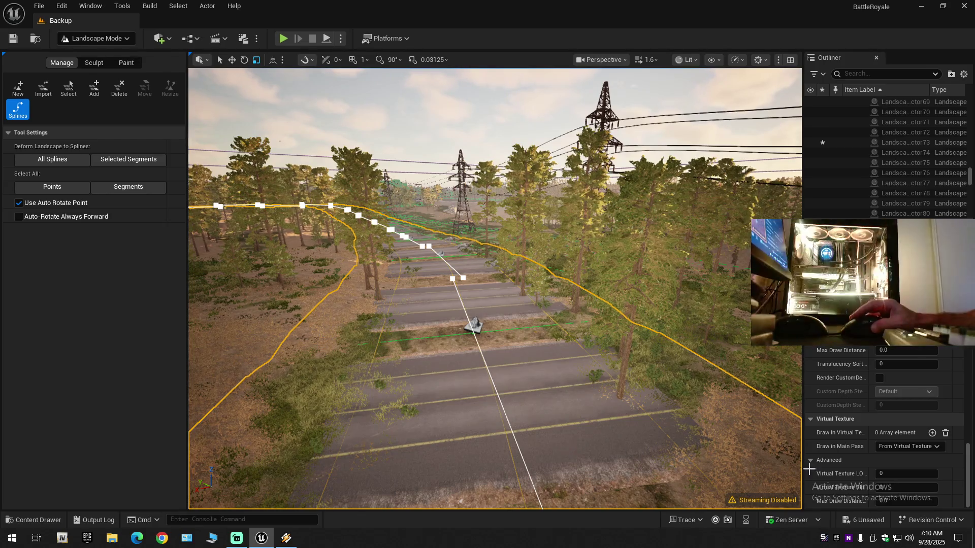
scroll(873, 420, up, 3)
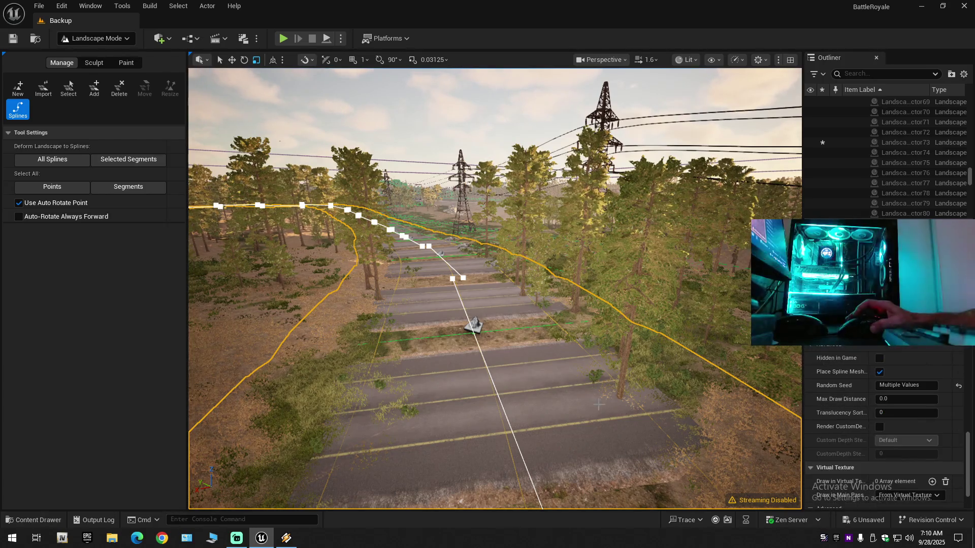
scroll(565, 383, down, 3)
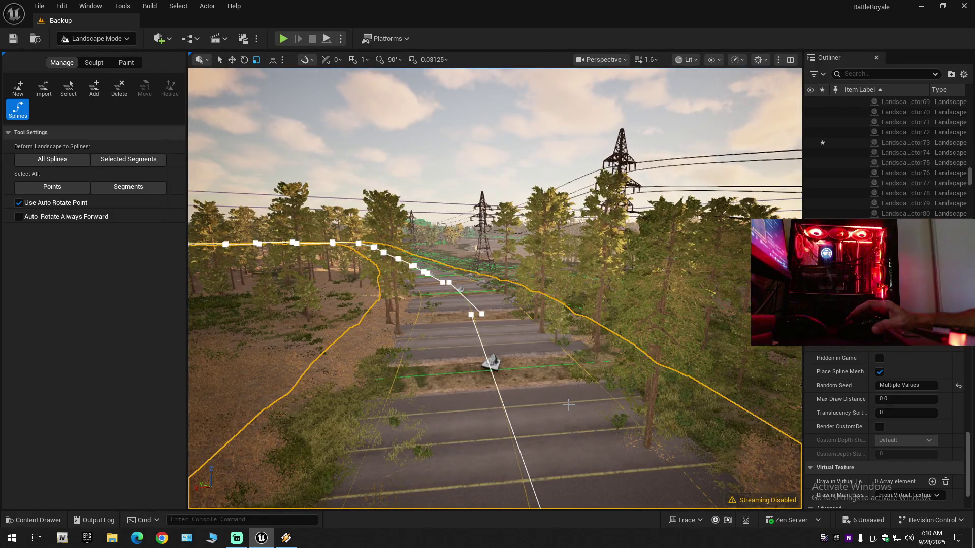
key(ctrl+z)
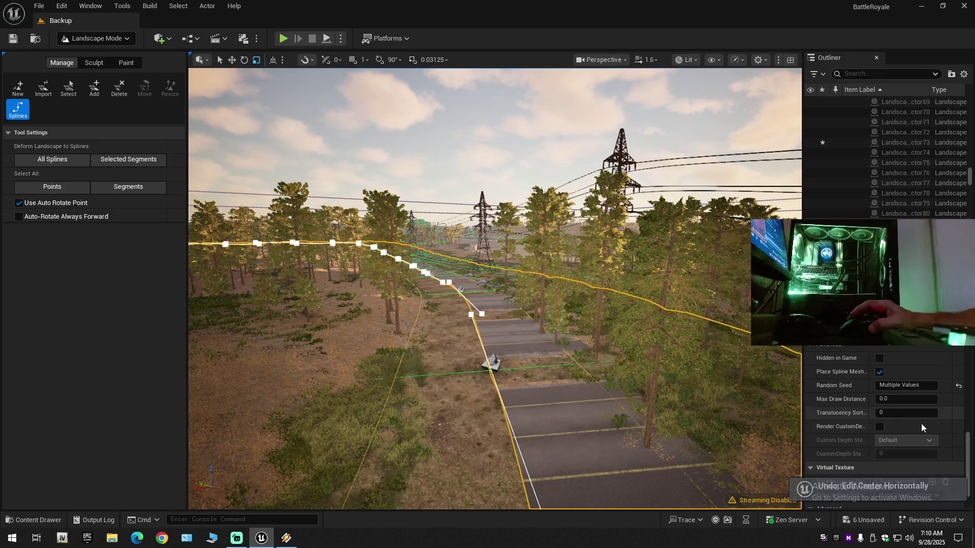
drag(968, 447, 968, 401)
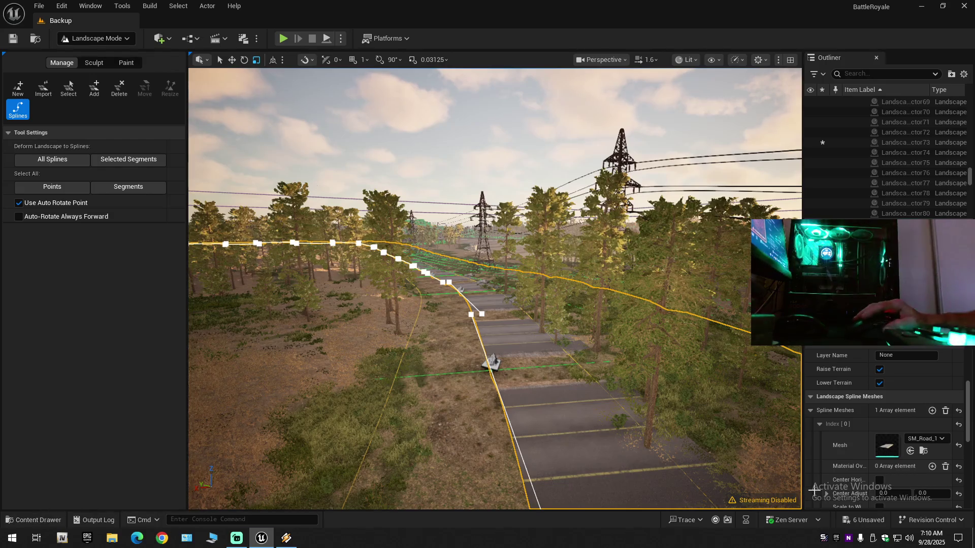
Step: Locate the spline's SM_Road_1 mesh in the Content Drawer, then close it
click(923, 450)
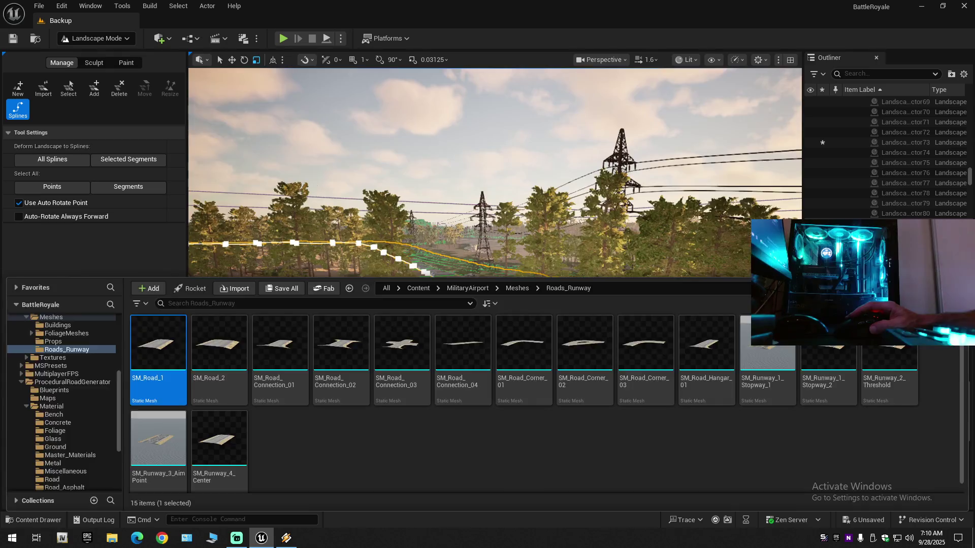
click(911, 452)
click(911, 451)
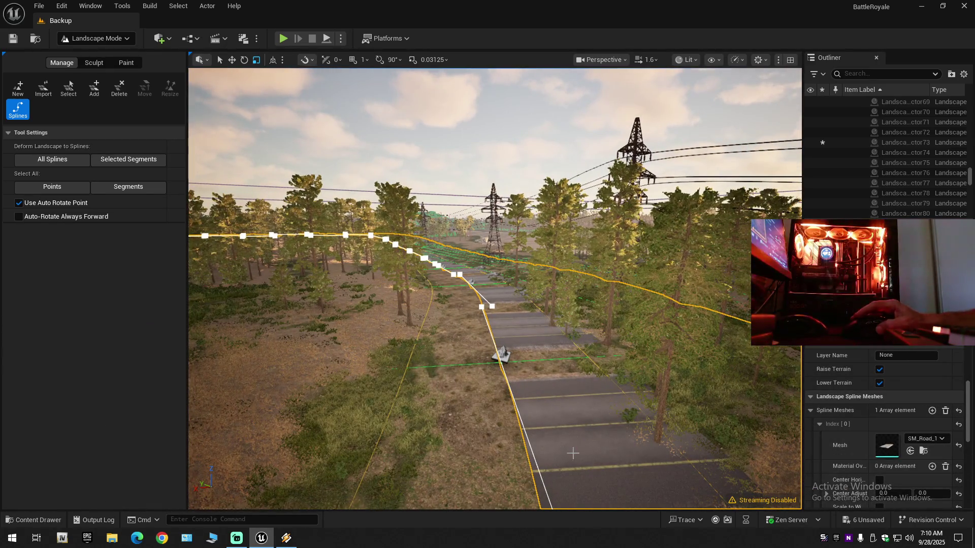
scroll(585, 443, up, 5)
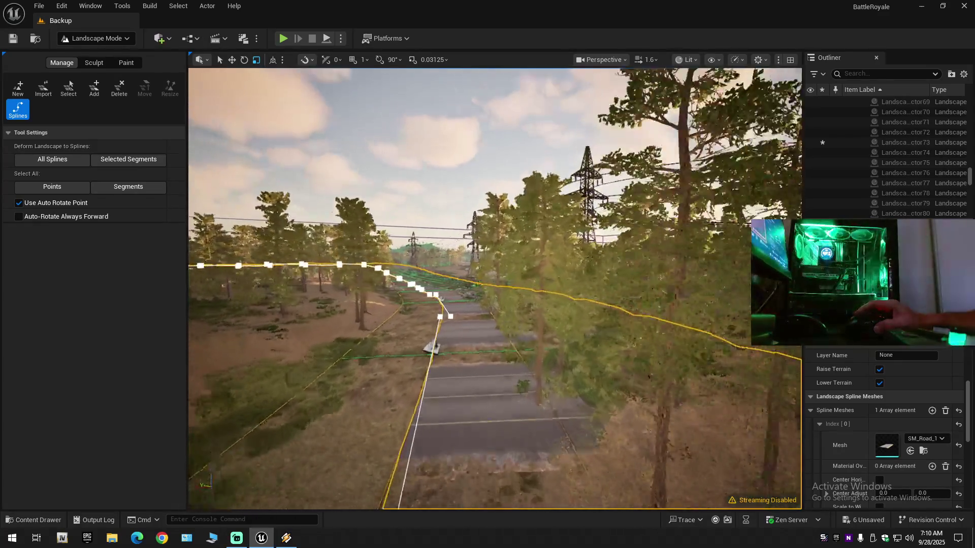
scroll(495, 288, down, 2)
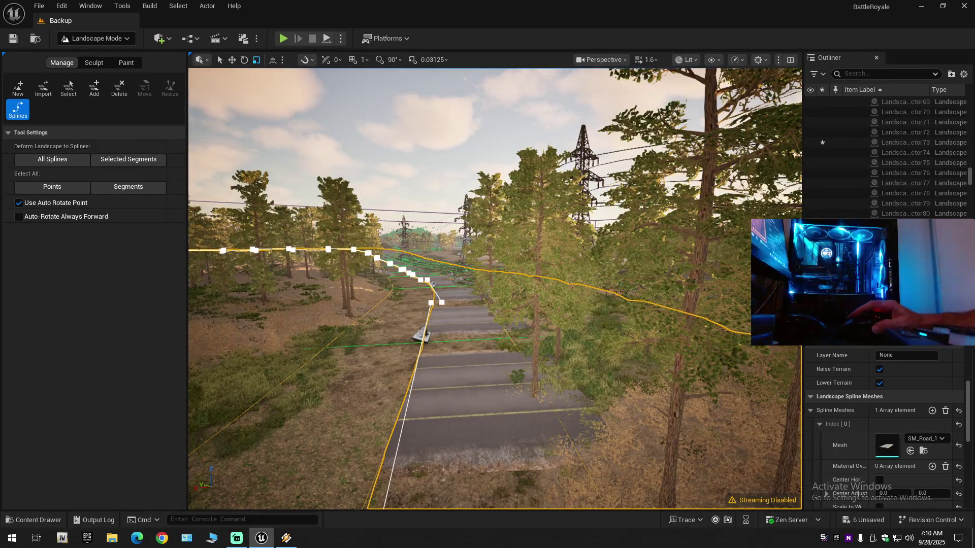
Step: Undo five spline edits (centring, width, up axis) until the mesh stands as a vertical wall
key(ctrl+z)
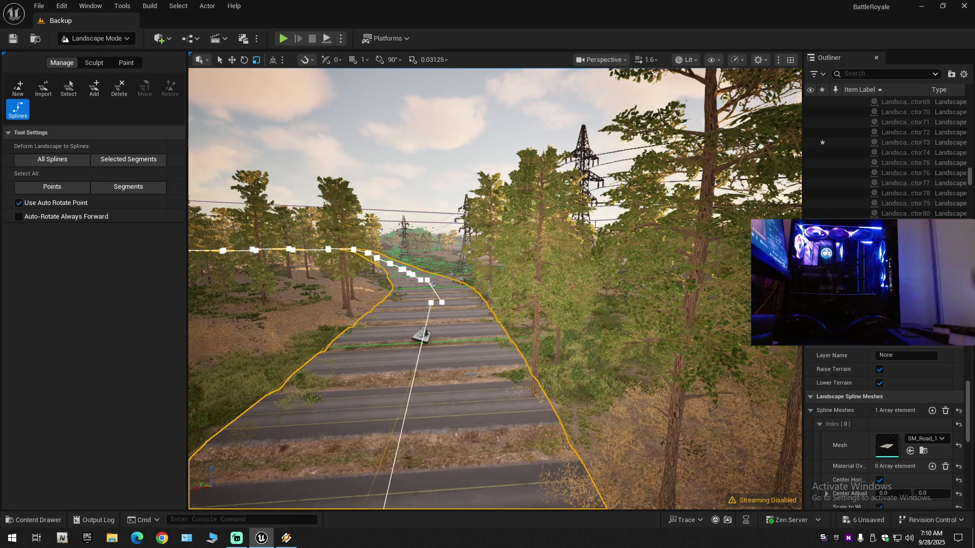
key(ctrl+z)
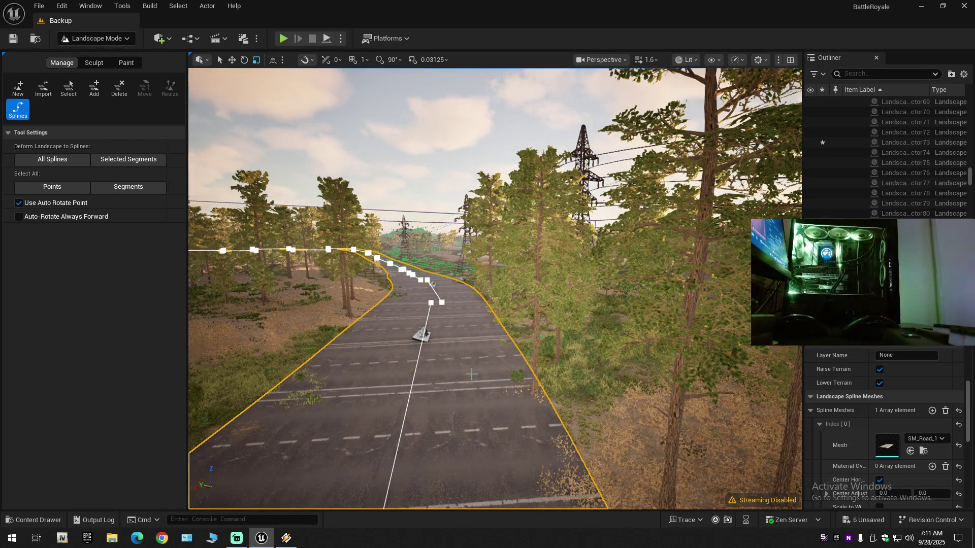
key(ctrl+z)
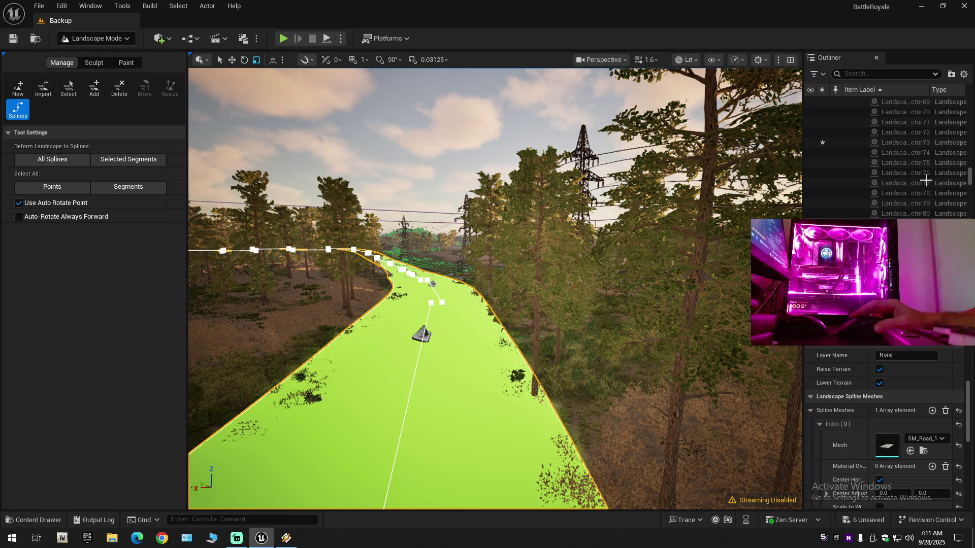
key(ctrl+z)
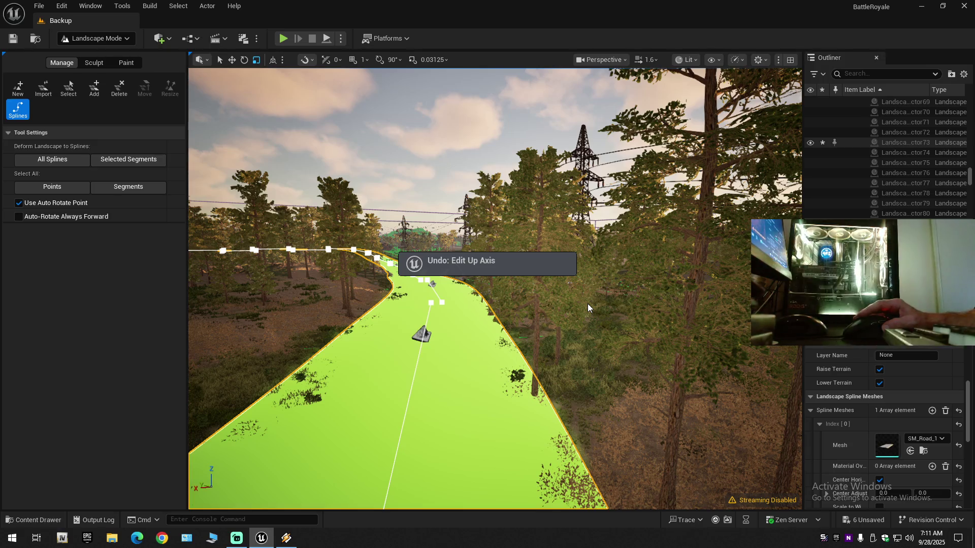
key(ctrl+z)
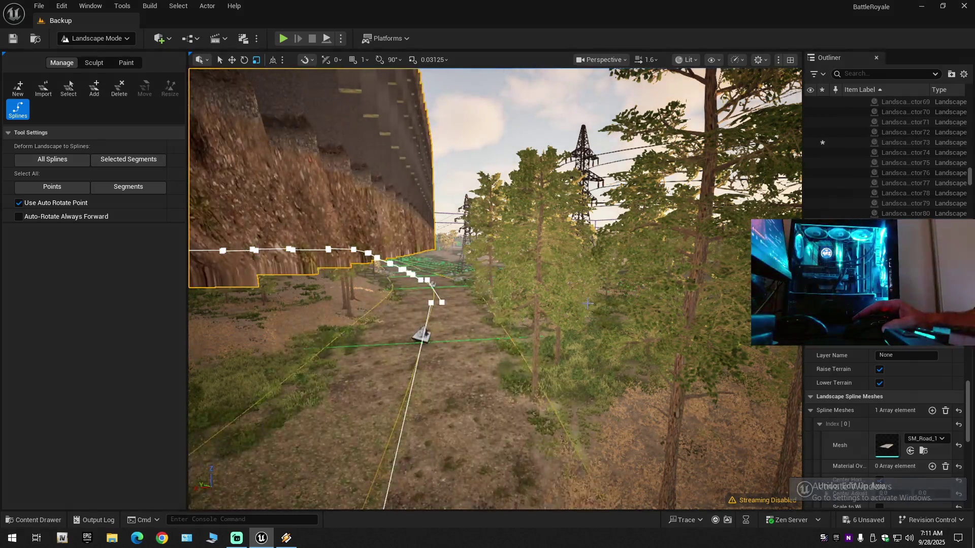